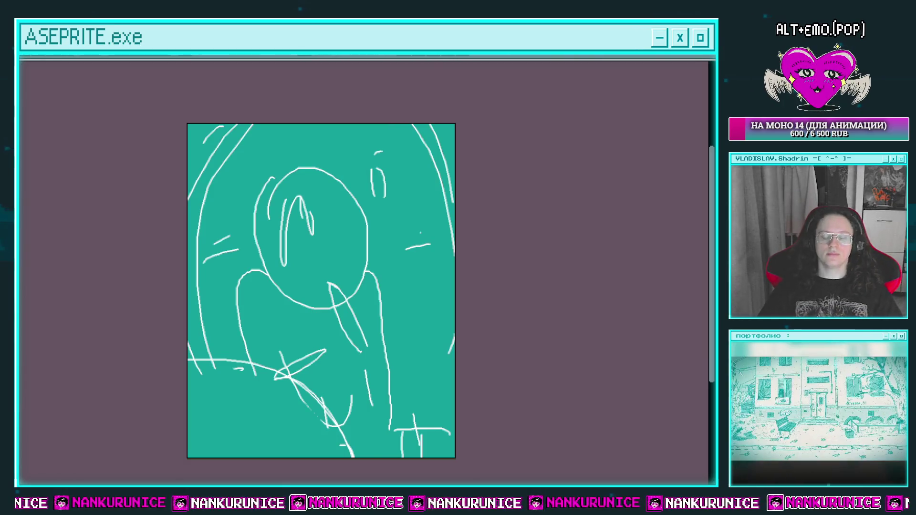
# Step: Fade the sketch layer Слой 861 to 31% opacity
pyautogui.press('Tab')
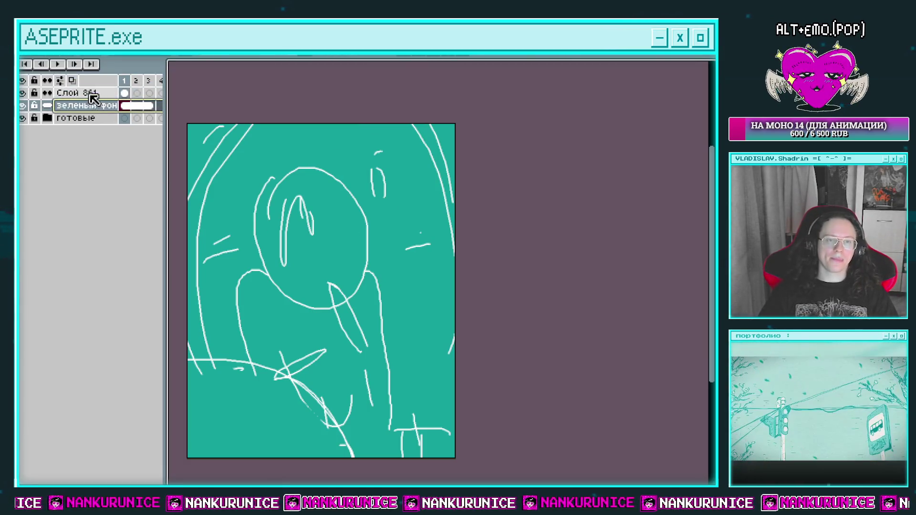
pyautogui.doubleClick(90, 93)
pyautogui.click(511, 395)
pyautogui.click(611, 337)
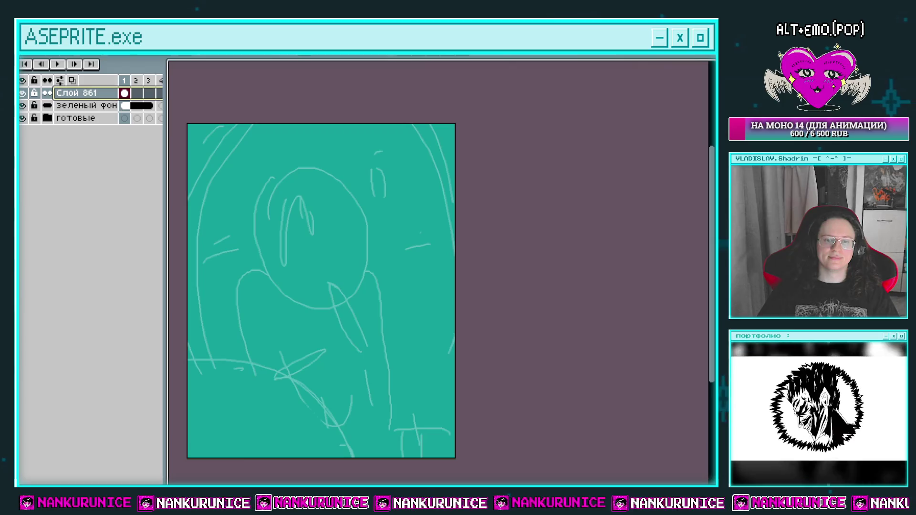
# Step: Add a new empty layer, Слой 862, above the sketch and hide the timeline
pyautogui.moveTo(382, 206); pyautogui.dragTo(417, 213)
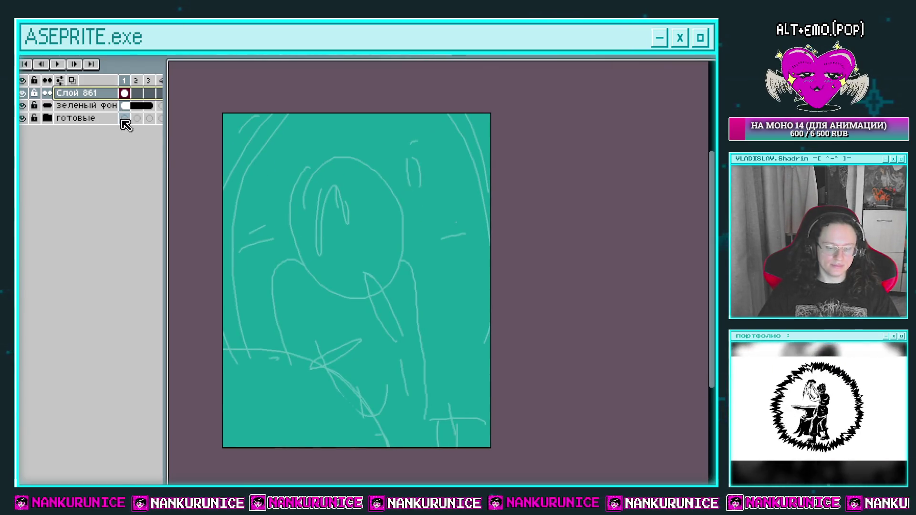
pyautogui.hotkey('shift', 'n')
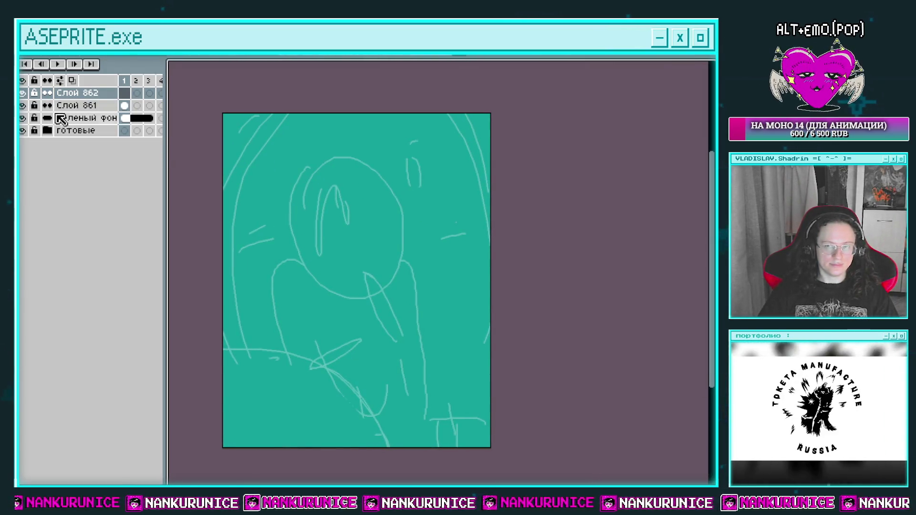
pyautogui.press('Tab')
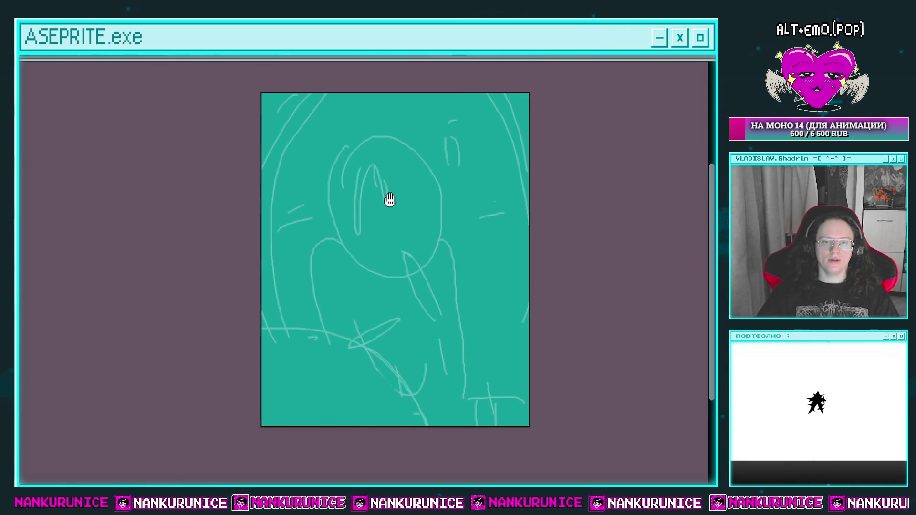
# Step: Zoom in on the sketched face, trying and undoing a few first black strokes
pyautogui.moveTo(376, 192); pyautogui.dragTo(352, 198)
pyautogui.scroll(2, 368, 221)
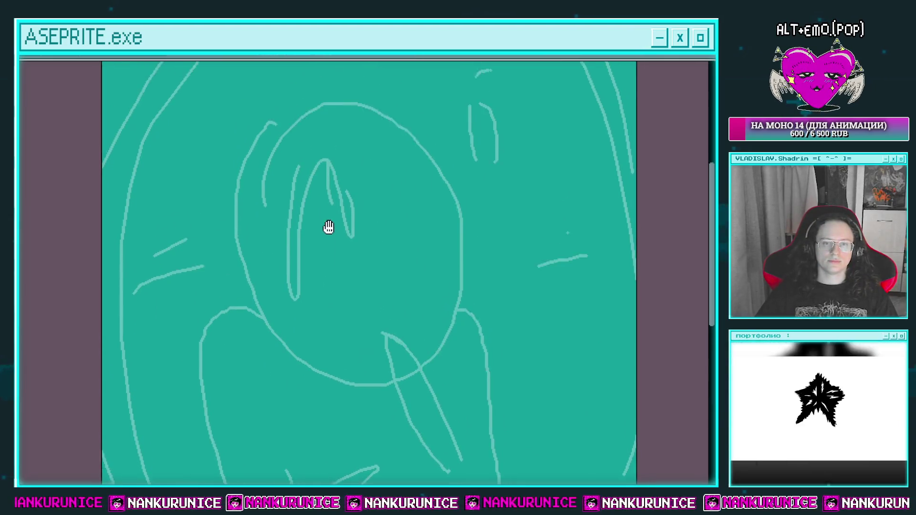
pyautogui.press('Tab')
pyautogui.press('Tab')
pyautogui.scroll(2, 319, 191)
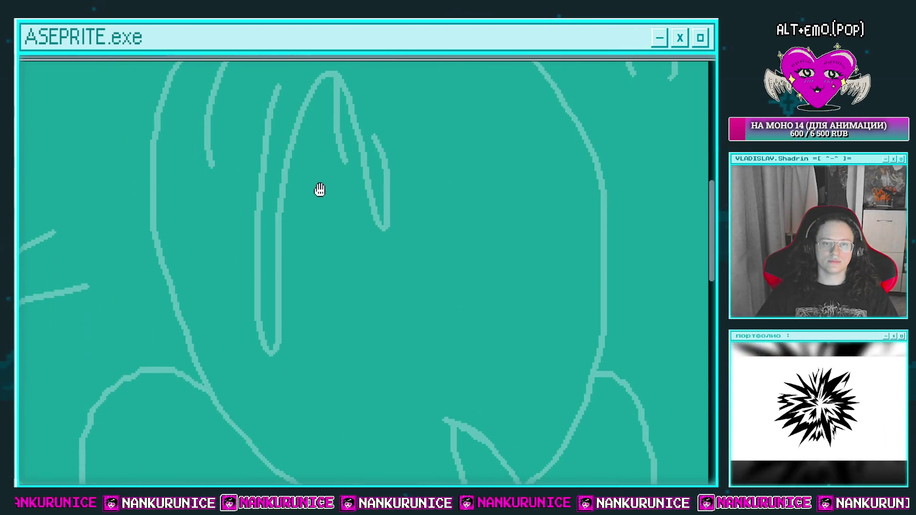
pyautogui.moveTo(319, 184); pyautogui.dragTo(299, 188)
pyautogui.moveTo(297, 136)
pyautogui.mouseDown()
pyautogui.moveTo(372, 264)
pyautogui.moveTo(429, 330)
pyautogui.mouseUp()
pyautogui.hotkey('ctrl', 'z')
pyautogui.moveTo(341, 106)
pyautogui.mouseDown()
pyautogui.moveTo(428, 215)
pyautogui.moveTo(438, 210)
pyautogui.mouseUp()
pyautogui.hotkey('ctrl', 'z')
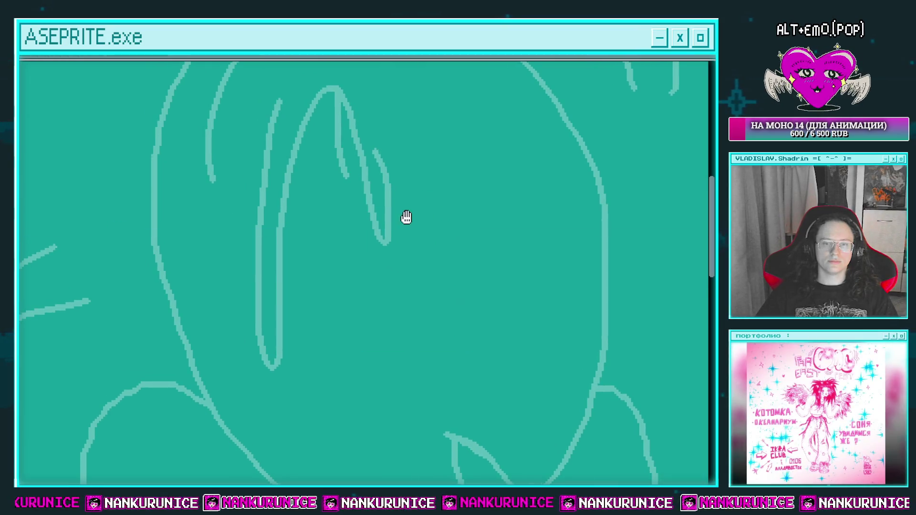
pyautogui.scroll(-3, 362, 241)
pyautogui.scroll(-2, 354, 248)
pyautogui.moveTo(354, 249); pyautogui.dragTo(351, 245)
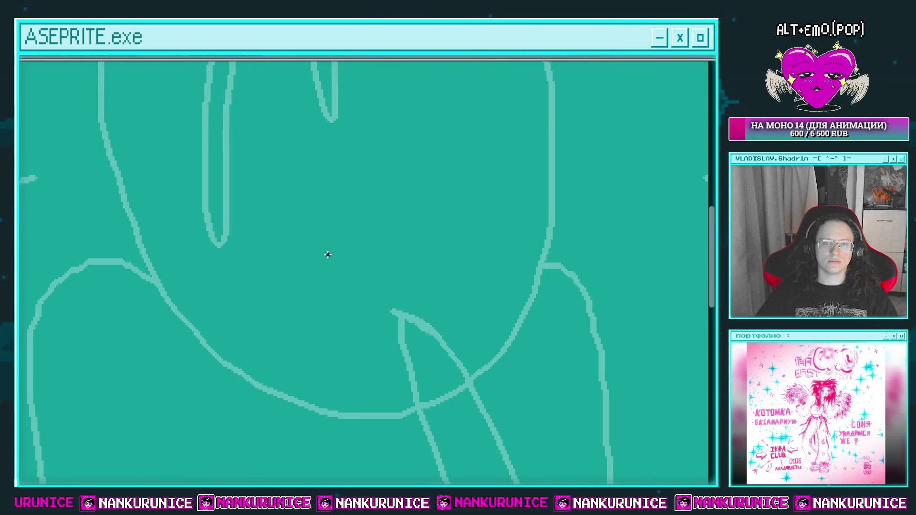
pyautogui.hotkey('ctrl', 'z')
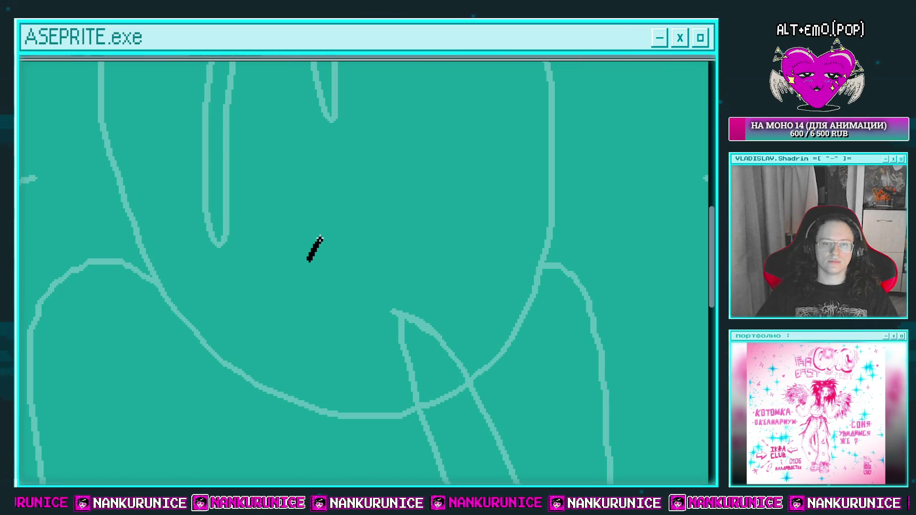
# Step: Ink the upper lip's curved top outline and its right side in black
pyautogui.moveTo(374, 225); pyautogui.dragTo(393, 247)
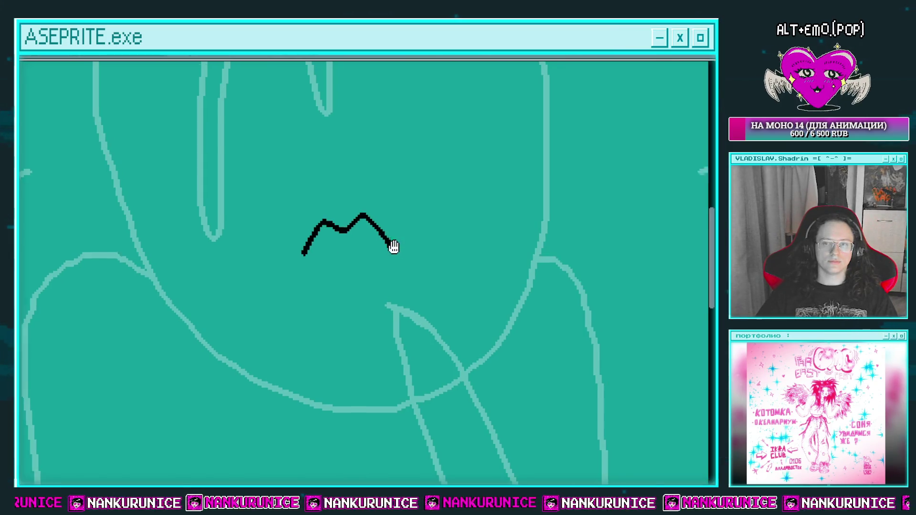
pyautogui.scroll(-3, 306, 240)
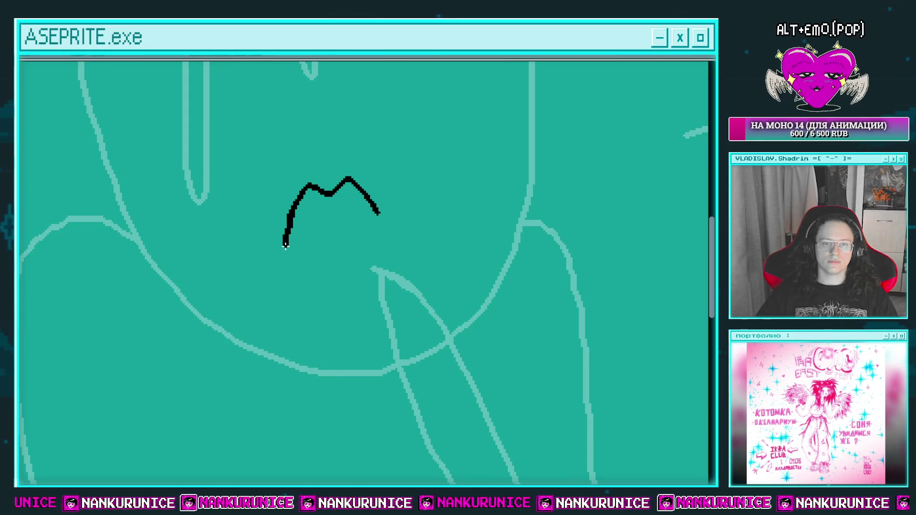
pyautogui.hotkey('ctrl', 'z')
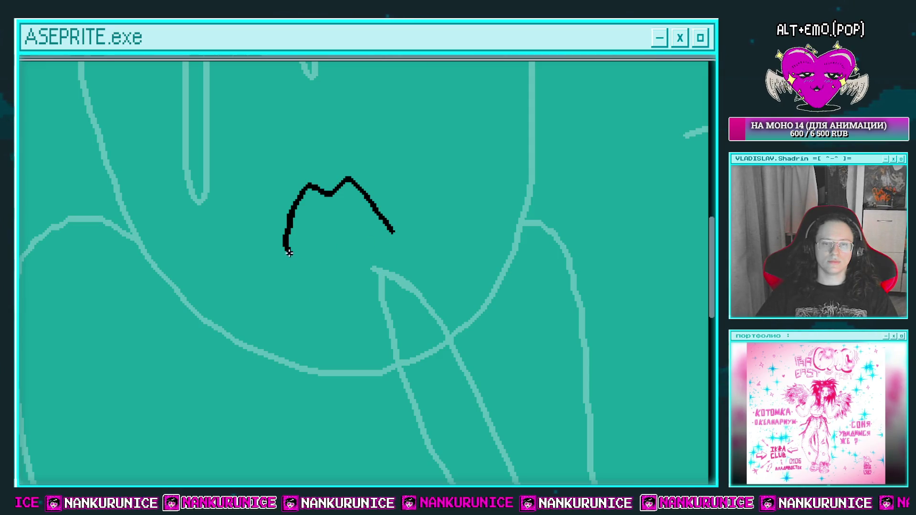
pyautogui.moveTo(289, 253); pyautogui.dragTo(332, 301)
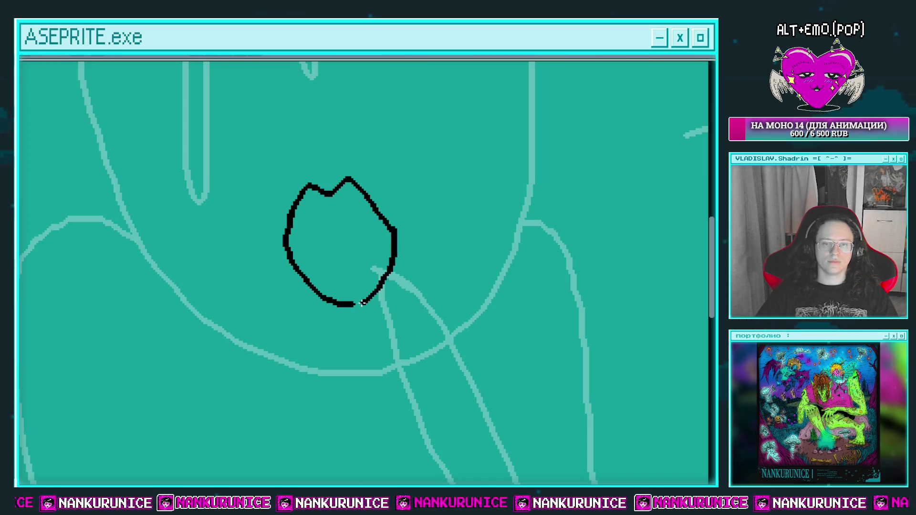
pyautogui.moveTo(400, 239); pyautogui.dragTo(398, 279)
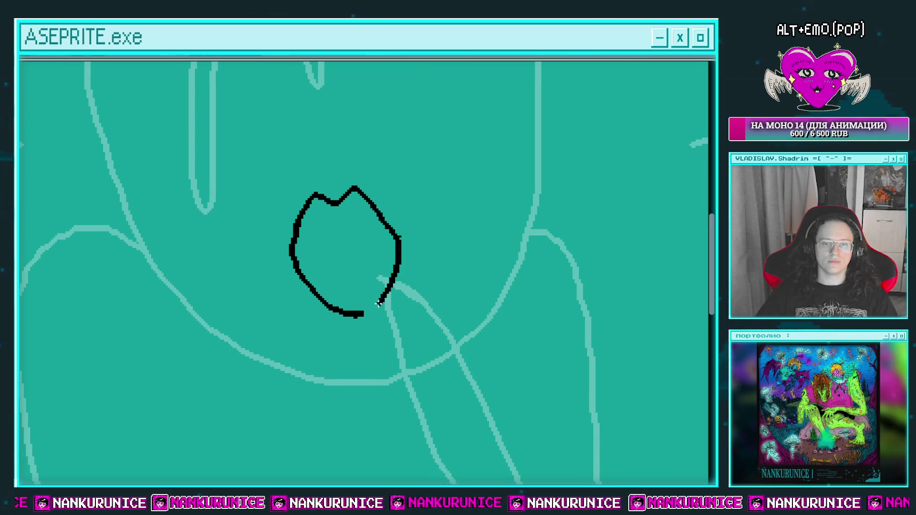
pyautogui.scroll(-4, 401, 279)
pyautogui.scroll(2, 367, 258)
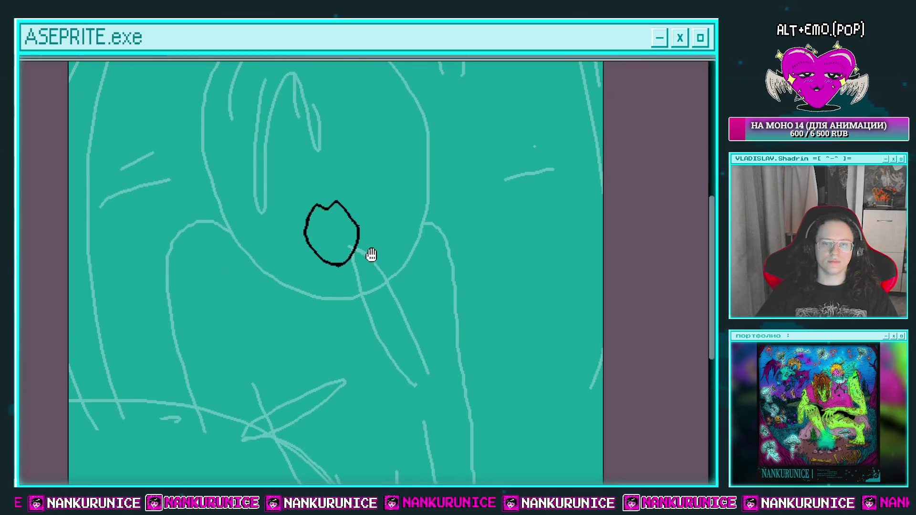
pyautogui.scroll(2, 365, 260)
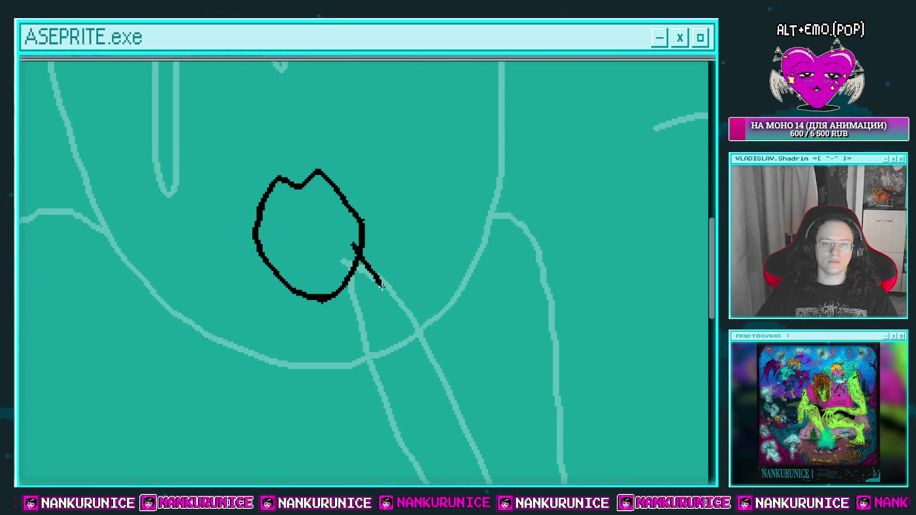
pyautogui.moveTo(362, 260); pyautogui.dragTo(367, 259)
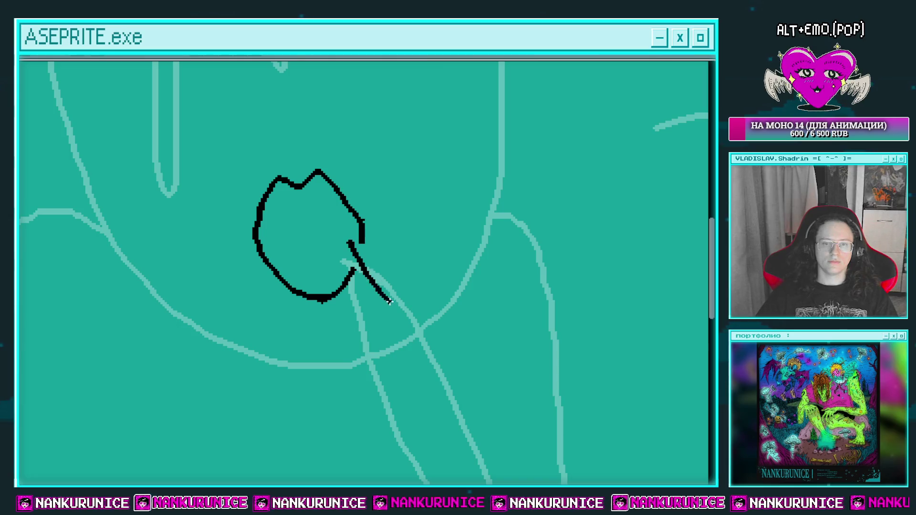
pyautogui.moveTo(355, 306); pyautogui.dragTo(345, 248)
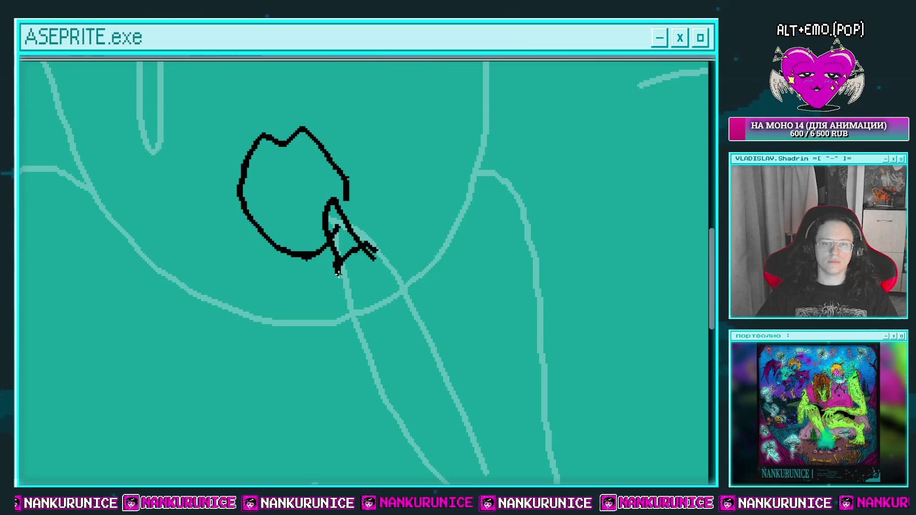
# Step: Draw the hand's fingers at the mouth as a solid black shape
pyautogui.moveTo(370, 248); pyautogui.dragTo(385, 284)
pyautogui.moveTo(343, 234); pyautogui.dragTo(360, 277)
pyautogui.moveTo(350, 256); pyautogui.dragTo(364, 284)
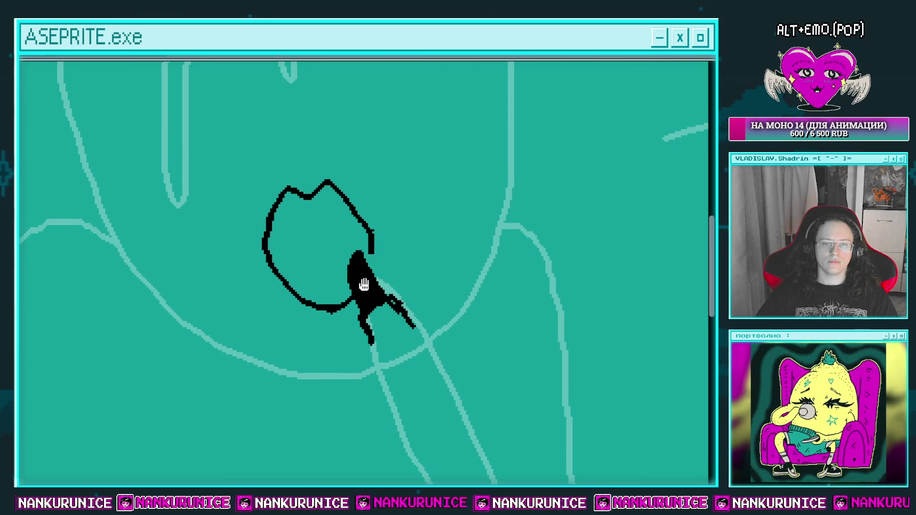
pyautogui.scroll(1, 307, 250)
# Step: Draw the inner upper and lower lip lines, then fill the lower teeth white
pyautogui.moveTo(266, 267)
pyautogui.mouseDown()
pyautogui.moveTo(403, 252)
pyautogui.moveTo(405, 234)
pyautogui.mouseUp()
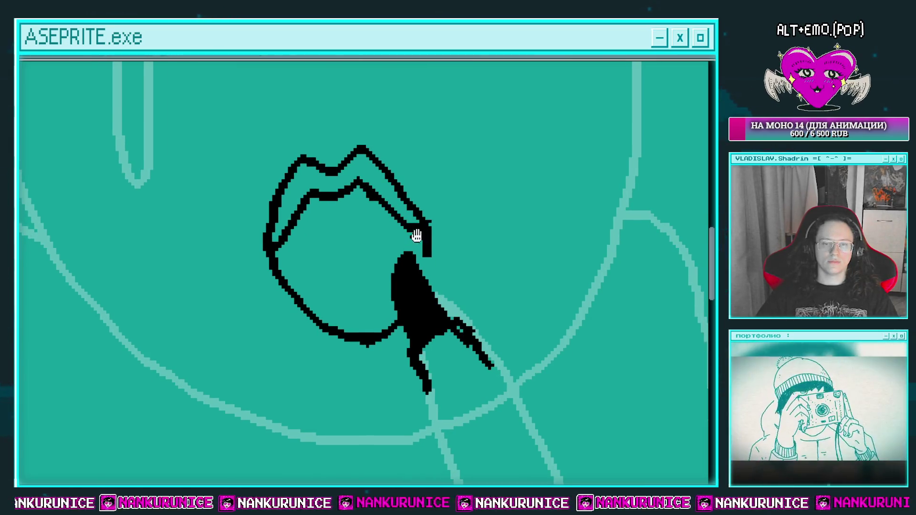
pyautogui.moveTo(275, 243); pyautogui.dragTo(390, 288)
pyautogui.moveTo(404, 253); pyautogui.dragTo(391, 245)
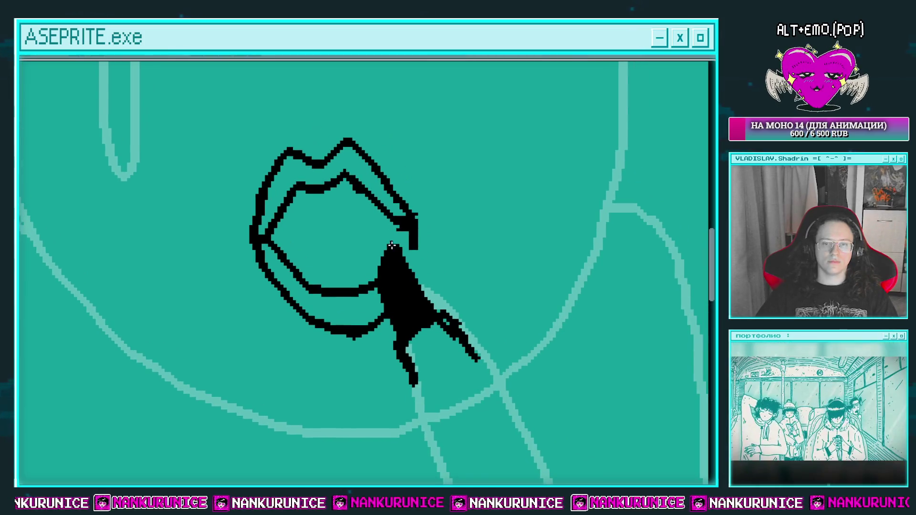
pyautogui.hotkey('ctrl', 'z')
pyautogui.moveTo(265, 240); pyautogui.dragTo(375, 271)
pyautogui.moveTo(407, 226); pyautogui.dragTo(393, 244)
pyautogui.moveTo(366, 272); pyautogui.dragTo(377, 300)
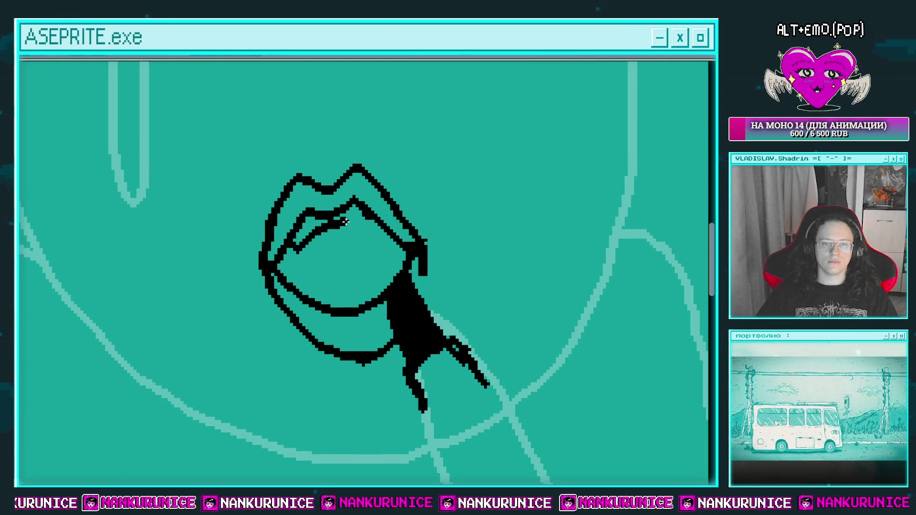
pyautogui.hotkey('ctrl', 'z')
pyautogui.moveTo(299, 246); pyautogui.dragTo(311, 242)
pyautogui.moveTo(363, 228); pyautogui.dragTo(383, 231)
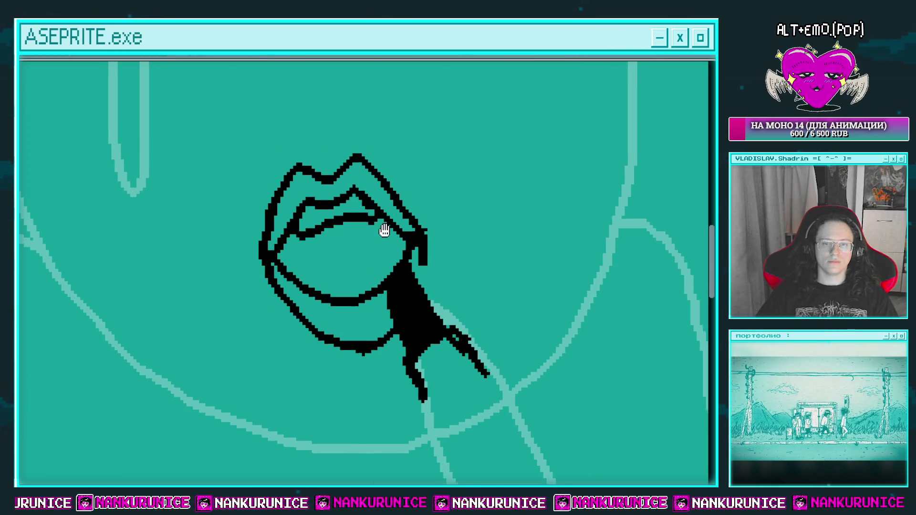
pyautogui.moveTo(302, 289); pyautogui.dragTo(304, 261)
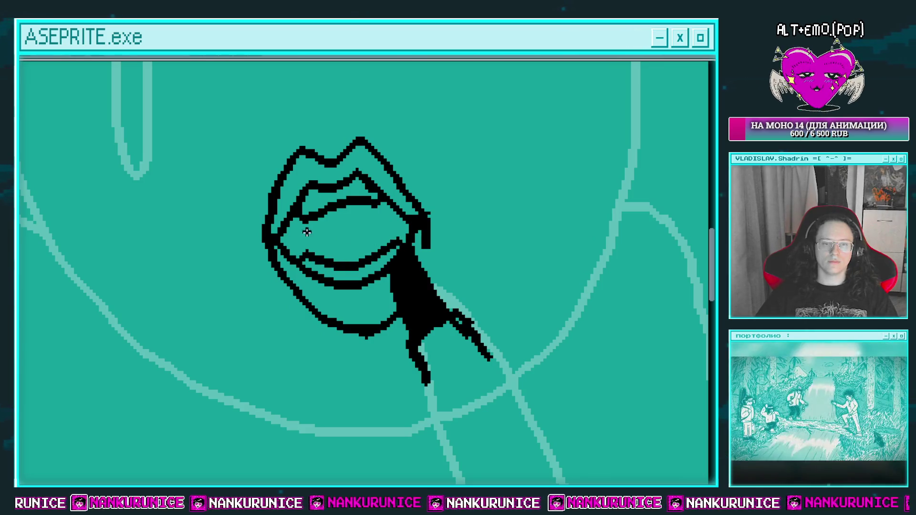
pyautogui.rightClick(355, 258)
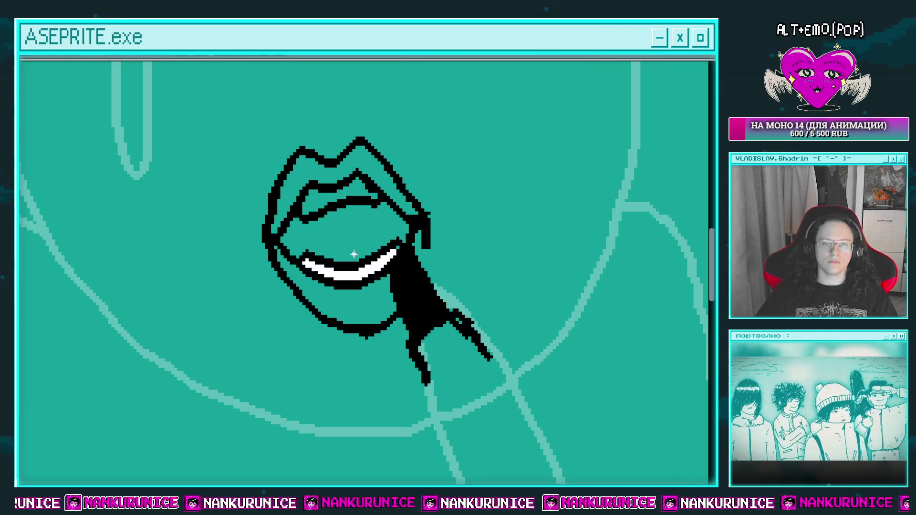
pyautogui.click(350, 231)
pyautogui.rightClick(332, 210)
pyautogui.press('z')
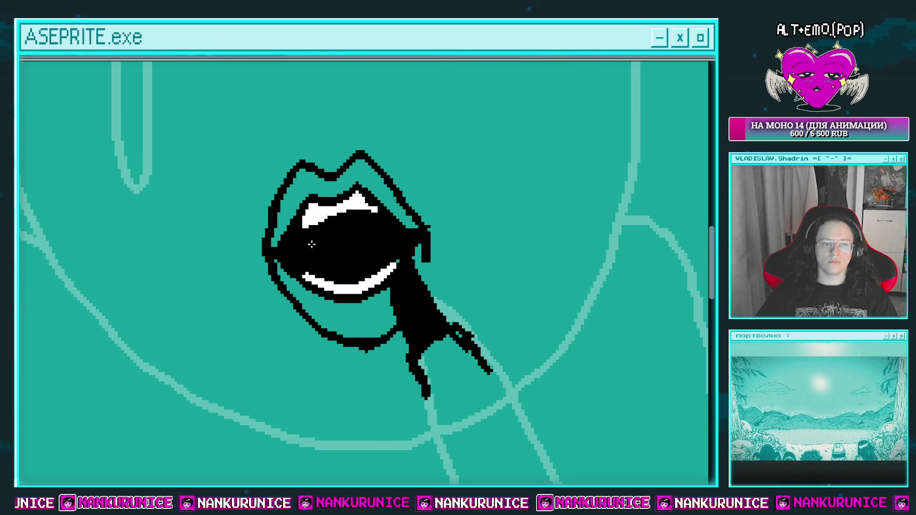
pyautogui.click(320, 242)
pyautogui.moveTo(293, 236)
pyautogui.mouseDown()
pyautogui.moveTo(423, 233)
pyautogui.moveTo(338, 281)
pyautogui.mouseUp()
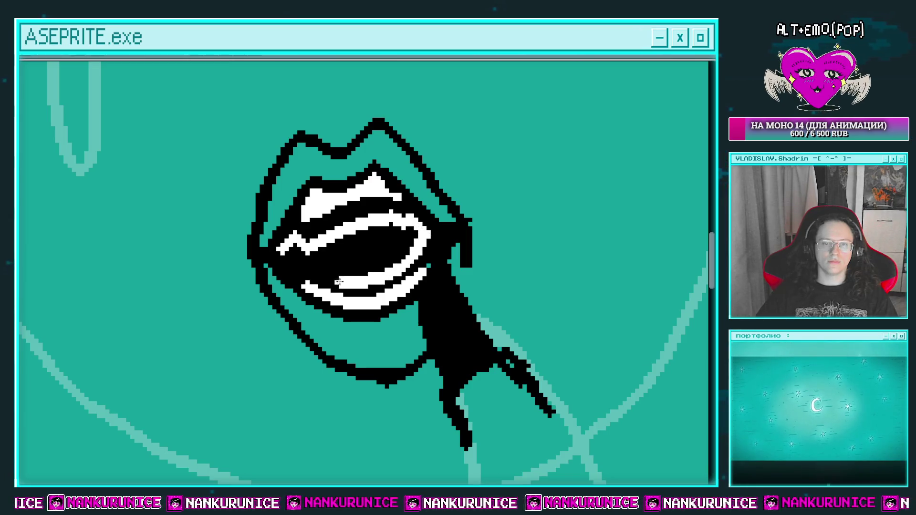
pyautogui.moveTo(290, 258)
pyautogui.mouseDown()
pyautogui.moveTo(405, 258)
pyautogui.moveTo(317, 269)
pyautogui.mouseUp()
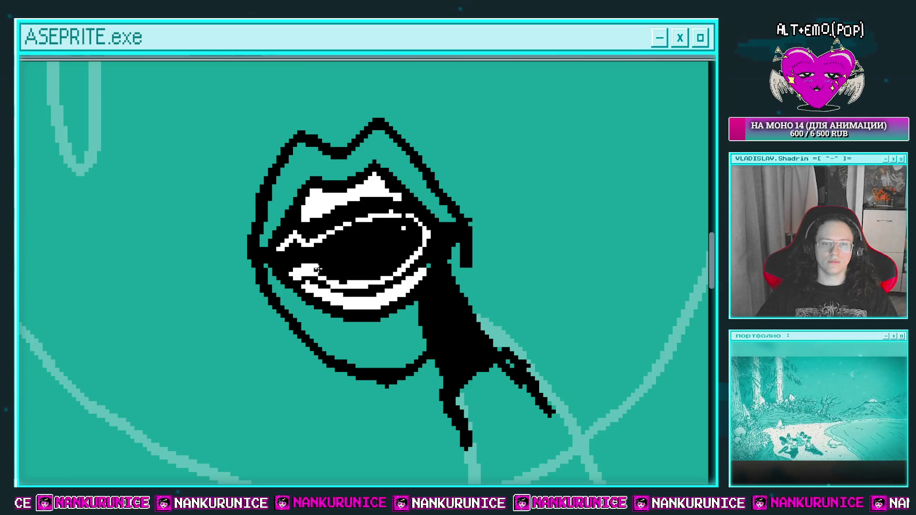
pyautogui.scroll(-1, 377, 246)
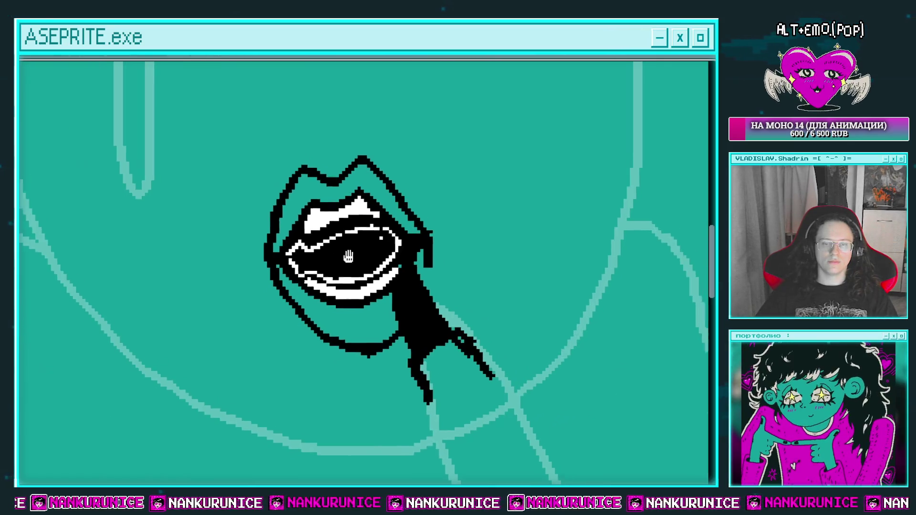
pyautogui.scroll(1, 377, 246)
pyautogui.scroll(-2, 377, 245)
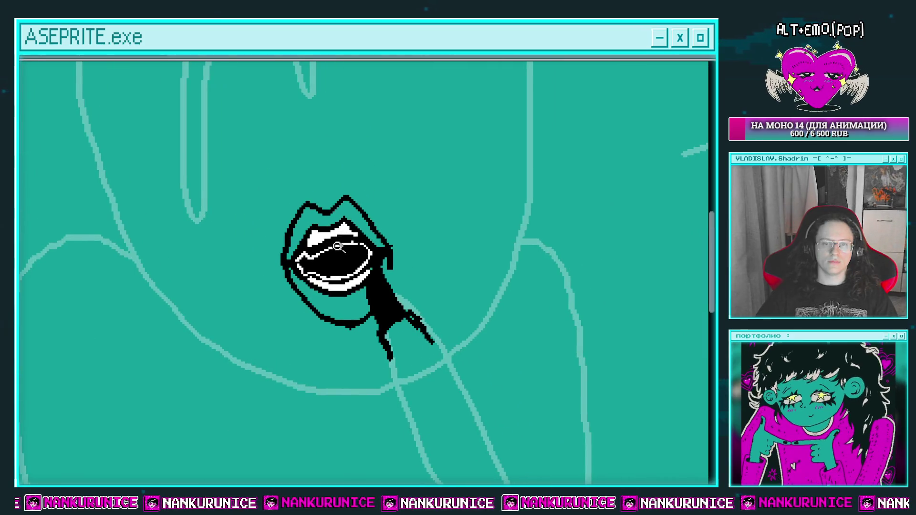
pyautogui.scroll(-2, 333, 256)
pyautogui.scroll(5, 324, 260)
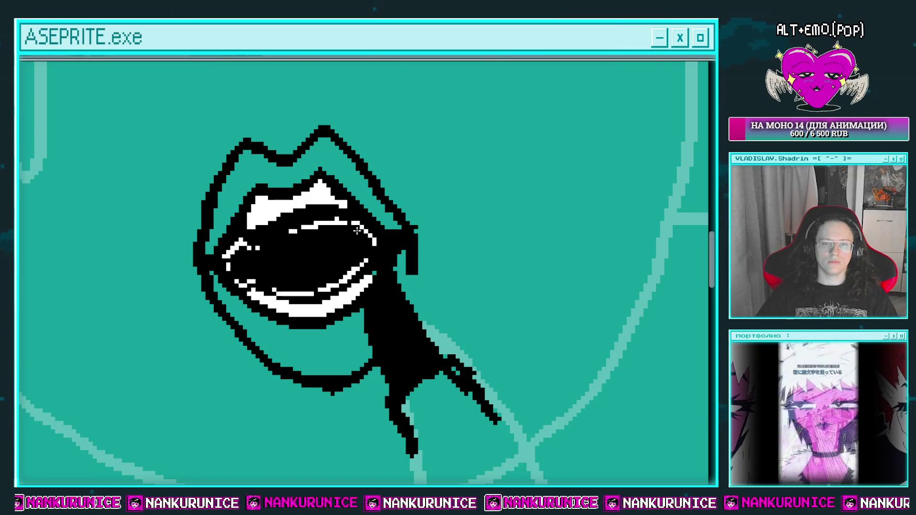
pyautogui.scroll(-1, 310, 239)
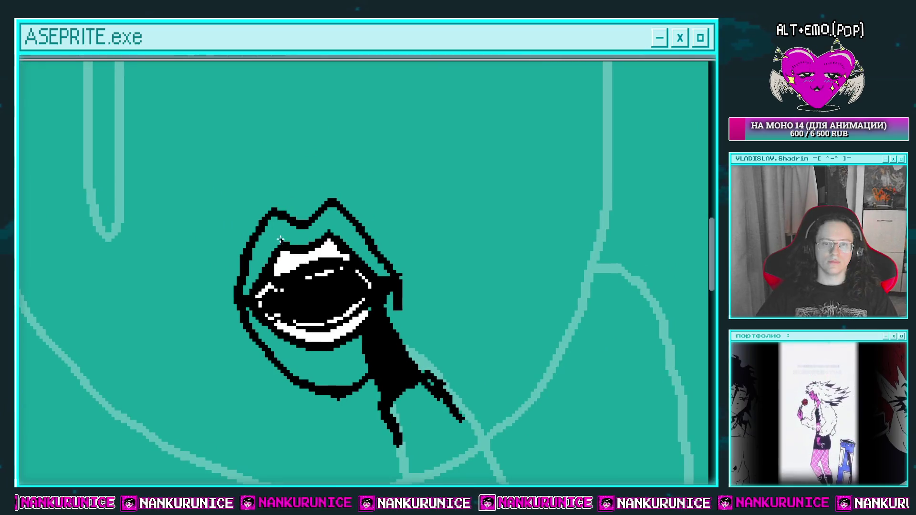
# Step: Fill the areas around and below the lips solid black
pyautogui.click(281, 239)
pyautogui.moveTo(296, 263); pyautogui.dragTo(290, 220)
pyautogui.click(359, 312)
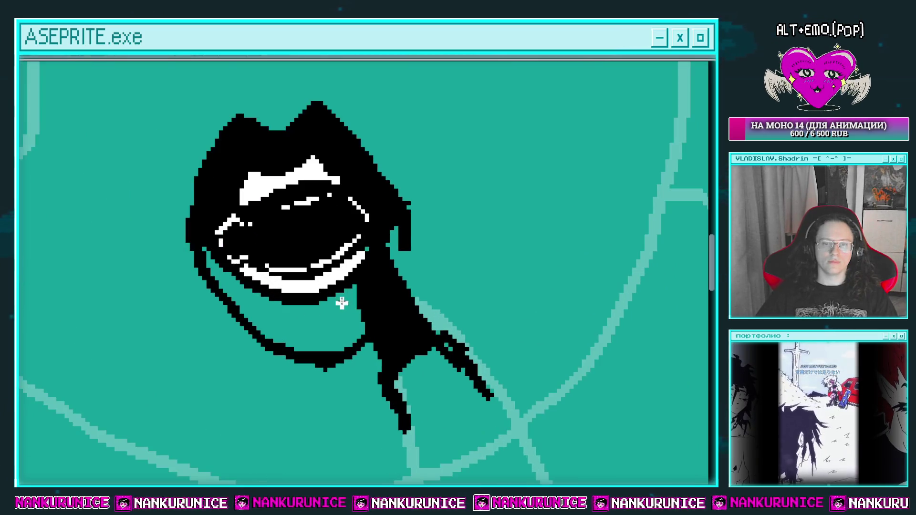
pyautogui.click(338, 309)
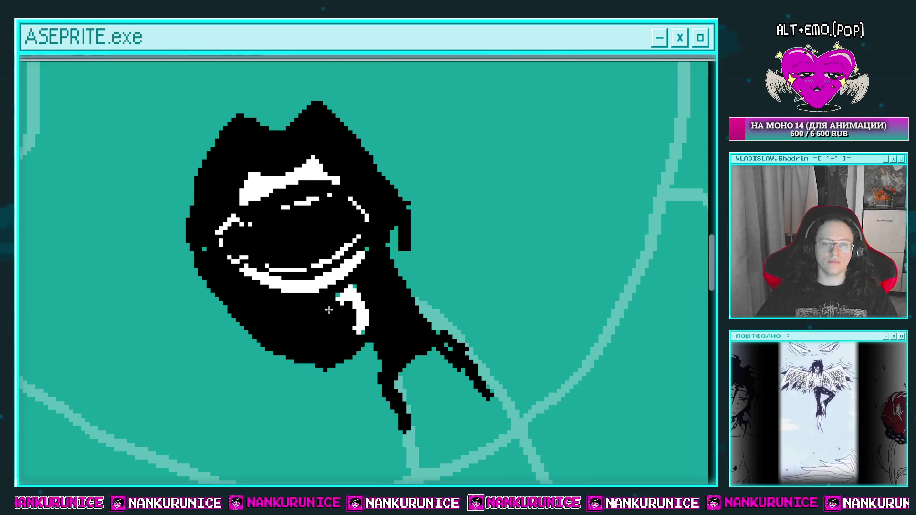
pyautogui.moveTo(354, 320)
pyautogui.mouseDown()
pyautogui.moveTo(377, 302)
pyautogui.moveTo(348, 310)
pyautogui.mouseUp()
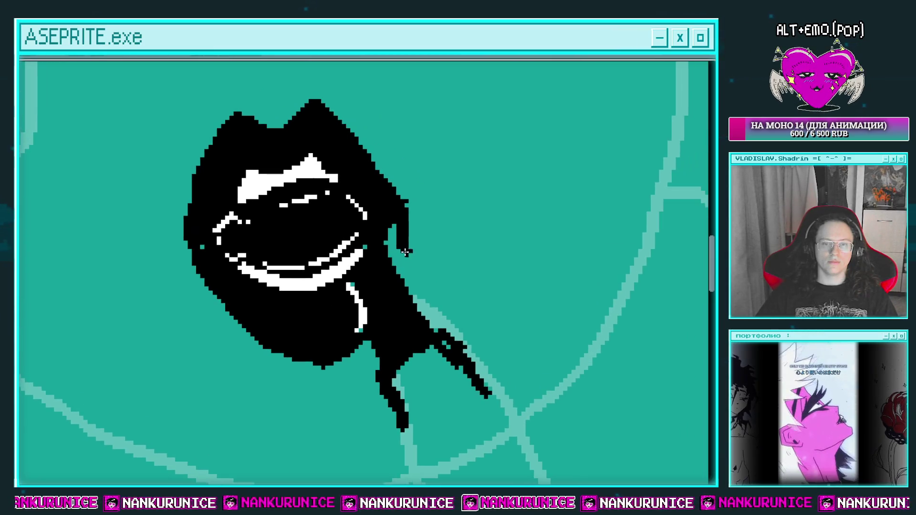
# Step: Paint white highlights below the lower lip and on the upper-left and upper-right bumps
pyautogui.moveTo(390, 277)
pyautogui.mouseDown()
pyautogui.moveTo(380, 255)
pyautogui.moveTo(360, 299)
pyautogui.mouseUp()
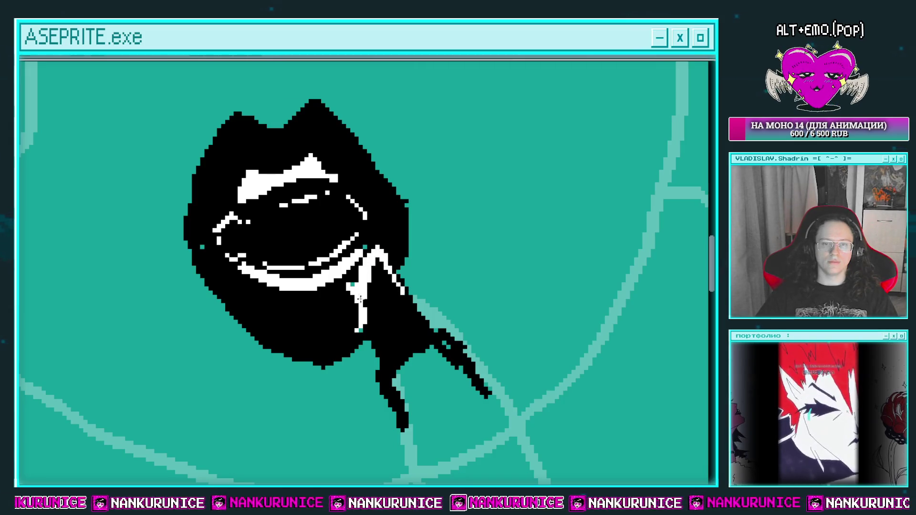
pyautogui.hotkey('ctrl', 'z')
pyautogui.moveTo(379, 395); pyautogui.dragTo(396, 356)
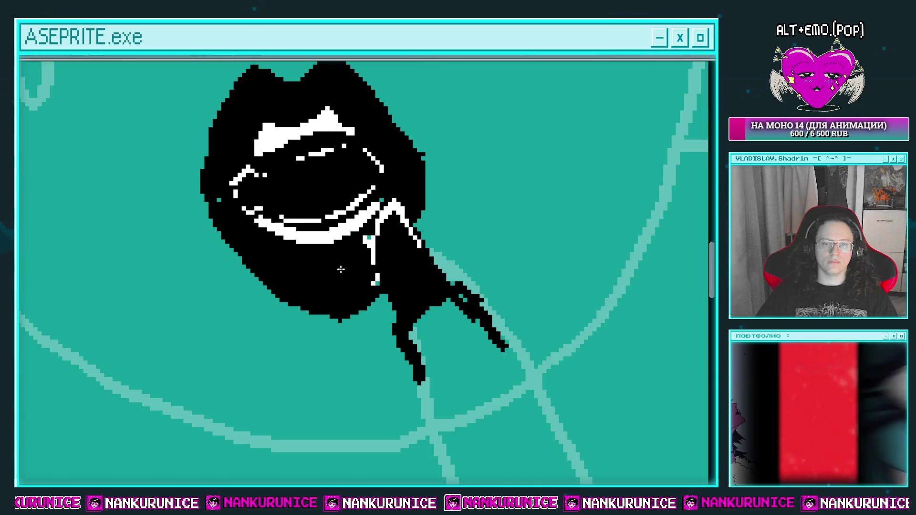
pyautogui.moveTo(351, 258)
pyautogui.mouseDown()
pyautogui.moveTo(265, 261)
pyautogui.moveTo(351, 271)
pyautogui.mouseUp()
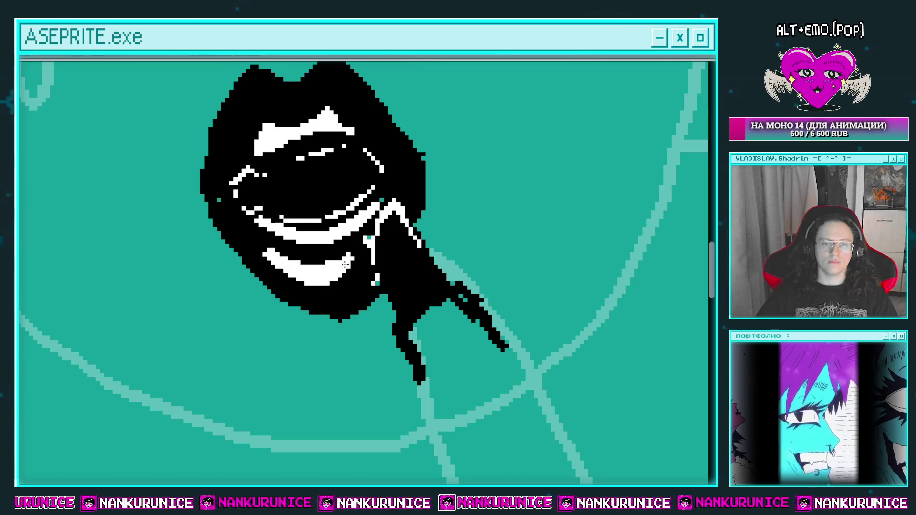
pyautogui.moveTo(302, 165); pyautogui.dragTo(298, 220)
pyautogui.moveTo(249, 149); pyautogui.dragTo(234, 175)
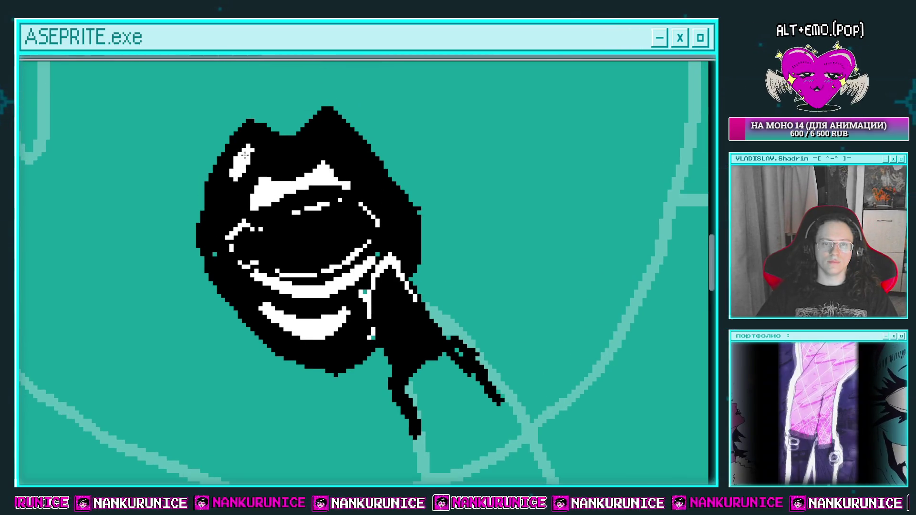
pyautogui.moveTo(308, 150); pyautogui.dragTo(329, 124)
pyautogui.moveTo(256, 162); pyautogui.dragTo(300, 142)
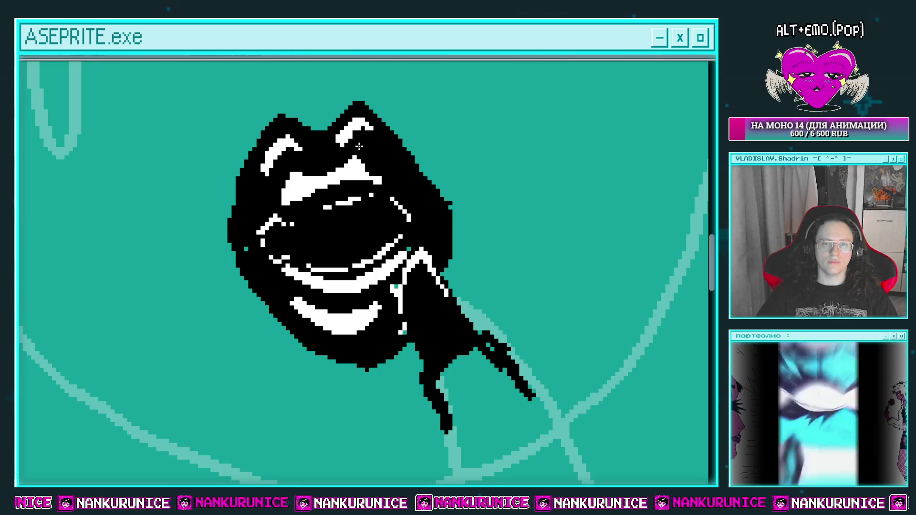
# Step: Add white pixels along the mouth, keeping only the upper stroke
pyautogui.scroll(-2, 358, 146)
pyautogui.scroll(2, 324, 234)
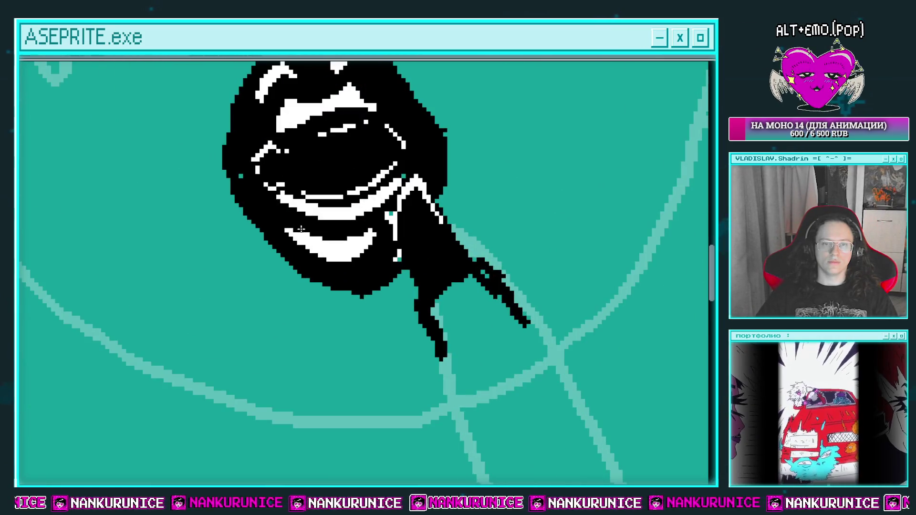
pyautogui.scroll(-1, 352, 230)
pyautogui.scroll(1, 374, 235)
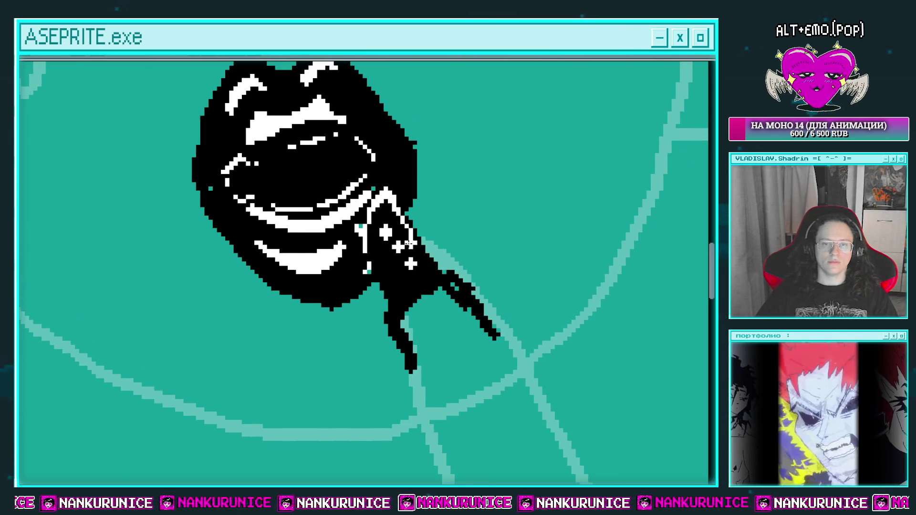
pyautogui.scroll(-3, 409, 243)
pyautogui.scroll(2, 403, 222)
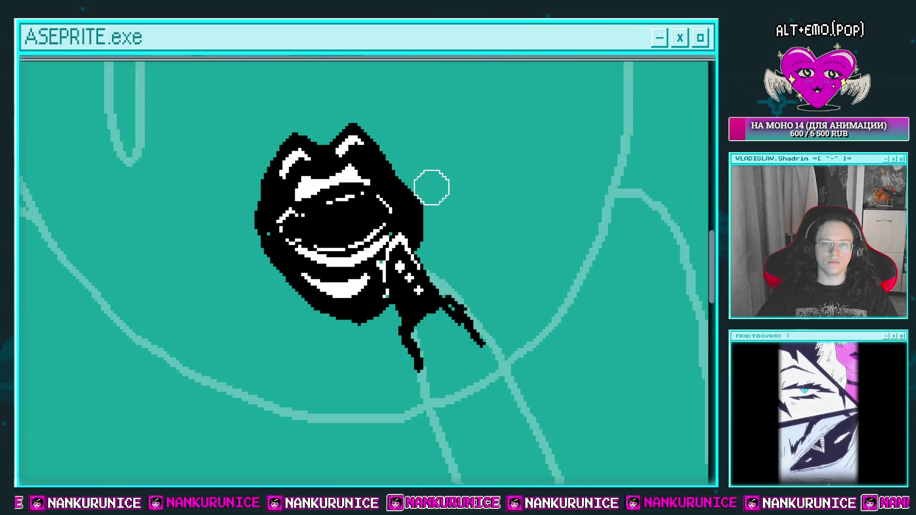
pyautogui.moveTo(450, 217); pyautogui.dragTo(437, 239)
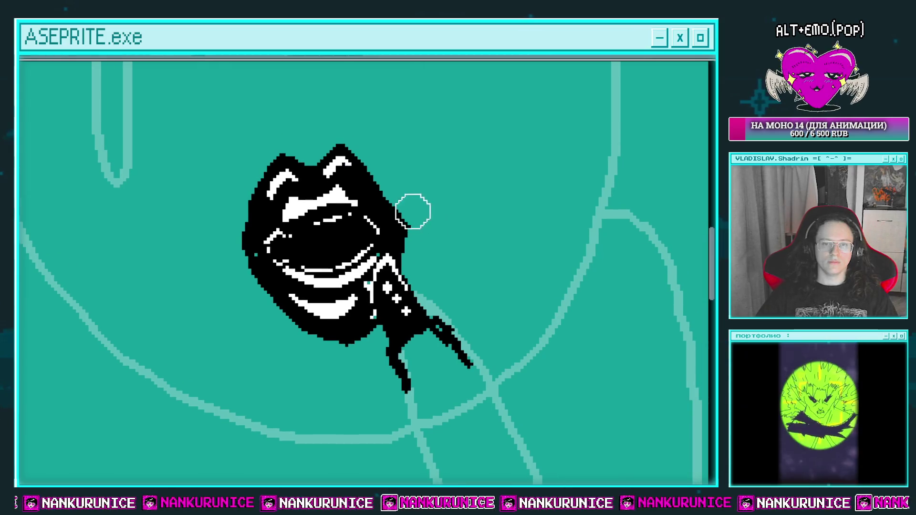
pyautogui.scroll(-1, 420, 186)
pyautogui.scroll(2, 391, 236)
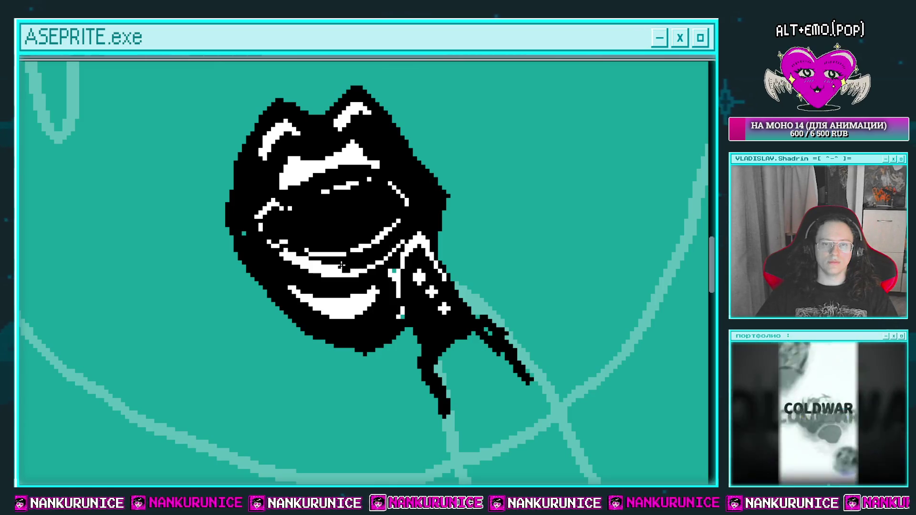
pyautogui.press('z')
pyautogui.scroll(-2, 327, 231)
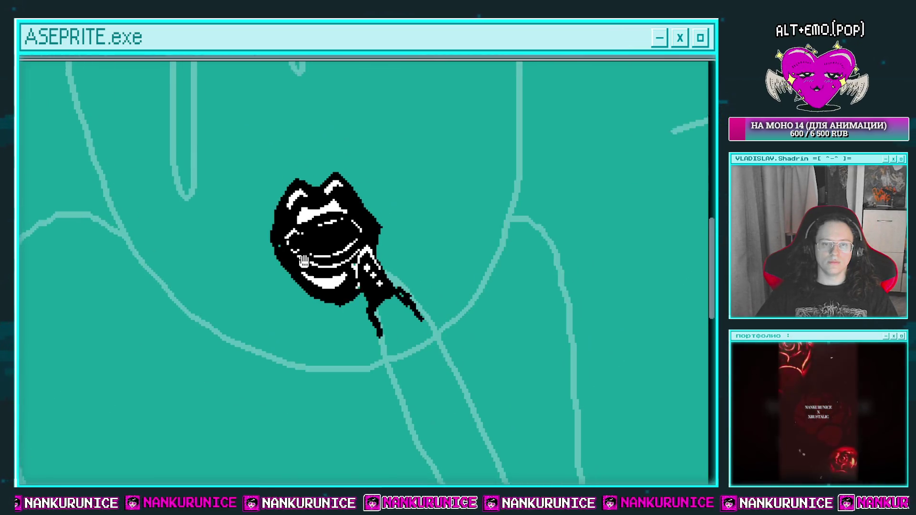
pyautogui.scroll(-1, 324, 238)
pyautogui.scroll(4, 319, 263)
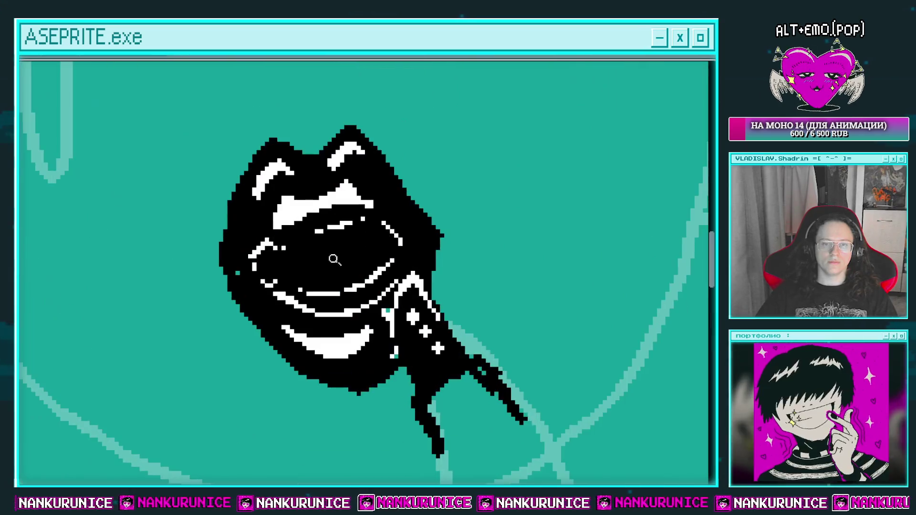
pyautogui.press('b')
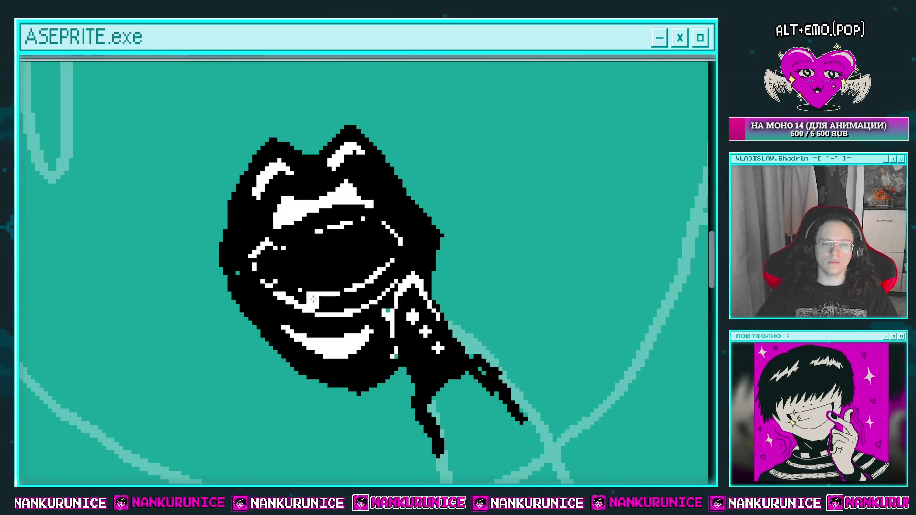
pyautogui.moveTo(311, 300)
pyautogui.mouseDown()
pyautogui.moveTo(367, 294)
pyautogui.moveTo(295, 301)
pyautogui.mouseUp()
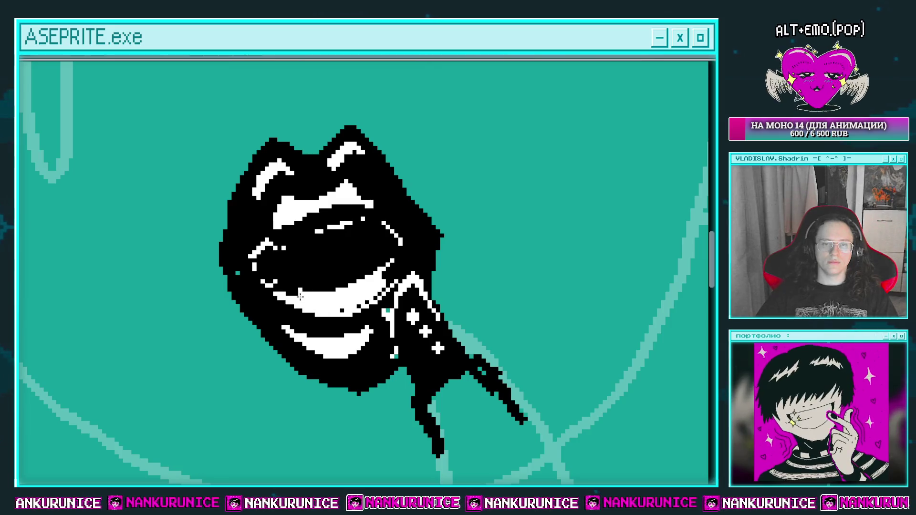
pyautogui.moveTo(379, 286); pyautogui.dragTo(383, 279)
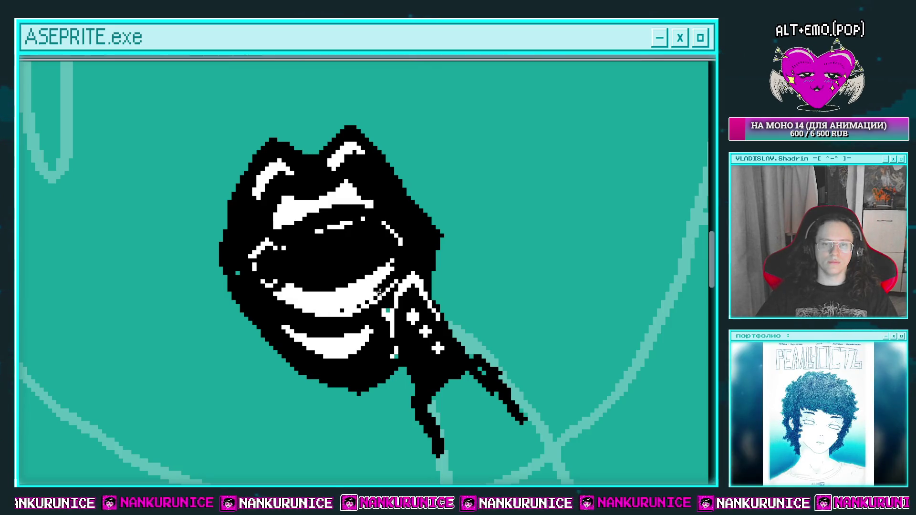
pyautogui.hotkey('ctrl', 'z')
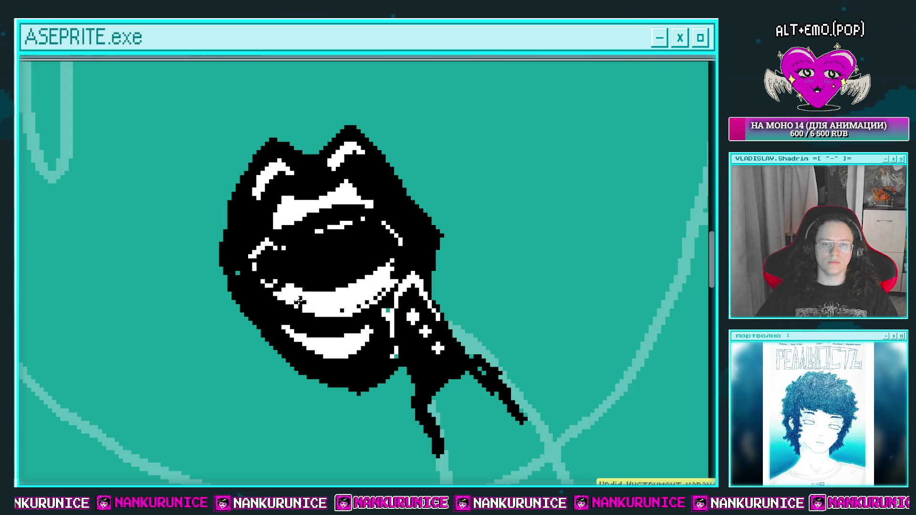
# Step: Add white pixels to the cuff area and zoom out to review the drawing
pyautogui.moveTo(361, 311); pyautogui.dragTo(311, 281)
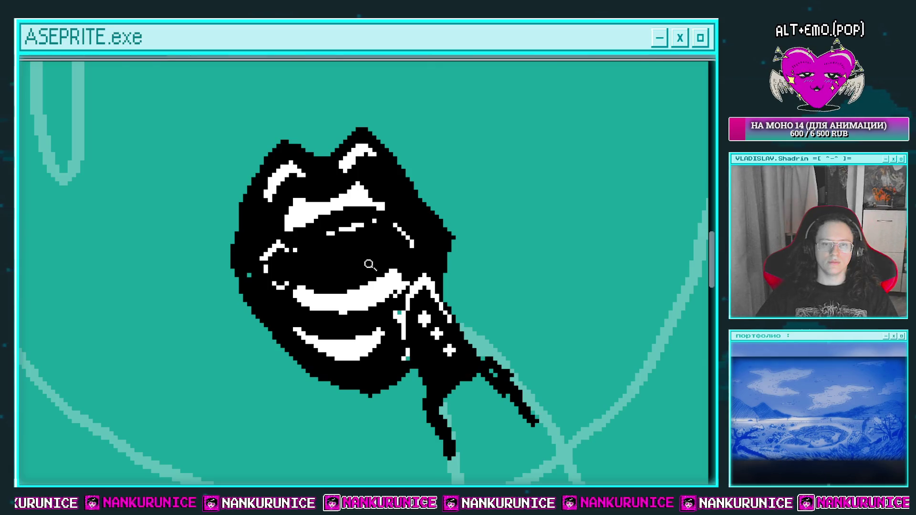
pyautogui.scroll(-2, 370, 265)
pyautogui.scroll(2, 304, 287)
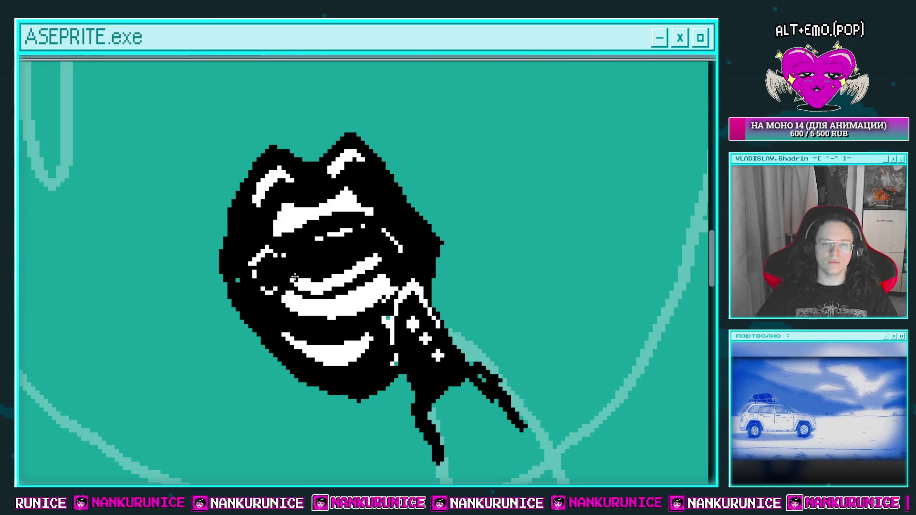
pyautogui.moveTo(385, 260); pyautogui.dragTo(421, 249)
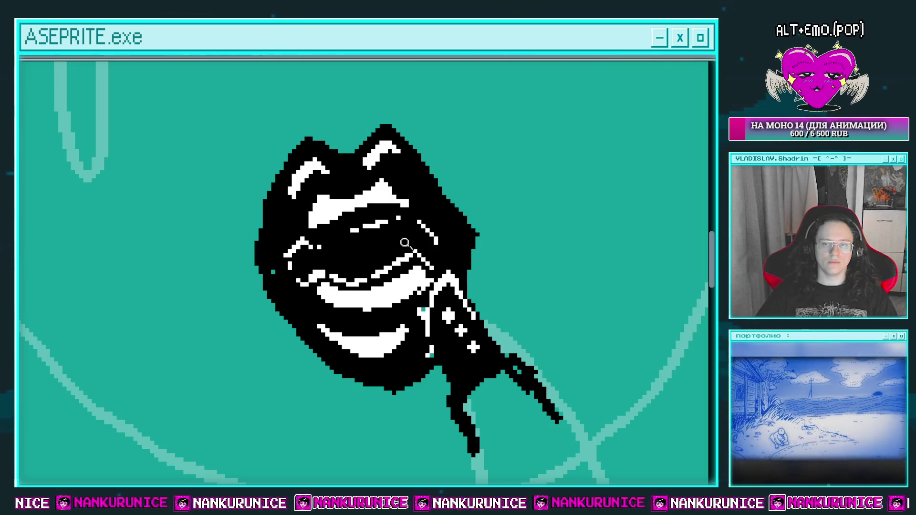
pyautogui.scroll(-3, 365, 272)
pyautogui.scroll(-3, 382, 238)
pyautogui.scroll(-1, 395, 208)
pyautogui.scroll(3, 396, 209)
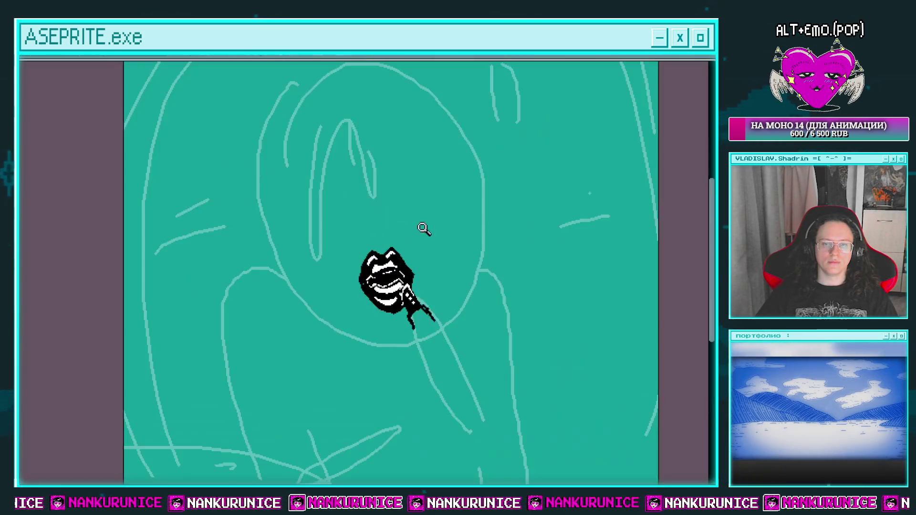
pyautogui.scroll(1, 388, 239)
pyautogui.scroll(-1, 364, 248)
pyautogui.moveTo(364, 248); pyautogui.dragTo(369, 251)
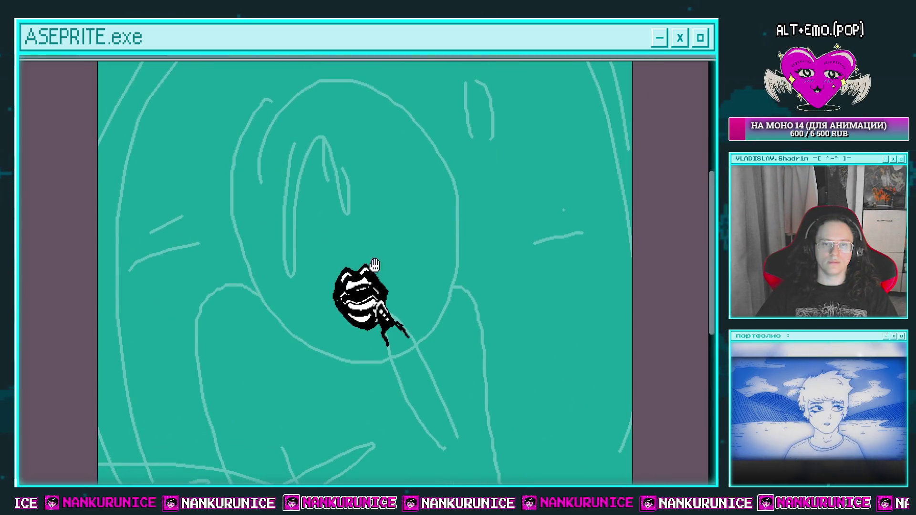
pyautogui.scroll(3, 360, 294)
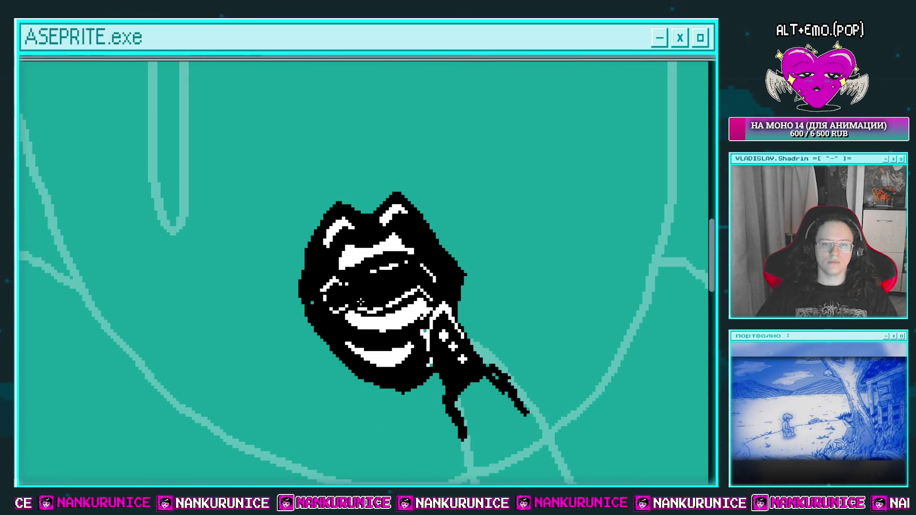
pyautogui.scroll(-1, 396, 289)
pyautogui.scroll(2, 349, 298)
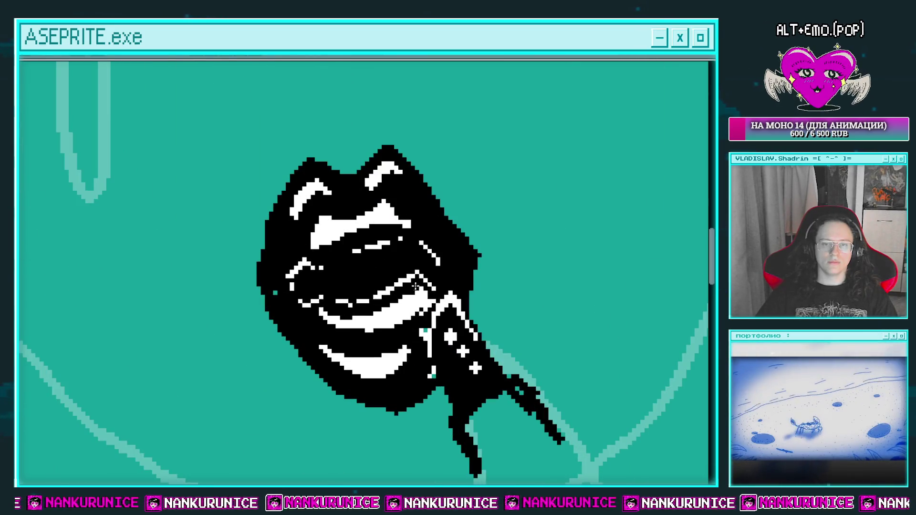
pyautogui.scroll(-2, 313, 316)
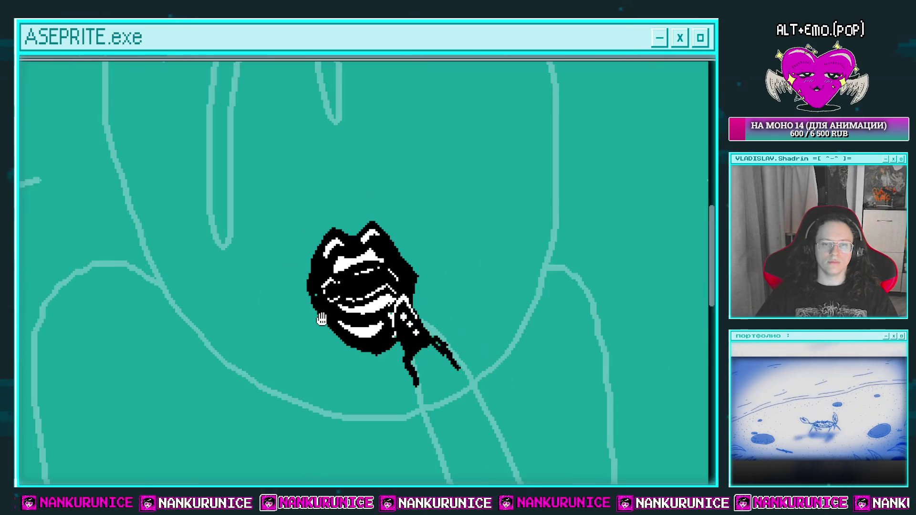
pyautogui.scroll(3, 325, 237)
pyautogui.scroll(1, 326, 238)
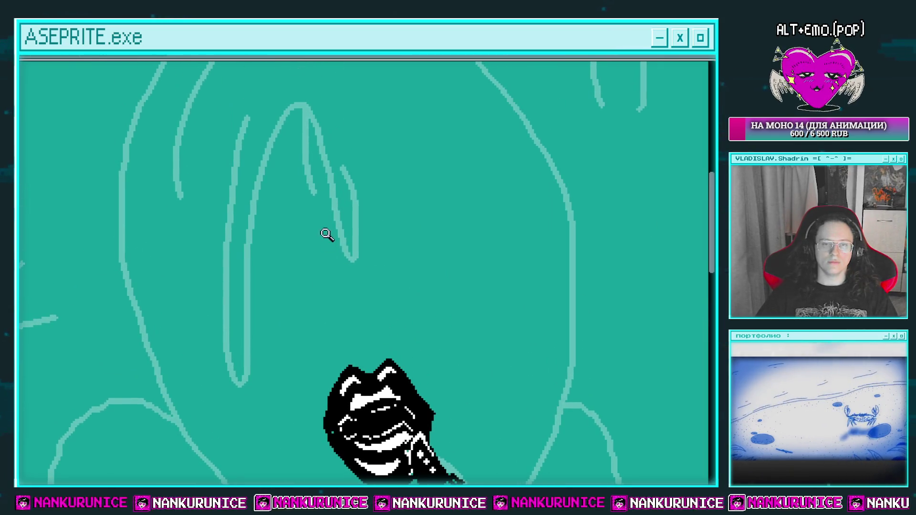
# Step: Draw a short, straight black nose line above the mouth
pyautogui.moveTo(353, 221); pyautogui.dragTo(364, 329)
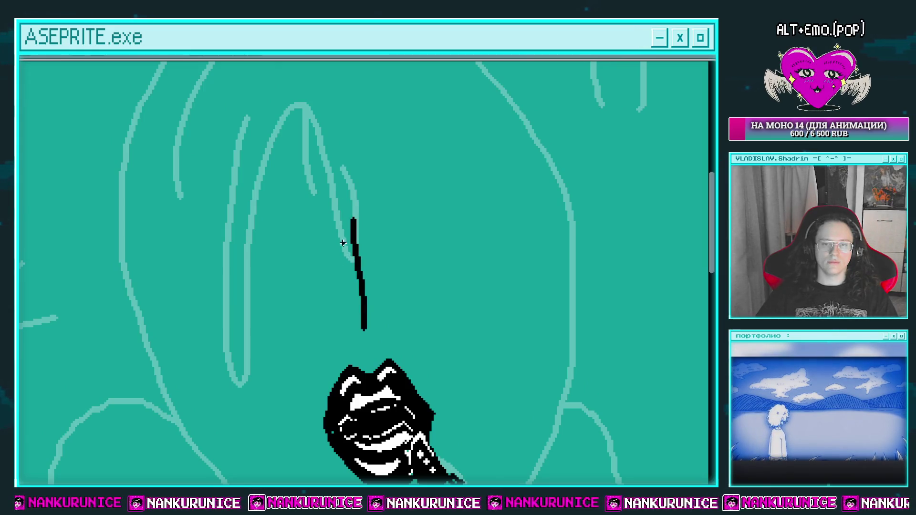
pyautogui.hotkey('ctrl', 'z')
pyautogui.moveTo(353, 221)
pyautogui.mouseDown()
pyautogui.moveTo(366, 304)
pyautogui.moveTo(392, 324)
pyautogui.mouseUp()
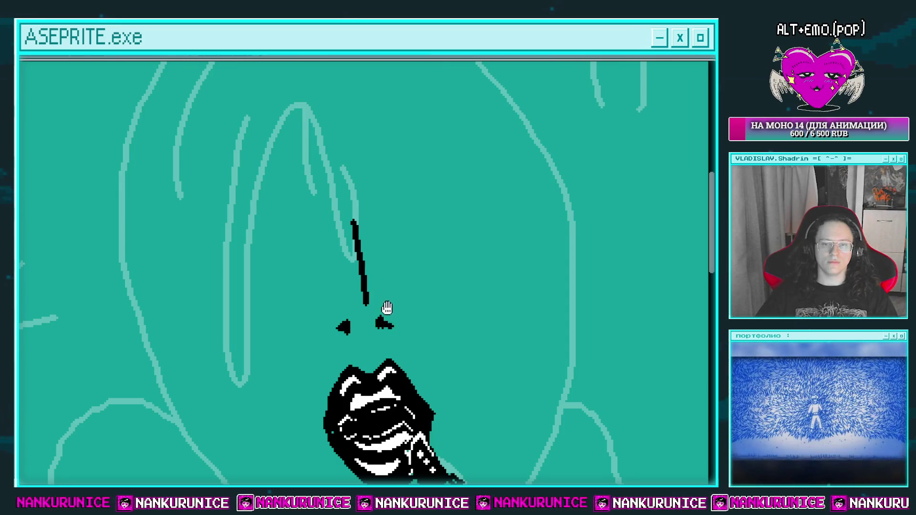
pyautogui.scroll(1, 382, 267)
# Step: Sketch spiky zigzag fringe strands on the left and right above the mouth
pyautogui.moveTo(340, 179); pyautogui.dragTo(424, 355)
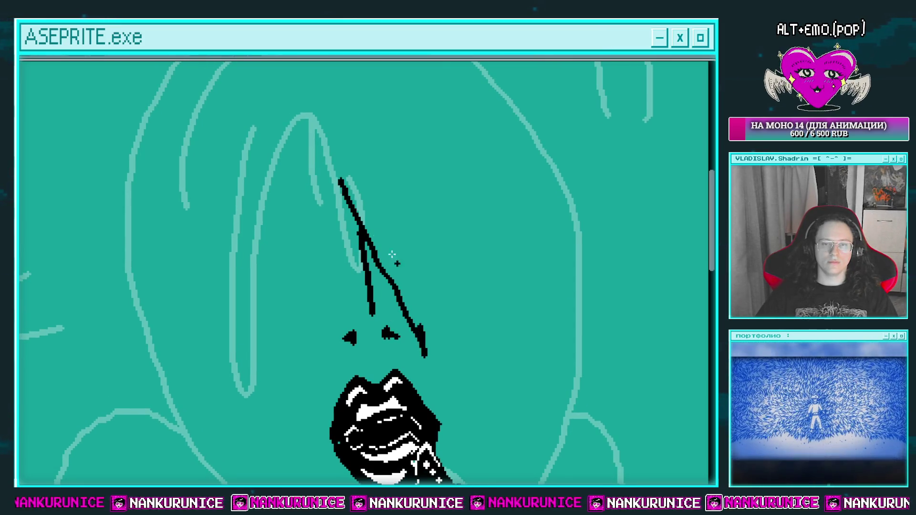
pyautogui.moveTo(340, 178); pyautogui.dragTo(338, 308)
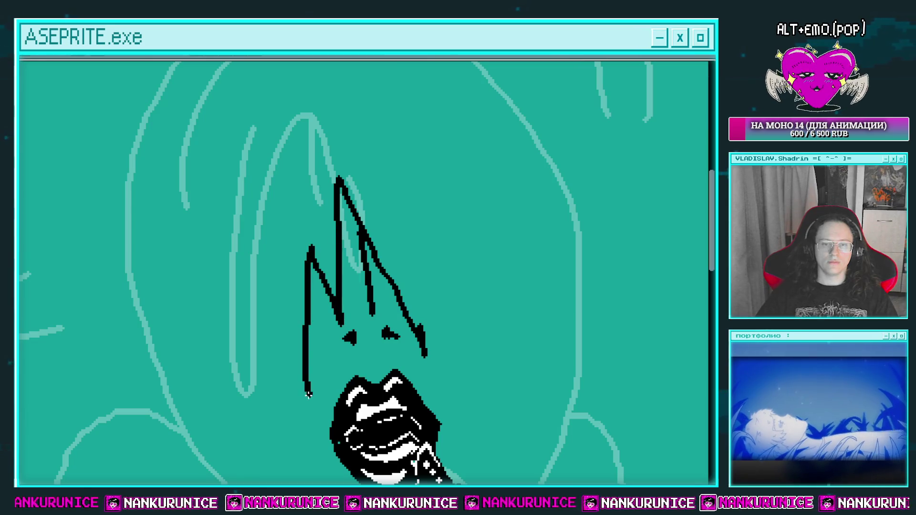
pyautogui.moveTo(310, 247); pyautogui.dragTo(260, 255)
pyautogui.scroll(-2, 274, 239)
pyautogui.moveTo(303, 218)
pyautogui.mouseDown()
pyautogui.moveTo(220, 319)
pyautogui.moveTo(159, 292)
pyautogui.mouseUp()
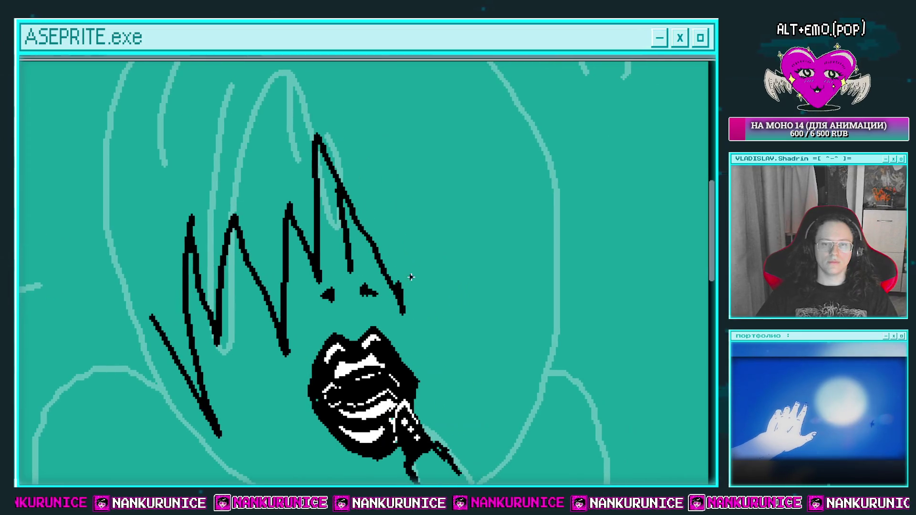
pyautogui.moveTo(401, 294)
pyautogui.mouseDown()
pyautogui.moveTo(489, 280)
pyautogui.moveTo(497, 246)
pyautogui.mouseUp()
pyautogui.scroll(-2, 500, 242)
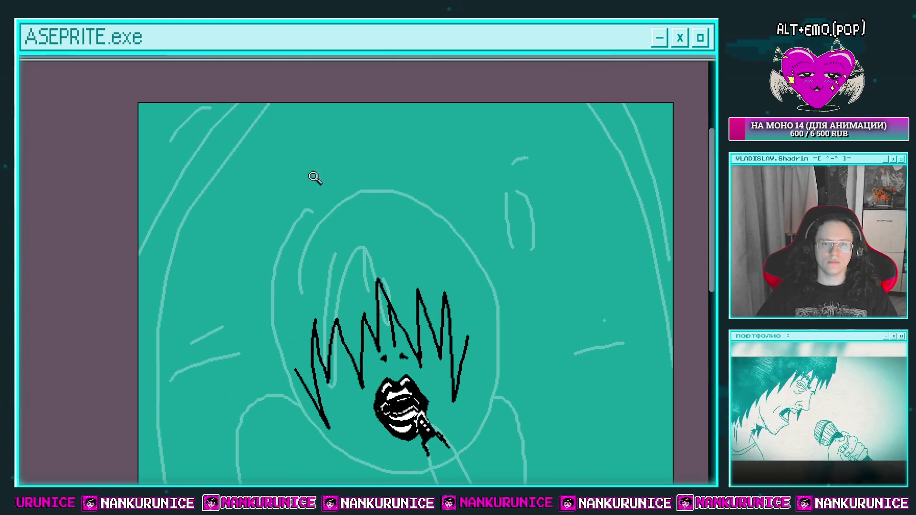
# Step: Outline the upper-left hair with a spike and long strands hanging down the face
pyautogui.moveTo(304, 181); pyautogui.dragTo(230, 164)
pyautogui.hotkey('ctrl', 'z')
pyautogui.moveTo(306, 184)
pyautogui.mouseDown()
pyautogui.moveTo(286, 157)
pyautogui.moveTo(223, 145)
pyautogui.mouseUp()
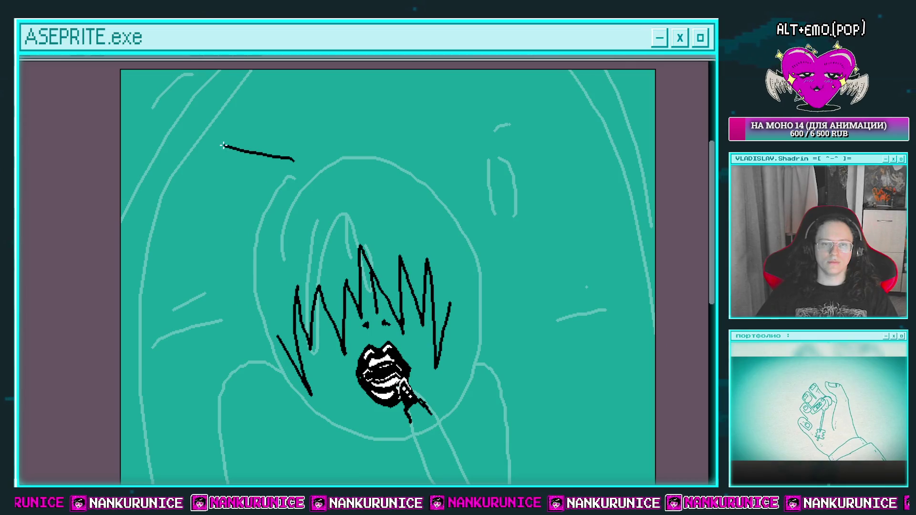
pyautogui.hotkey('ctrl', 'z')
pyautogui.moveTo(295, 153)
pyautogui.mouseDown()
pyautogui.moveTo(224, 155)
pyautogui.moveTo(194, 207)
pyautogui.moveTo(219, 181)
pyautogui.mouseUp()
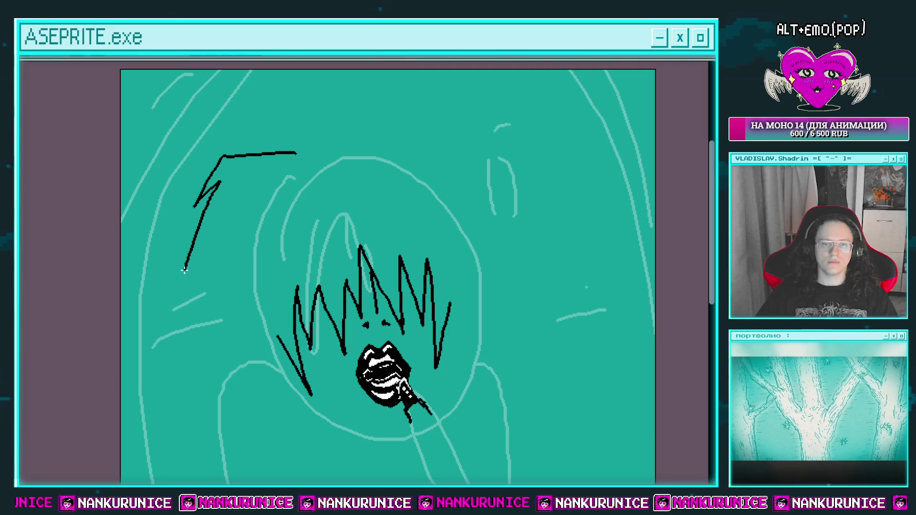
pyautogui.moveTo(201, 249); pyautogui.dragTo(223, 226)
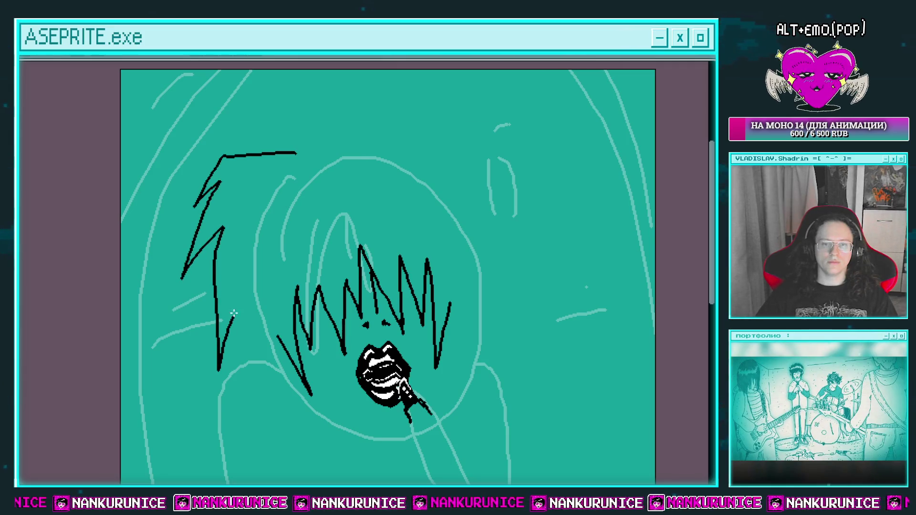
pyautogui.moveTo(252, 376); pyautogui.dragTo(273, 442)
pyautogui.scroll(-3, 274, 334)
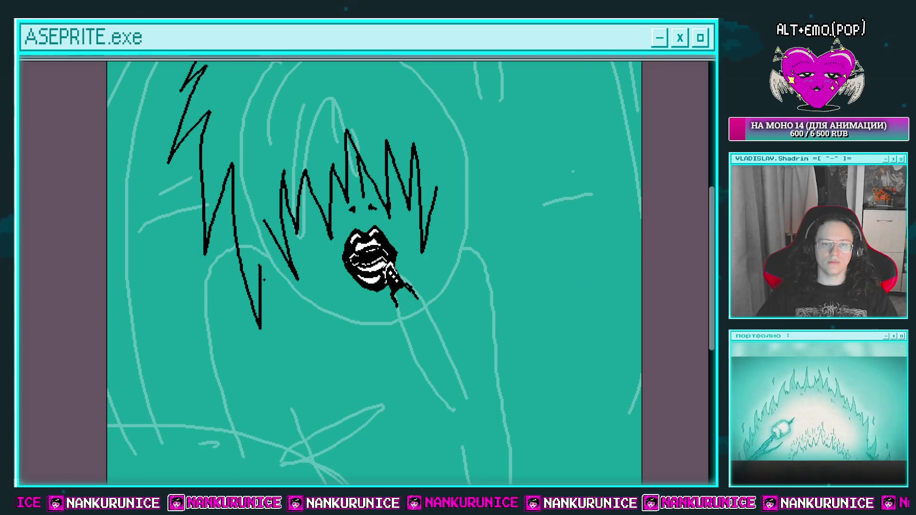
pyautogui.moveTo(264, 231); pyautogui.dragTo(288, 379)
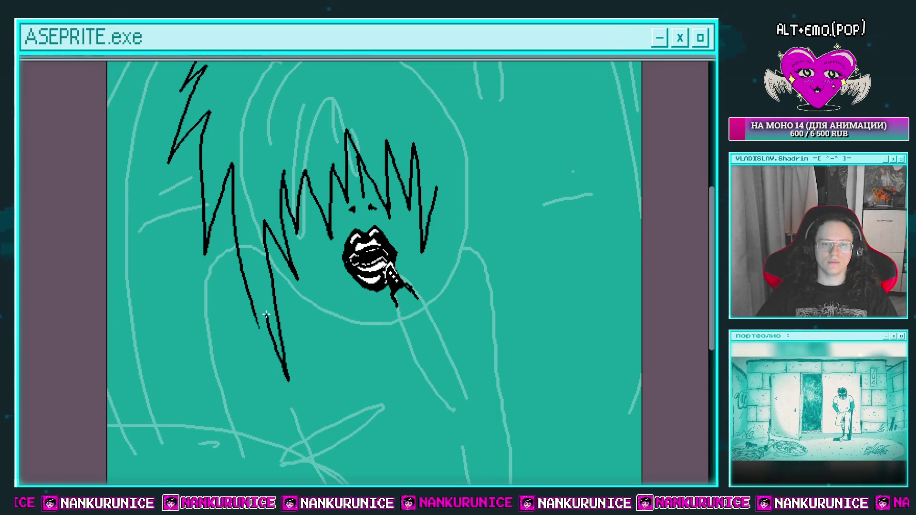
pyautogui.hotkey('ctrl', 'z')
pyautogui.moveTo(233, 166); pyautogui.dragTo(230, 286)
pyautogui.moveTo(238, 238); pyautogui.dragTo(251, 350)
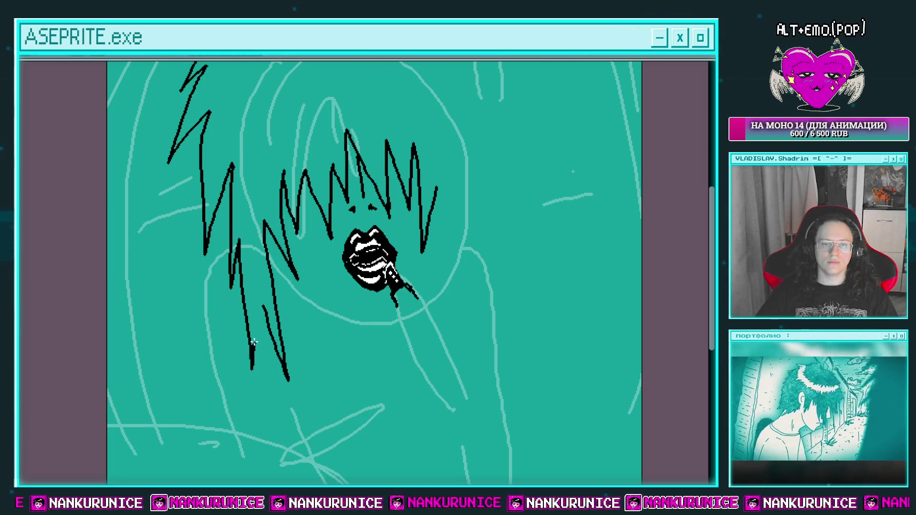
# Step: Outline the right-side hair strand and add zigzag strokes under the hair peak
pyautogui.moveTo(281, 157); pyautogui.dragTo(261, 272)
pyautogui.moveTo(190, 154)
pyautogui.mouseDown()
pyautogui.moveTo(260, 151)
pyautogui.moveTo(284, 95)
pyautogui.moveTo(293, 112)
pyautogui.mouseUp()
pyautogui.hotkey('ctrl', 'z')
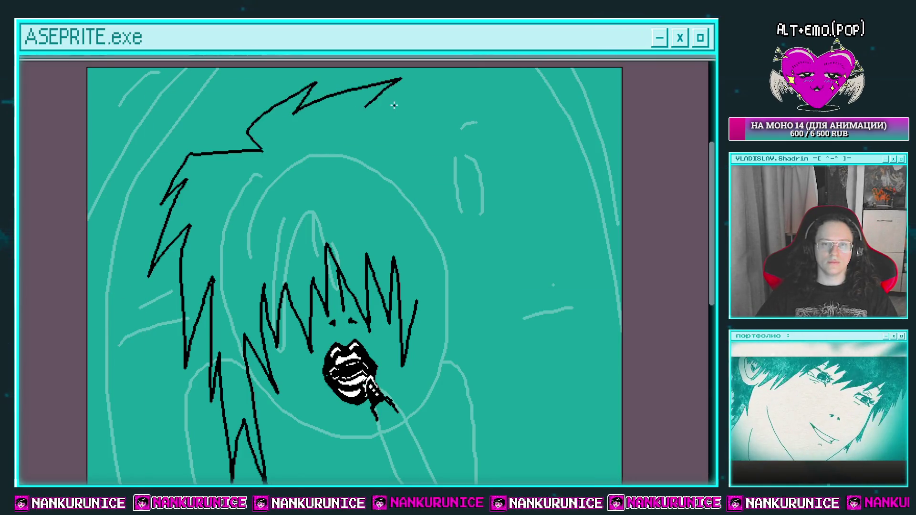
pyautogui.moveTo(430, 155)
pyautogui.mouseDown()
pyautogui.moveTo(383, 132)
pyautogui.moveTo(444, 259)
pyautogui.moveTo(401, 196)
pyautogui.mouseUp()
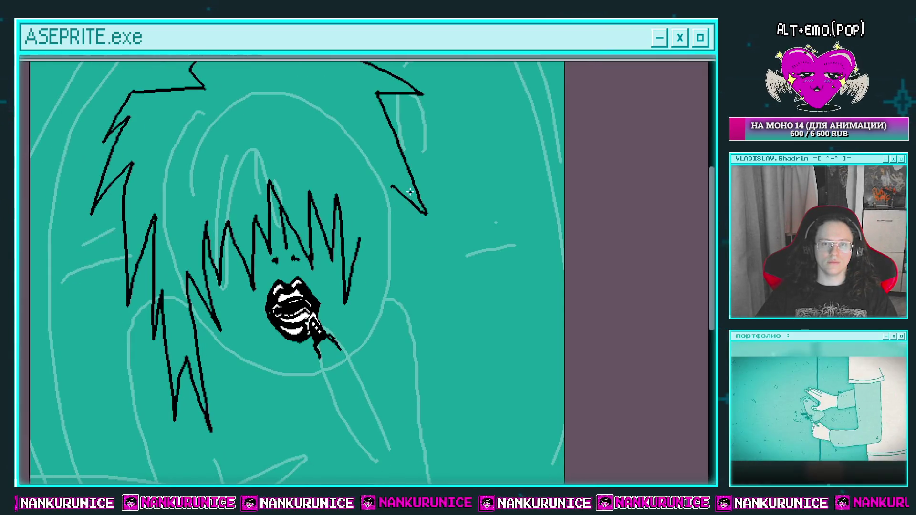
pyautogui.hotkey('ctrl', 'z')
pyautogui.moveTo(377, 94)
pyautogui.mouseDown()
pyautogui.moveTo(437, 196)
pyautogui.moveTo(448, 247)
pyautogui.moveTo(382, 138)
pyautogui.moveTo(401, 236)
pyautogui.moveTo(404, 339)
pyautogui.moveTo(380, 237)
pyautogui.moveTo(381, 375)
pyautogui.moveTo(363, 271)
pyautogui.moveTo(403, 330)
pyautogui.mouseUp()
pyautogui.scroll(3, 272, 193)
pyautogui.moveTo(271, 193)
pyautogui.mouseDown()
pyautogui.moveTo(281, 241)
pyautogui.moveTo(357, 205)
pyautogui.mouseUp()
pyautogui.moveTo(256, 270)
pyautogui.mouseDown()
pyautogui.moveTo(262, 248)
pyautogui.moveTo(233, 307)
pyautogui.moveTo(264, 384)
pyautogui.mouseUp()
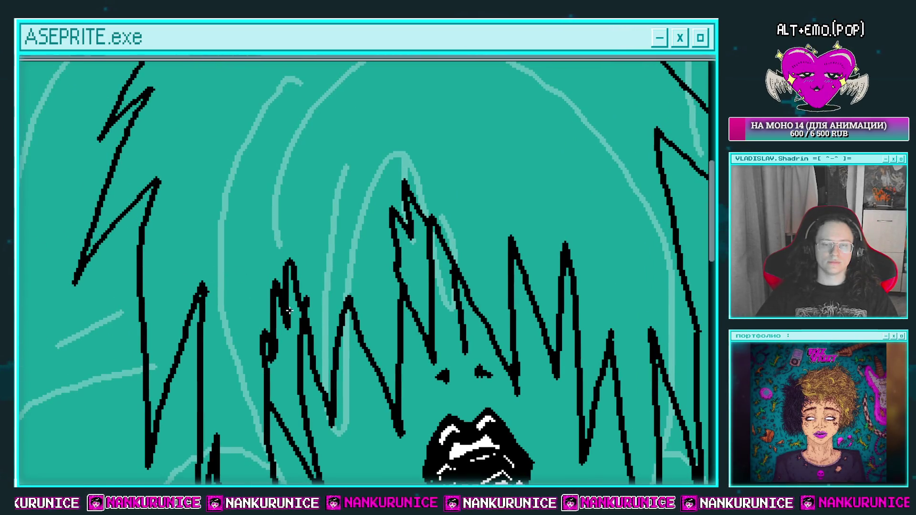
pyautogui.hotkey('ctrl', 'z')
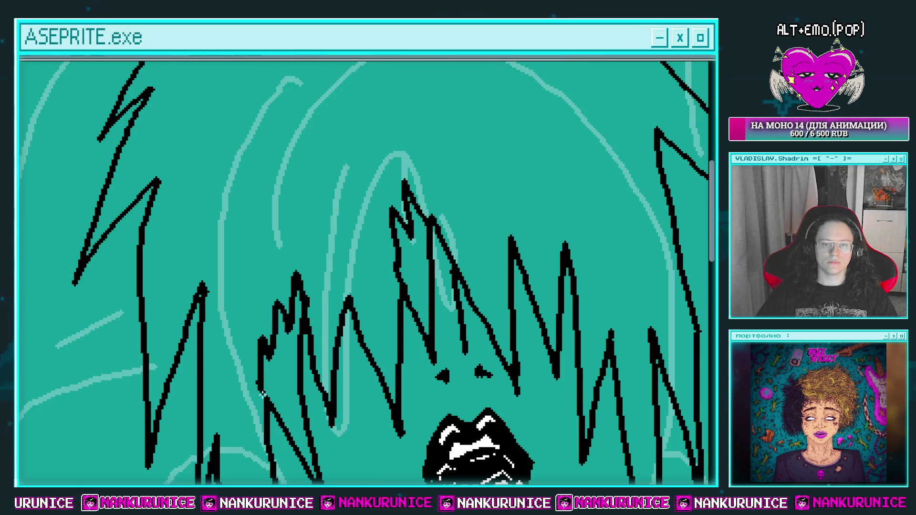
pyautogui.moveTo(262, 394); pyautogui.dragTo(241, 282)
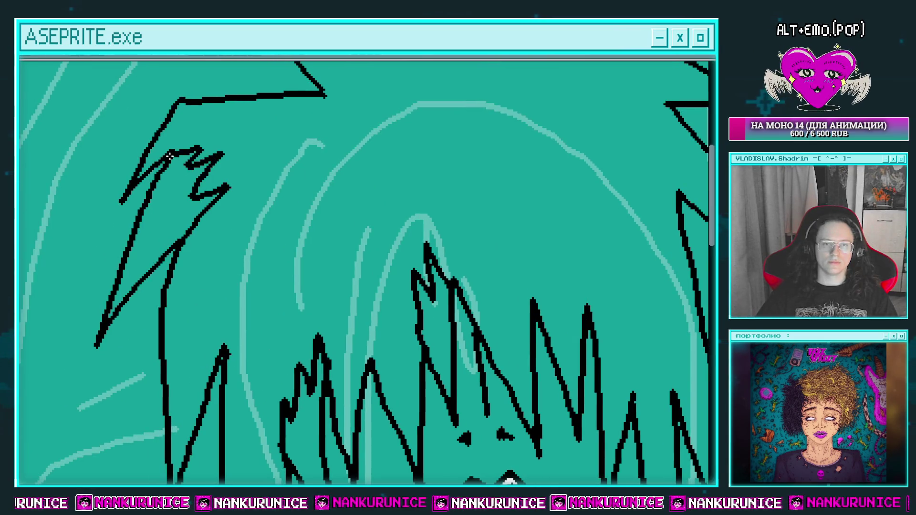
# Step: Outline jagged highlights under the top spike and between the fringe strands, then zoom out
pyautogui.scroll(-2, 234, 169)
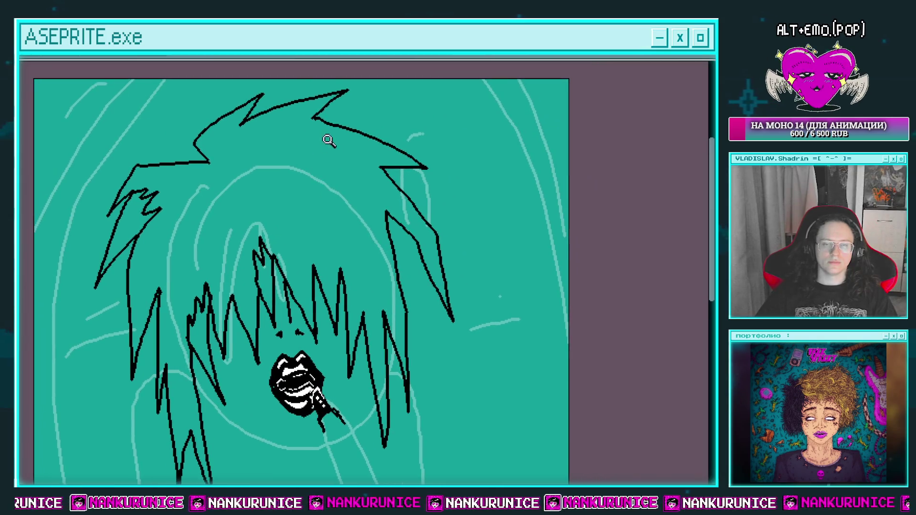
pyautogui.scroll(2, 331, 148)
pyautogui.moveTo(287, 152); pyautogui.dragTo(226, 145)
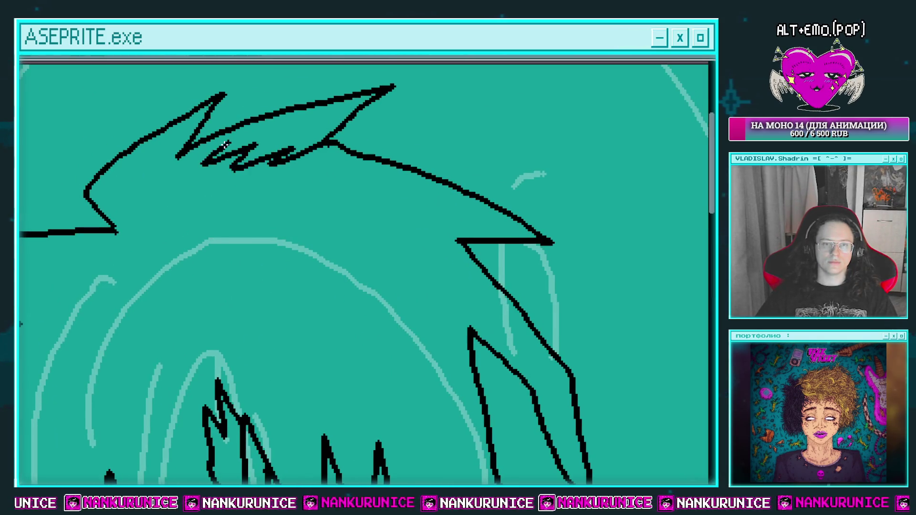
pyautogui.moveTo(309, 205); pyautogui.dragTo(243, 126)
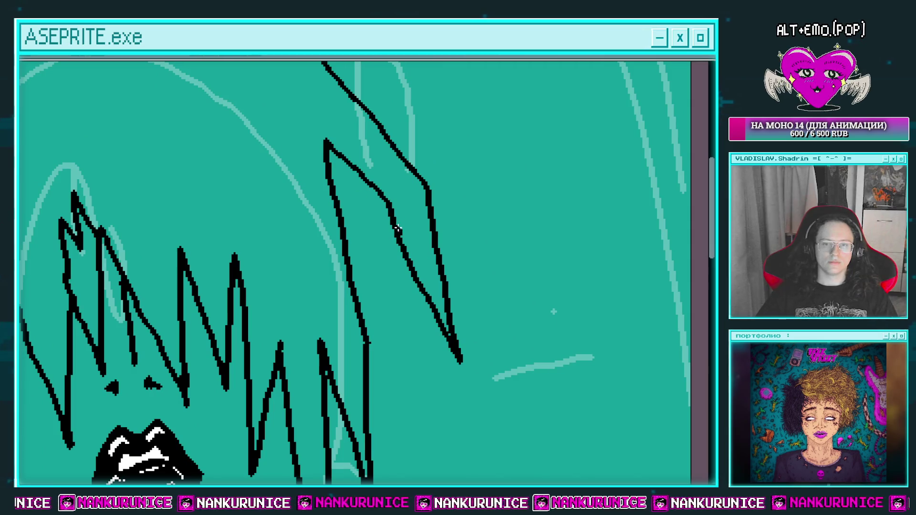
pyautogui.scroll(-2, 424, 206)
pyautogui.scroll(3, 382, 266)
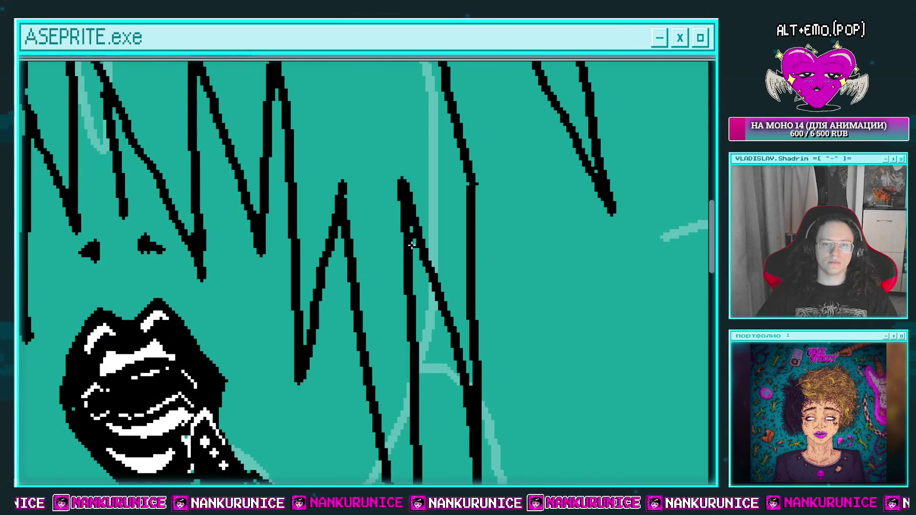
pyautogui.moveTo(408, 272); pyautogui.dragTo(375, 310)
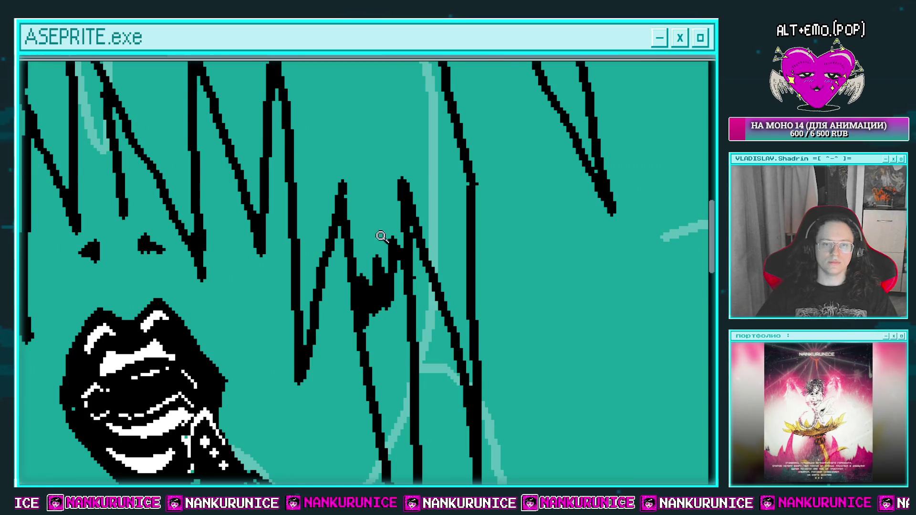
pyautogui.scroll(-2, 351, 190)
pyautogui.scroll(-1, 352, 189)
pyautogui.scroll(-2, 351, 189)
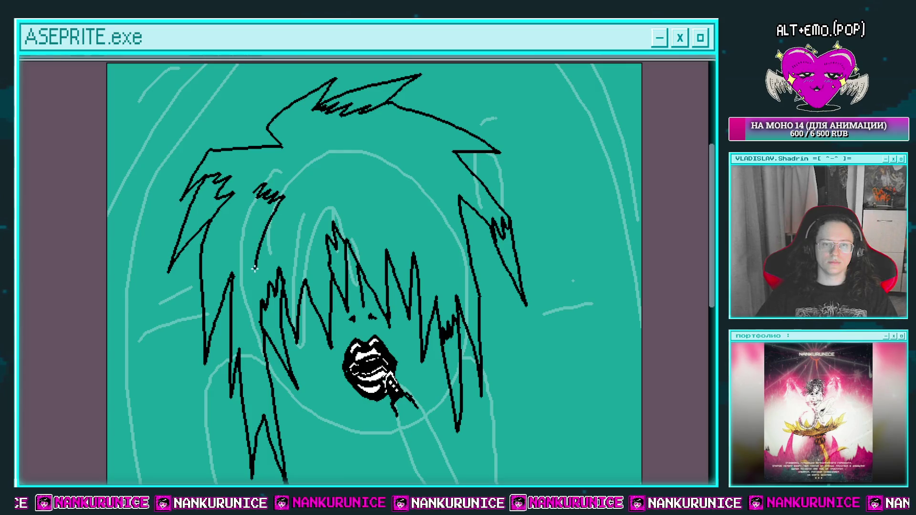
pyautogui.moveTo(272, 185); pyautogui.dragTo(237, 208)
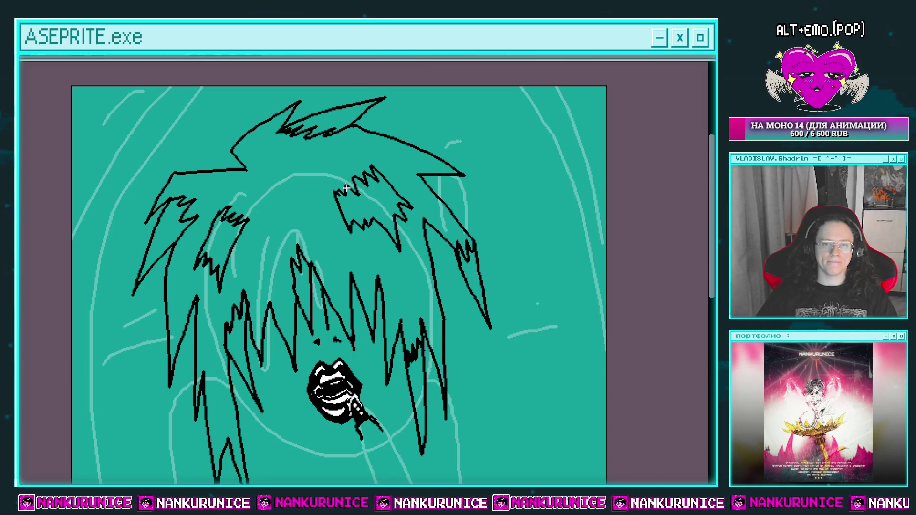
# Step: Fill the hair solid black, then fill its right highlight patch and top spike white
pyautogui.click(305, 201)
pyautogui.click(370, 205)
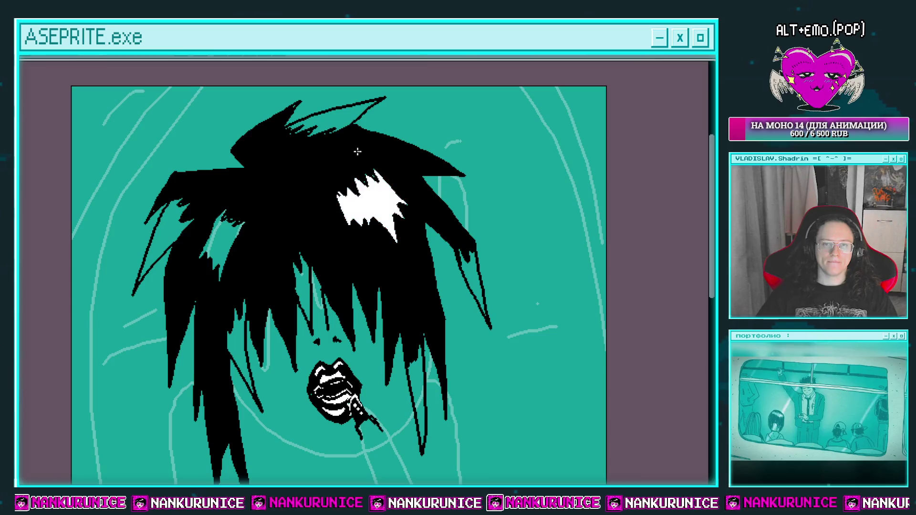
pyautogui.click(334, 120)
# Step: Fill the centre and left hair strands and two strand tips white
pyautogui.click(301, 279)
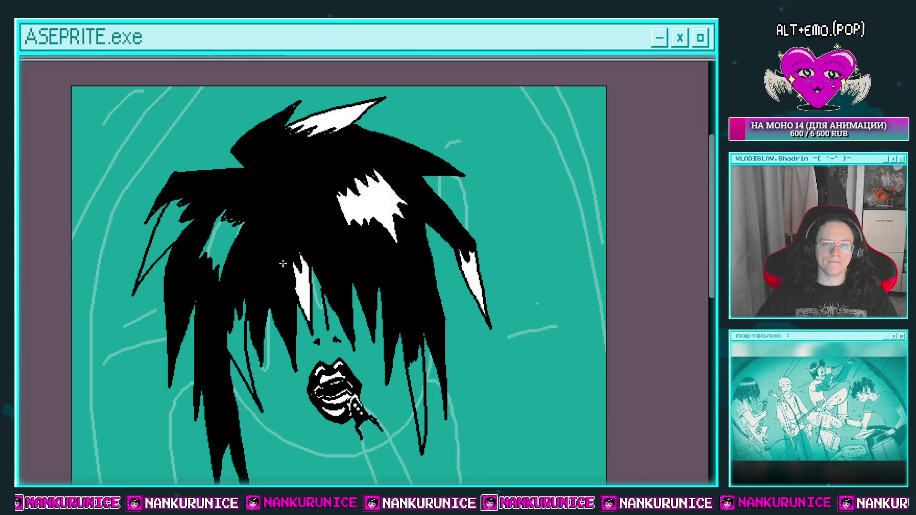
pyautogui.click(181, 224)
pyautogui.click(217, 240)
pyautogui.click(246, 348)
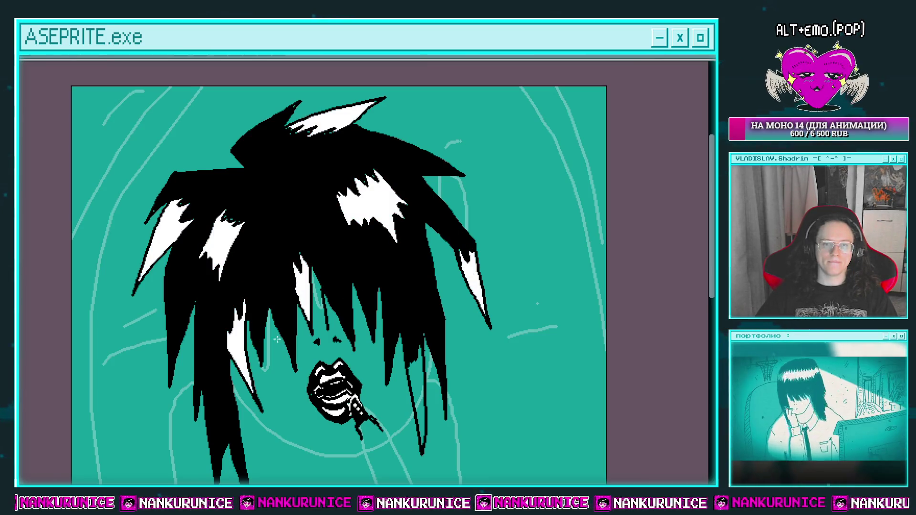
pyautogui.click(415, 391)
pyautogui.moveTo(338, 291)
pyautogui.mouseDown()
pyautogui.moveTo(340, 168)
pyautogui.moveTo(339, 225)
pyautogui.mouseUp()
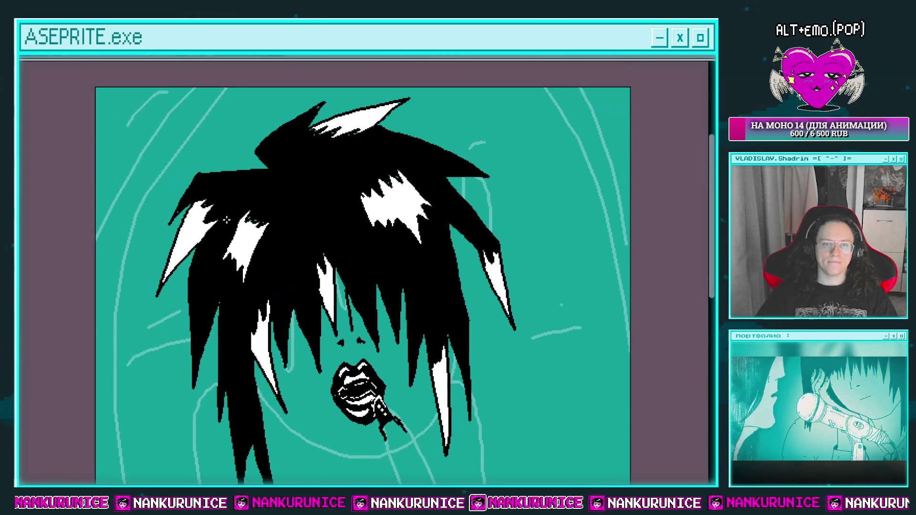
pyautogui.scroll(2, 188, 233)
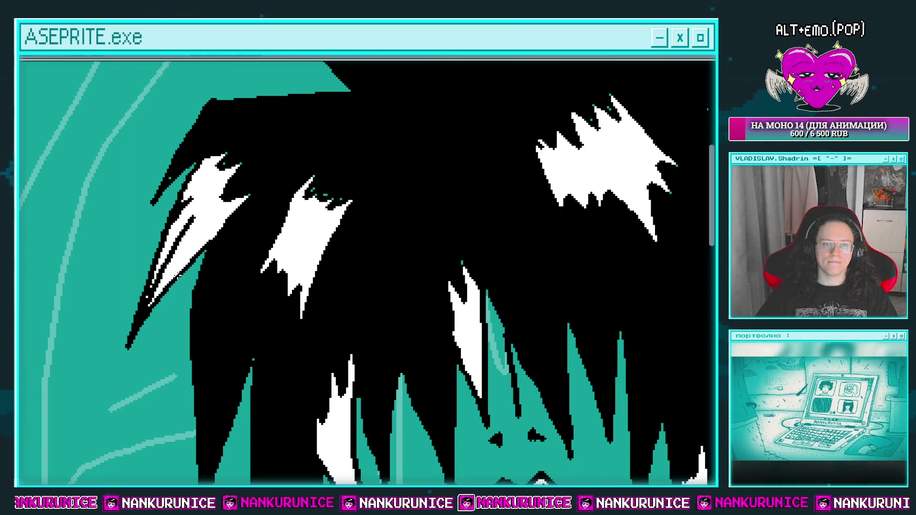
# Step: Pencil a few small black pixel strokes inside one of the white hair streaks
pyautogui.scroll(5, 339, 215)
pyautogui.hscroll(5, 339, 215)
pyautogui.moveTo(447, 131); pyautogui.dragTo(344, 158)
pyautogui.moveTo(479, 282)
pyautogui.mouseDown()
pyautogui.moveTo(466, 263)
pyautogui.moveTo(484, 215)
pyautogui.mouseUp()
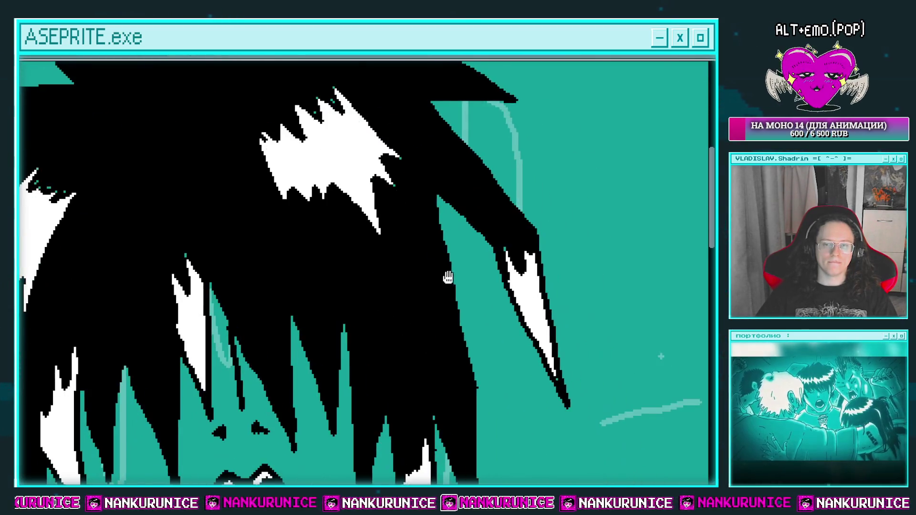
pyautogui.moveTo(484, 257); pyautogui.dragTo(487, 141)
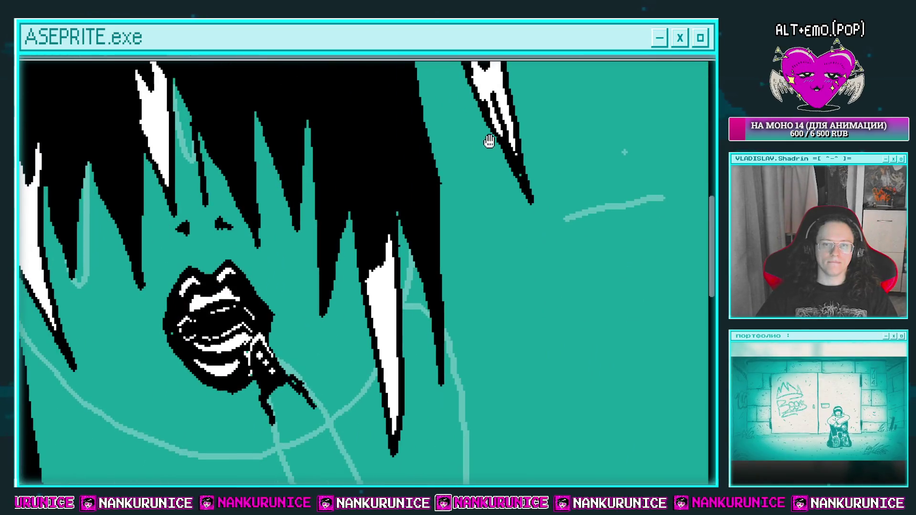
pyautogui.moveTo(188, 190); pyautogui.dragTo(345, 271)
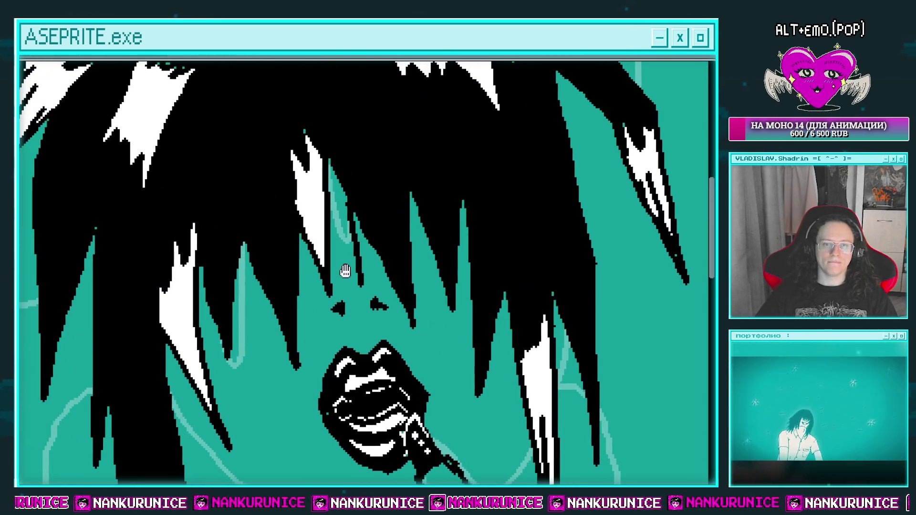
pyautogui.moveTo(314, 214); pyautogui.dragTo(343, 128)
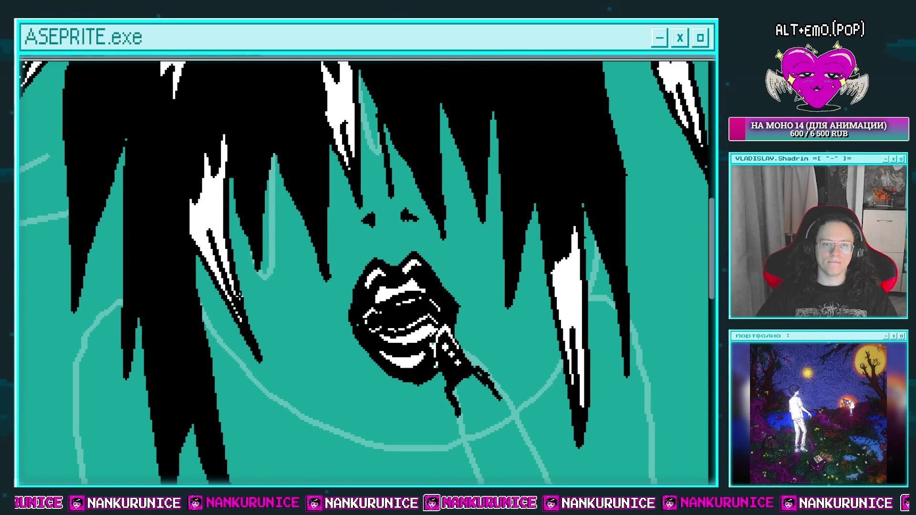
pyautogui.moveTo(296, 283); pyautogui.dragTo(280, 206)
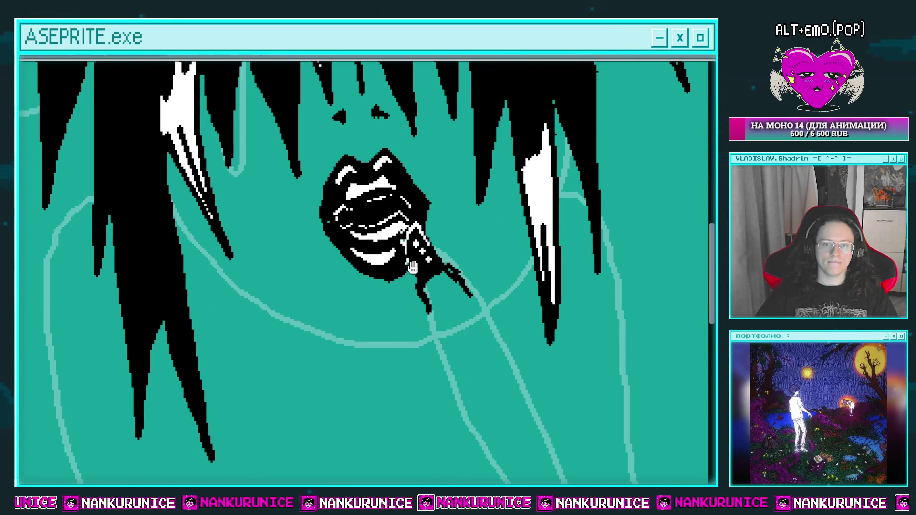
pyautogui.moveTo(413, 267); pyautogui.dragTo(341, 248)
pyautogui.scroll(-2, 376, 258)
pyautogui.scroll(2, 368, 269)
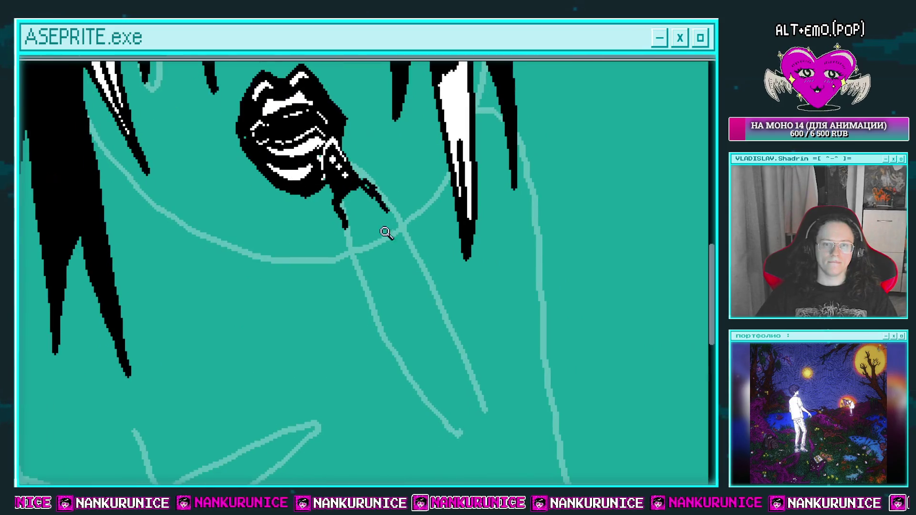
pyautogui.moveTo(395, 260); pyautogui.dragTo(360, 225)
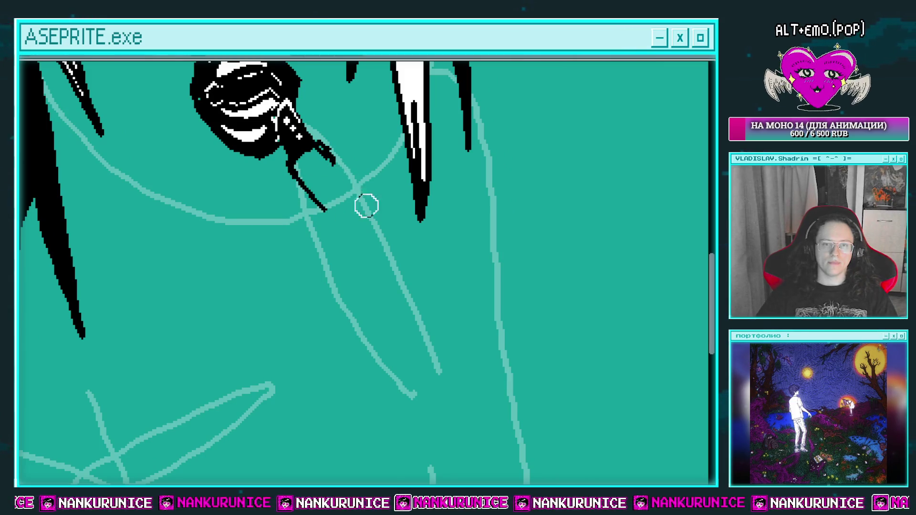
# Step: Redraw the black finger line running down from the hand below the mouth
pyautogui.moveTo(317, 146); pyautogui.dragTo(361, 205)
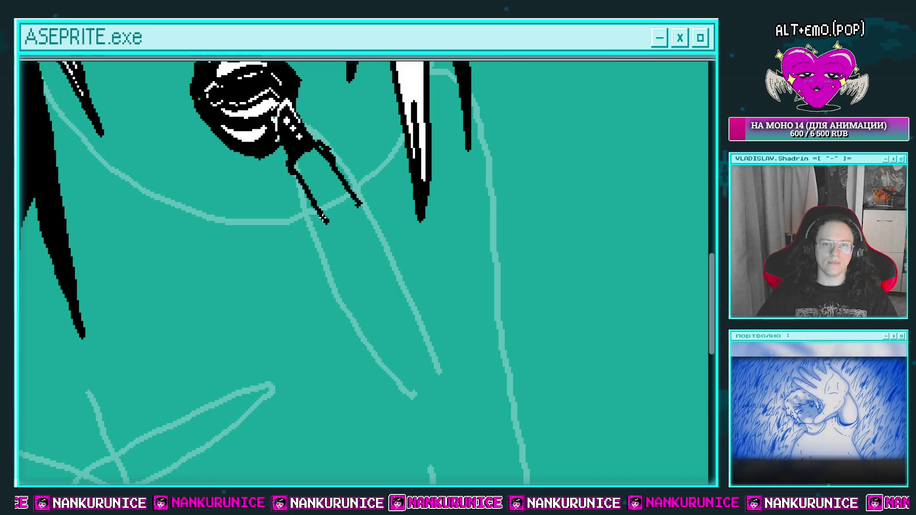
pyautogui.moveTo(335, 224)
pyautogui.mouseDown()
pyautogui.moveTo(318, 208)
pyautogui.moveTo(347, 195)
pyautogui.moveTo(308, 230)
pyautogui.moveTo(305, 265)
pyautogui.mouseUp()
pyautogui.scroll(-2, 313, 281)
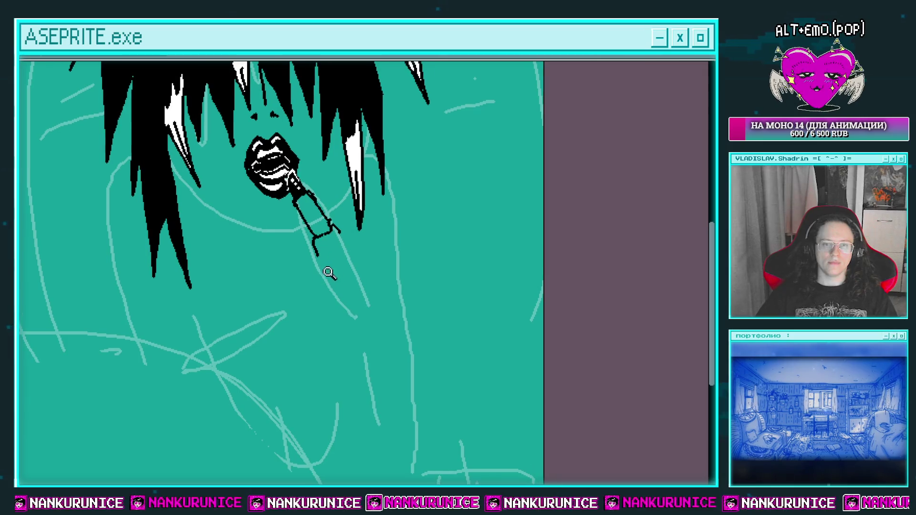
pyautogui.scroll(2, 336, 239)
pyautogui.moveTo(339, 165); pyautogui.dragTo(334, 210)
pyautogui.hotkey('ctrl', 'z')
pyautogui.moveTo(341, 159)
pyautogui.mouseDown()
pyautogui.moveTo(324, 227)
pyautogui.moveTo(344, 176)
pyautogui.moveTo(332, 224)
pyautogui.mouseUp()
# Step: Fill the triangular nail shape black and draw a long vertical finger line below it
pyautogui.click(336, 206)
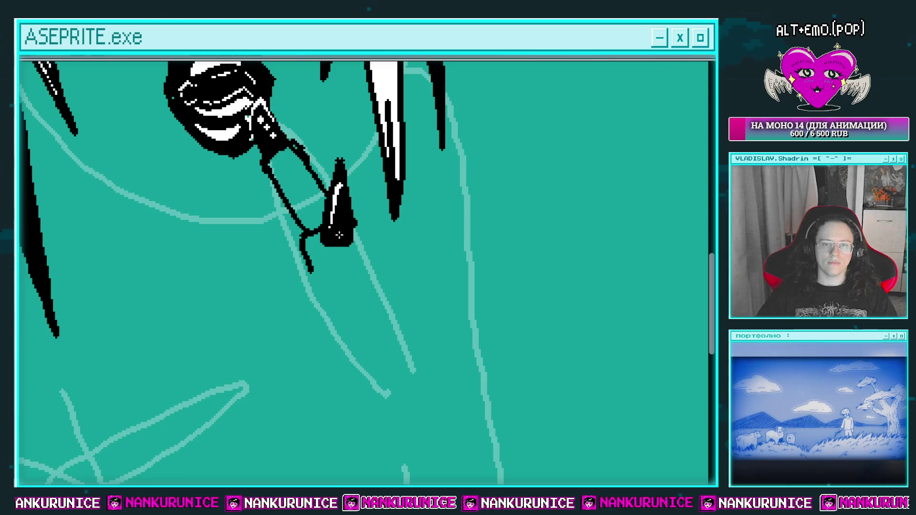
pyautogui.scroll(-3, 339, 234)
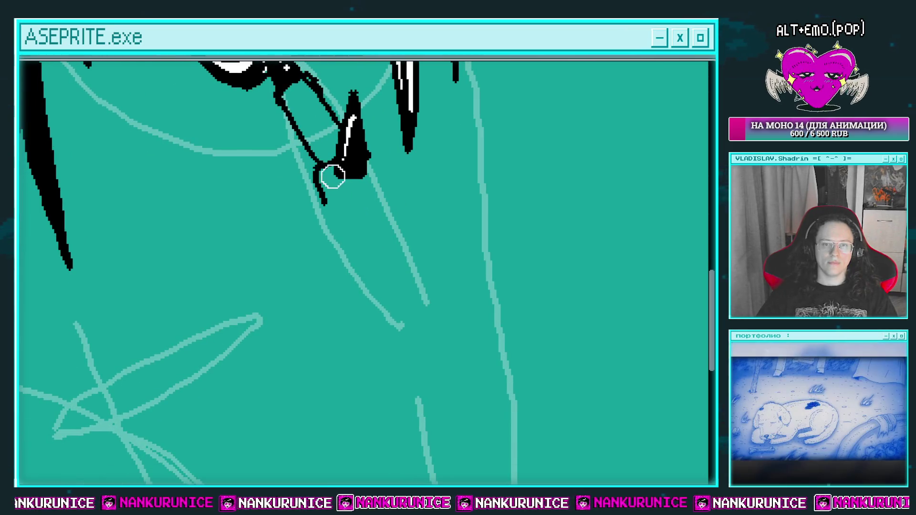
pyautogui.moveTo(334, 153); pyautogui.dragTo(324, 205)
pyautogui.moveTo(329, 148); pyautogui.dragTo(324, 270)
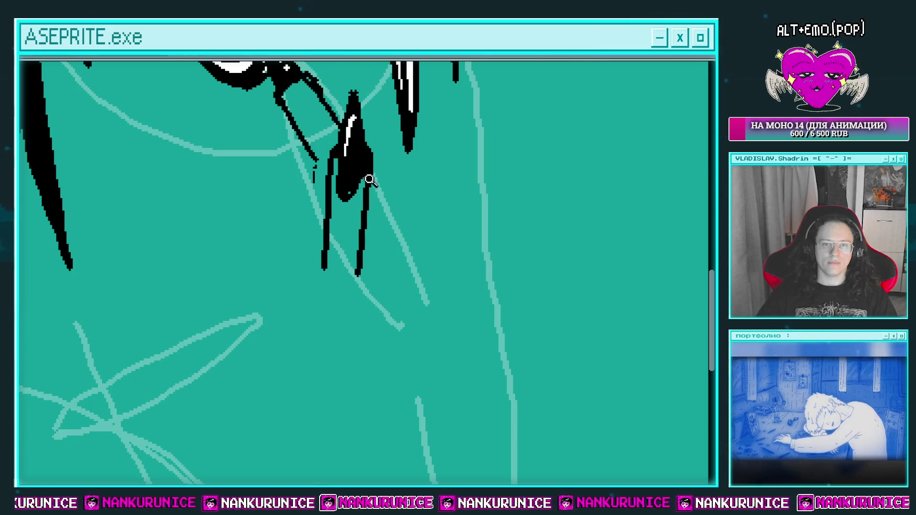
# Step: Add a white highlight stroke along the edge of the black nail shape
pyautogui.scroll(-2, 370, 181)
pyautogui.scroll(3, 350, 193)
pyautogui.moveTo(353, 170); pyautogui.dragTo(340, 244)
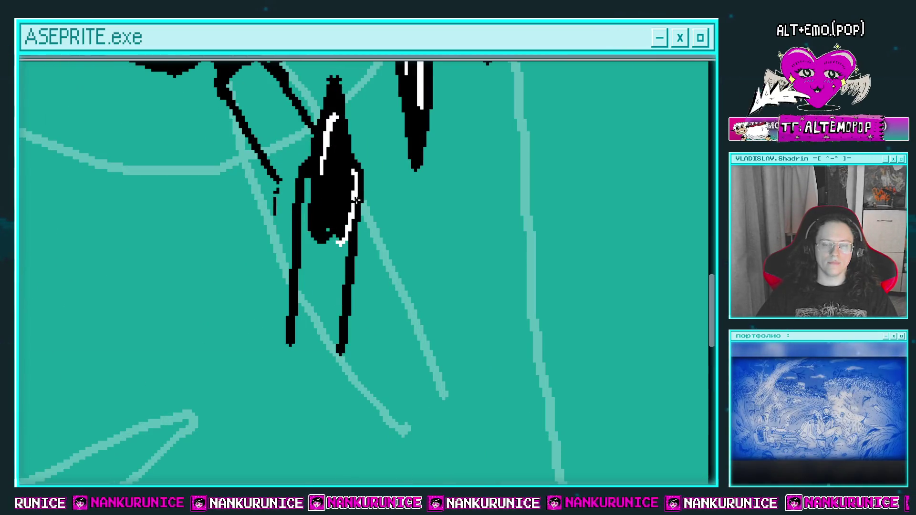
pyautogui.scroll(-2, 334, 215)
pyautogui.scroll(-1, 319, 223)
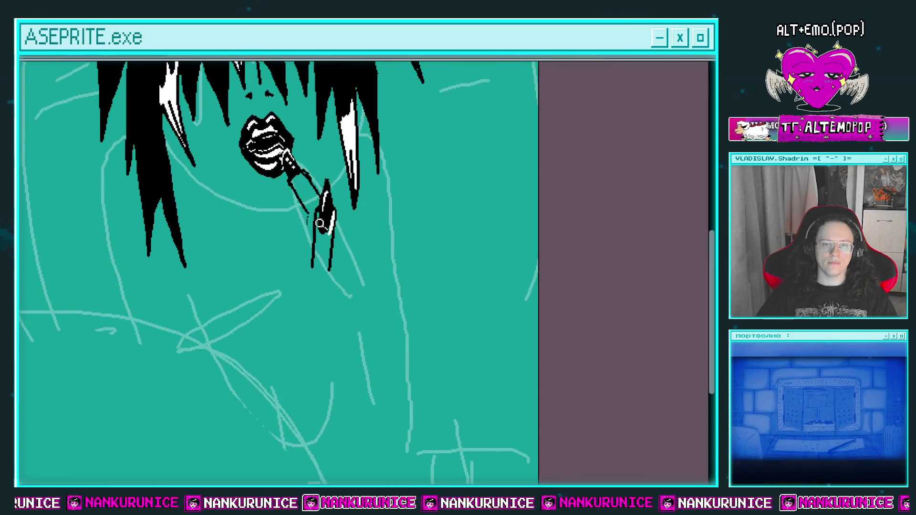
pyautogui.moveTo(320, 223); pyautogui.dragTo(355, 253)
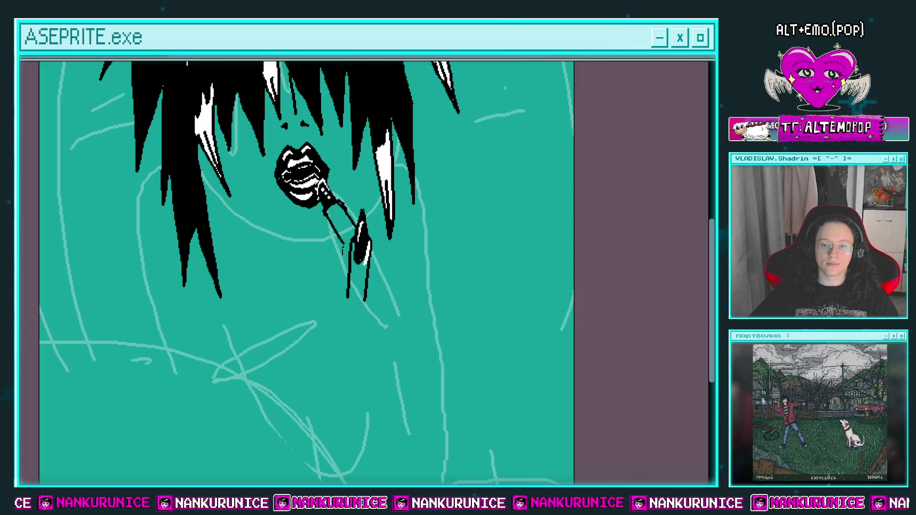
pyautogui.moveTo(394, 300); pyautogui.dragTo(421, 328)
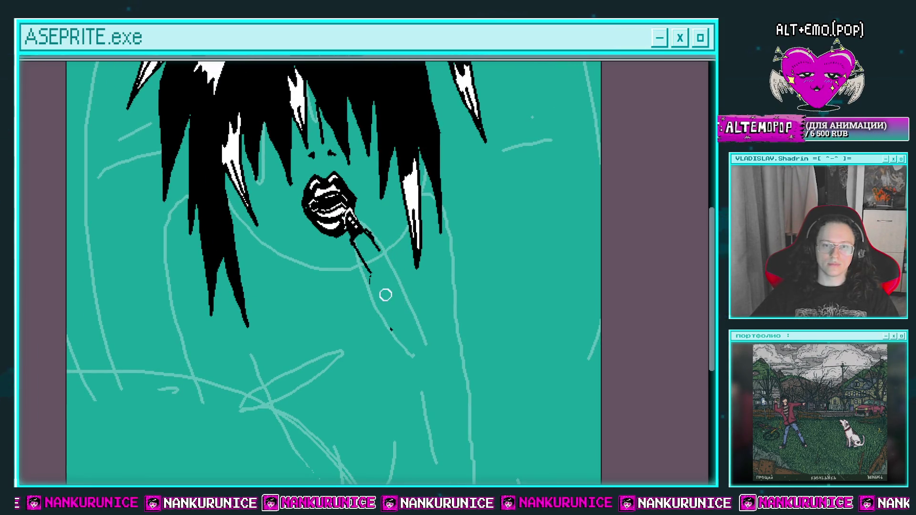
# Step: Briefly hide and re-show the Слой 861 sketch layer to check the drawing
pyautogui.scroll(-2, 405, 310)
pyautogui.press('Tab')
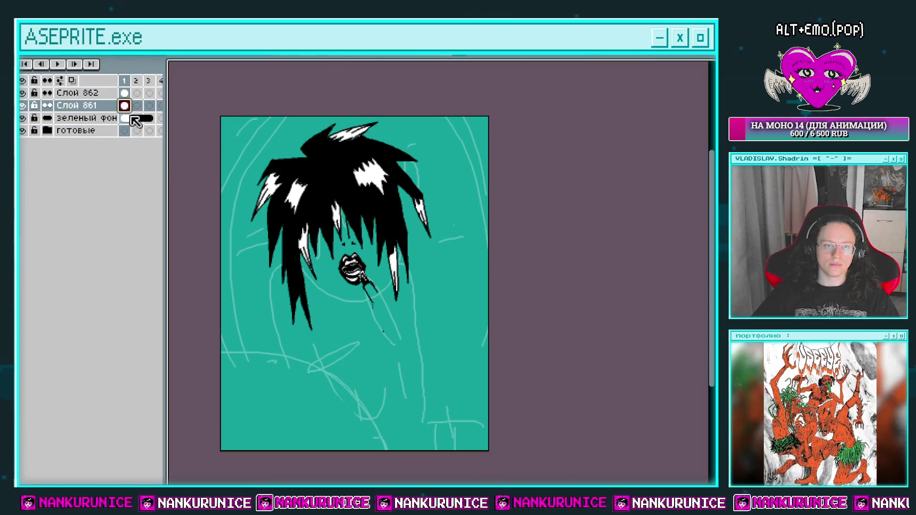
pyautogui.press('Tab')
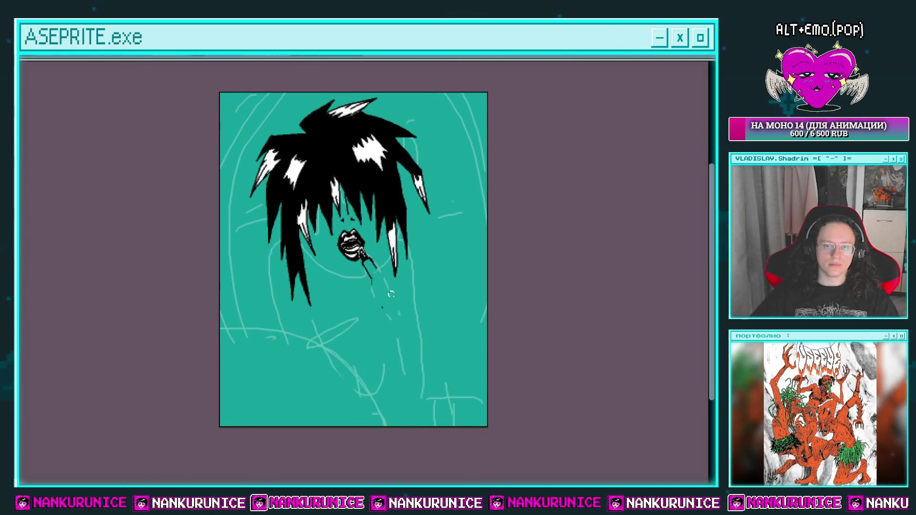
pyautogui.press('Tab')
pyautogui.click(23, 108)
pyautogui.click(22, 109)
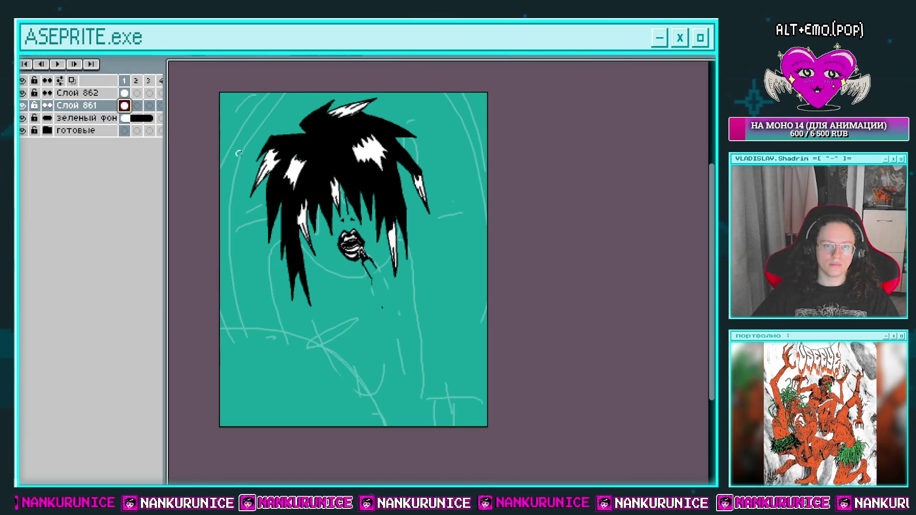
pyautogui.press('Tab')
# Step: Make Слой 862 the active layer in frame 1
pyautogui.moveTo(384, 309); pyautogui.dragTo(380, 270)
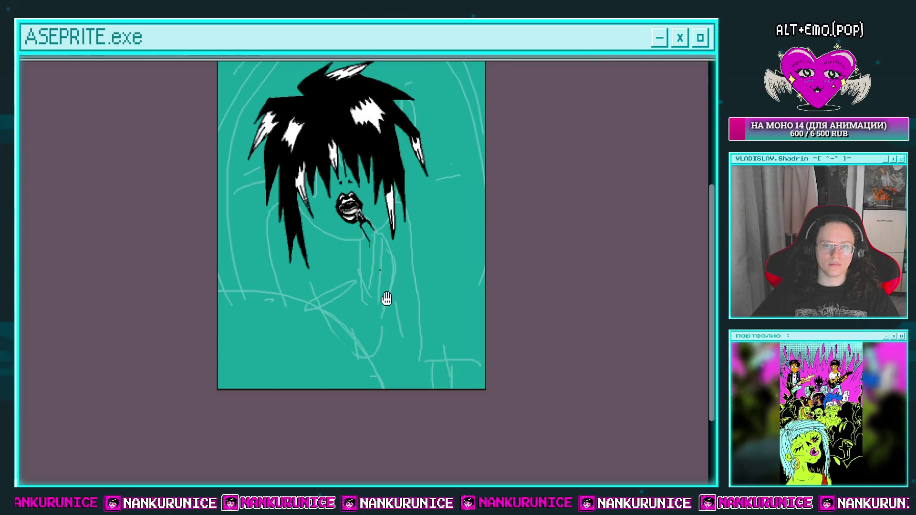
pyautogui.moveTo(386, 298); pyautogui.dragTo(393, 301)
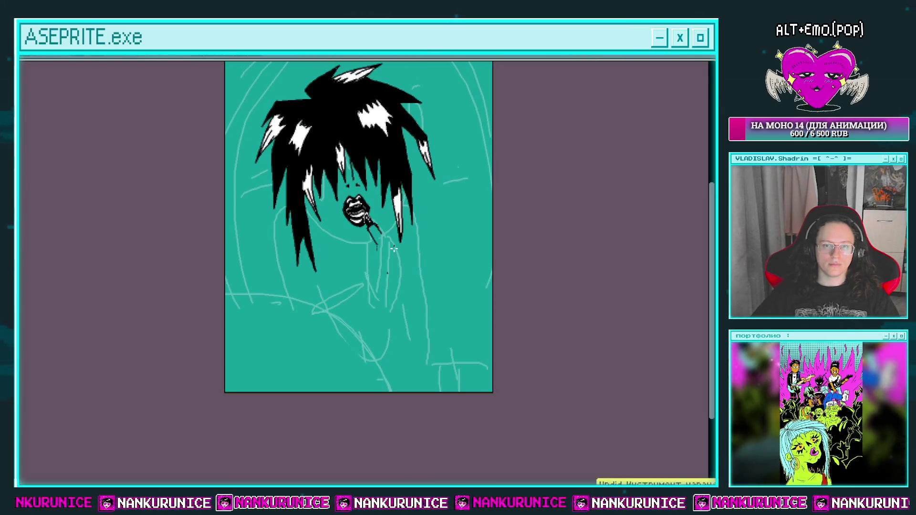
pyautogui.moveTo(336, 261); pyautogui.dragTo(338, 253)
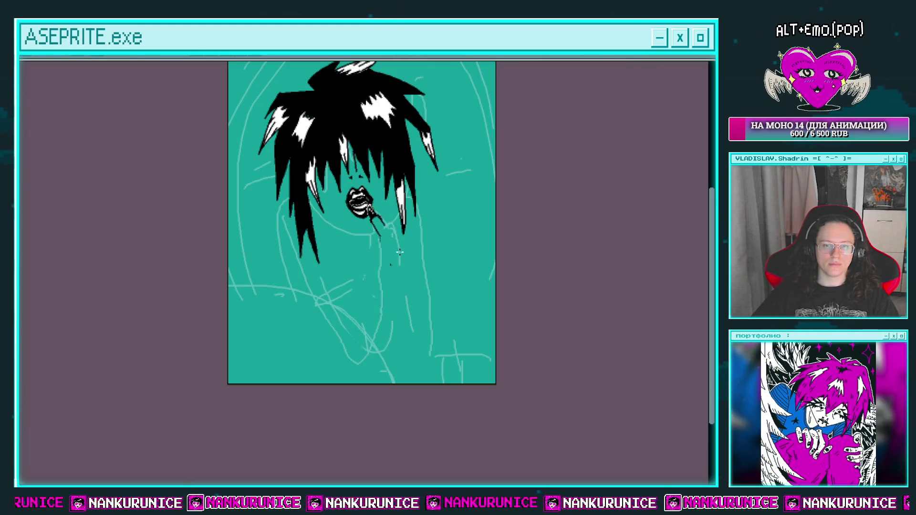
pyautogui.moveTo(391, 310); pyautogui.dragTo(378, 303)
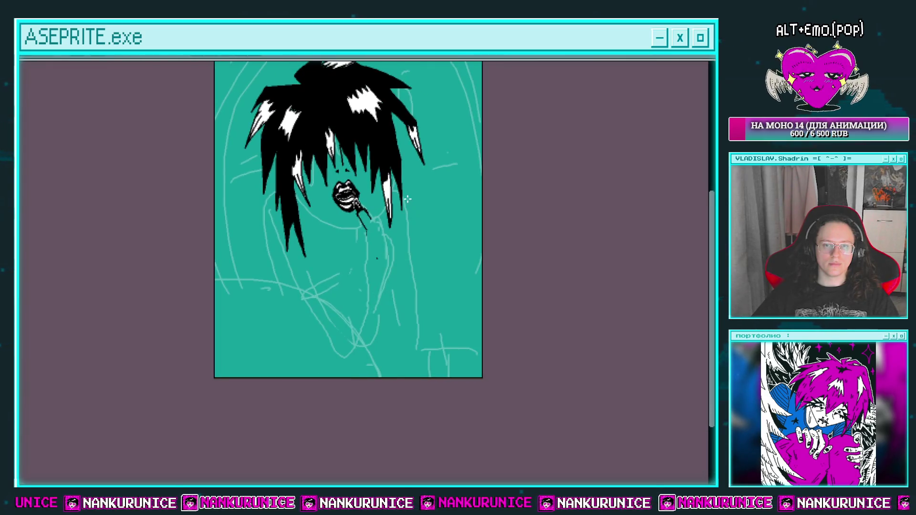
pyautogui.moveTo(408, 199); pyautogui.dragTo(409, 180)
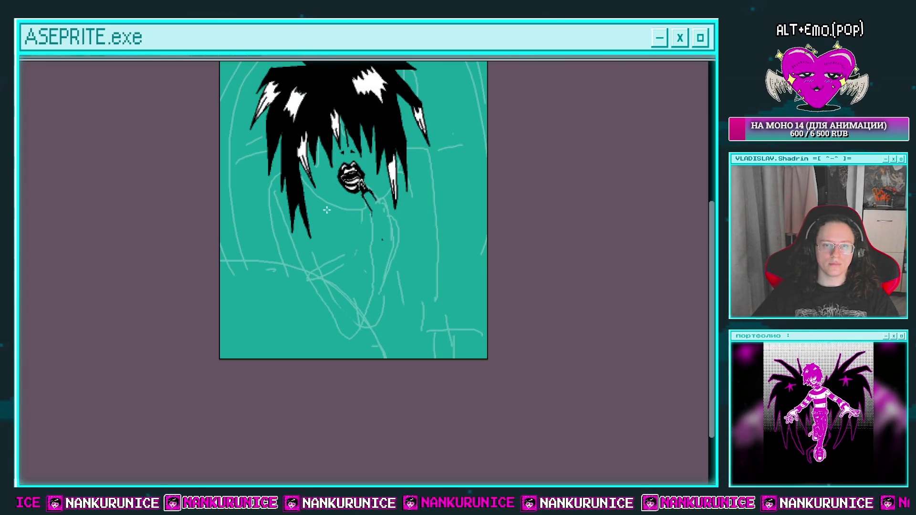
pyautogui.press('Tab')
pyautogui.click(129, 94)
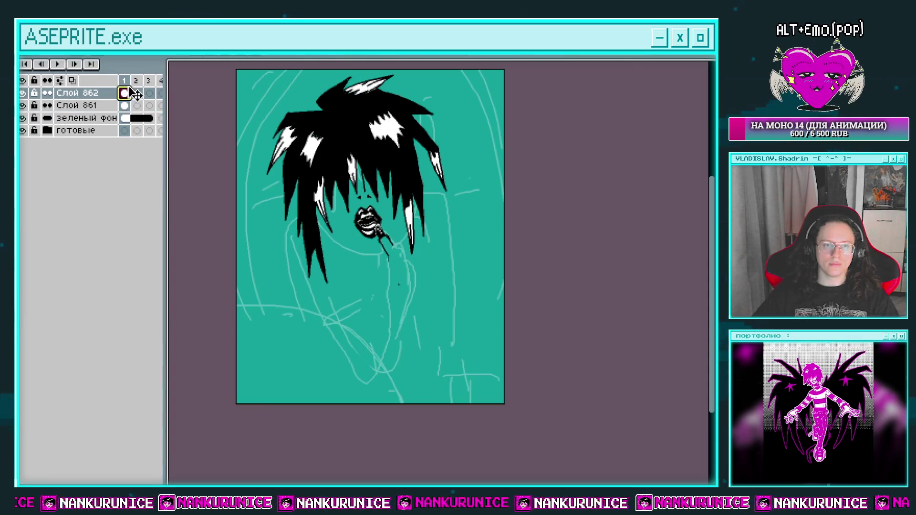
# Step: Draw a long diagonal black line down from a hair strand, redoing it twice
pyautogui.press('Tab')
pyautogui.scroll(3, 382, 211)
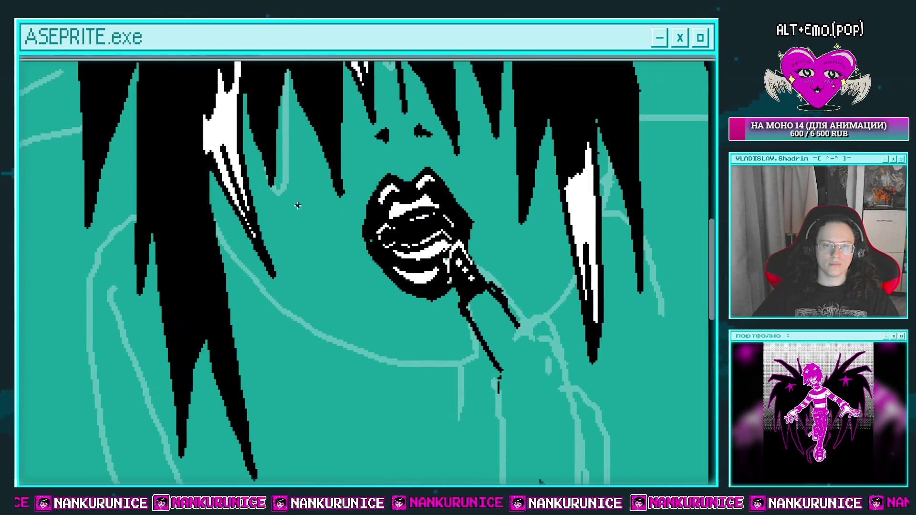
pyautogui.moveTo(249, 200); pyautogui.dragTo(368, 331)
pyautogui.hotkey('ctrl', 'z')
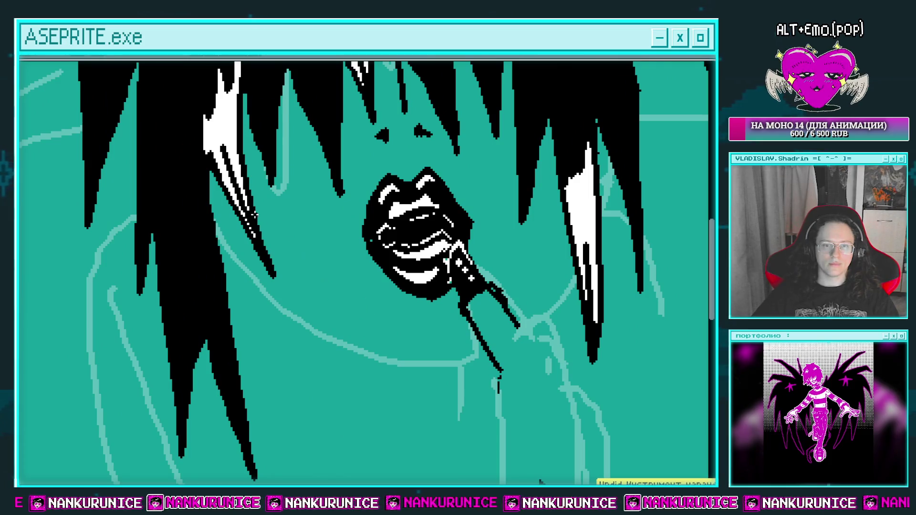
pyautogui.moveTo(257, 220); pyautogui.dragTo(361, 342)
pyautogui.hotkey('ctrl', 'z')
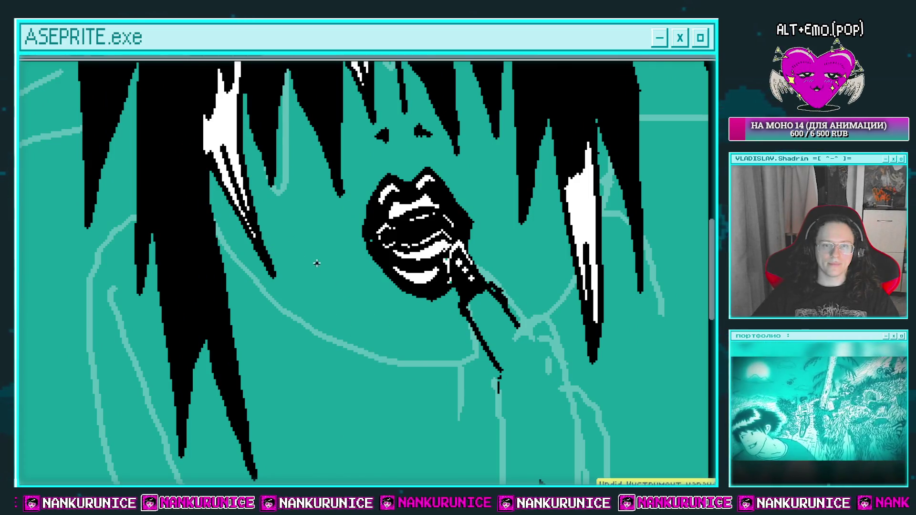
pyautogui.moveTo(256, 218)
pyautogui.mouseDown()
pyautogui.moveTo(388, 359)
pyautogui.moveTo(477, 336)
pyautogui.mouseUp()
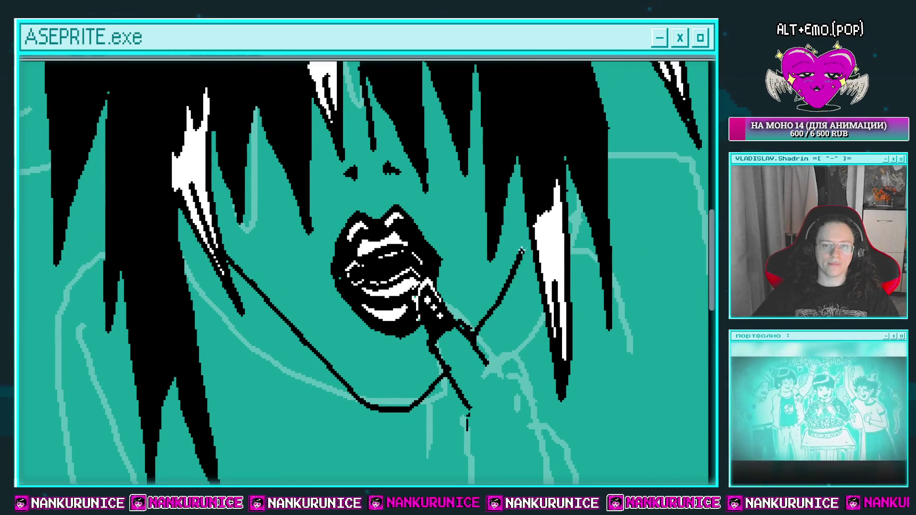
# Step: Draw a diagonal black line up from the object at the mouth
pyautogui.moveTo(470, 336); pyautogui.dragTo(519, 257)
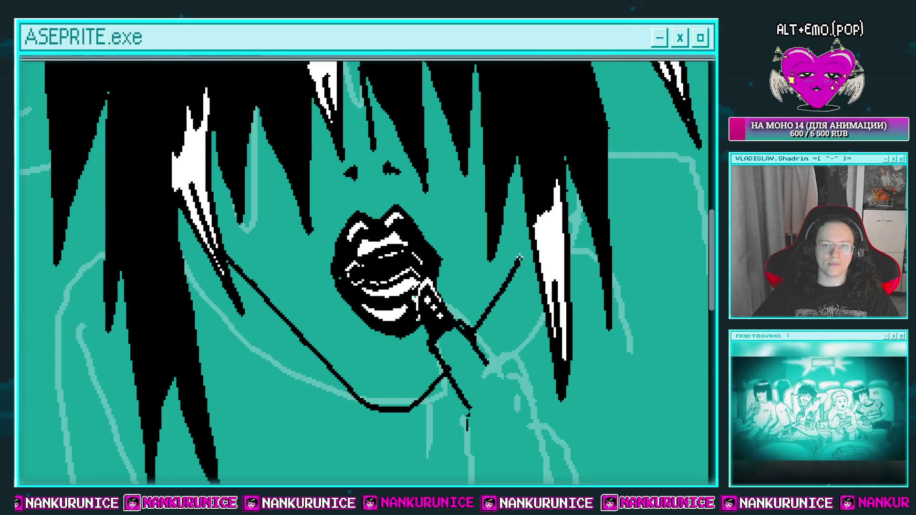
pyautogui.scroll(-2, 528, 228)
pyautogui.scroll(-2, 497, 210)
pyautogui.scroll(-3, 428, 250)
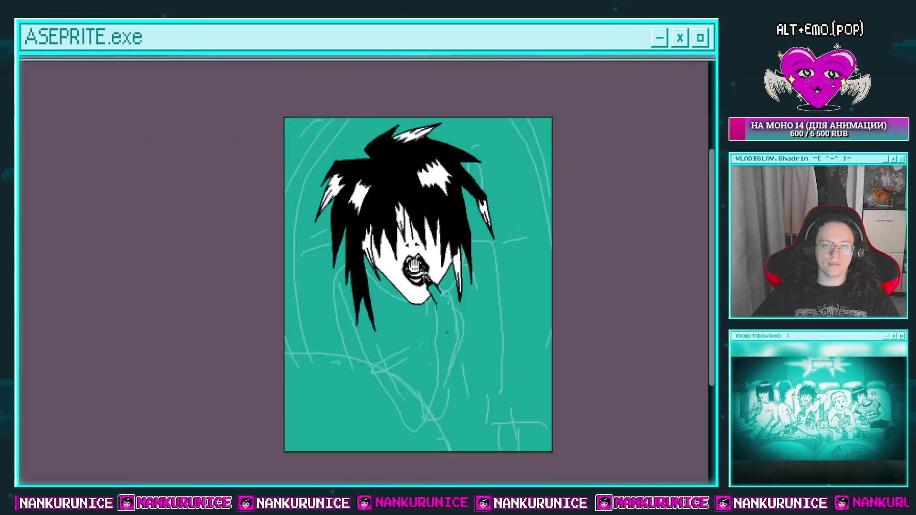
# Step: Pencil a short thin black vertical line just below the chin
pyautogui.scroll(2, 433, 285)
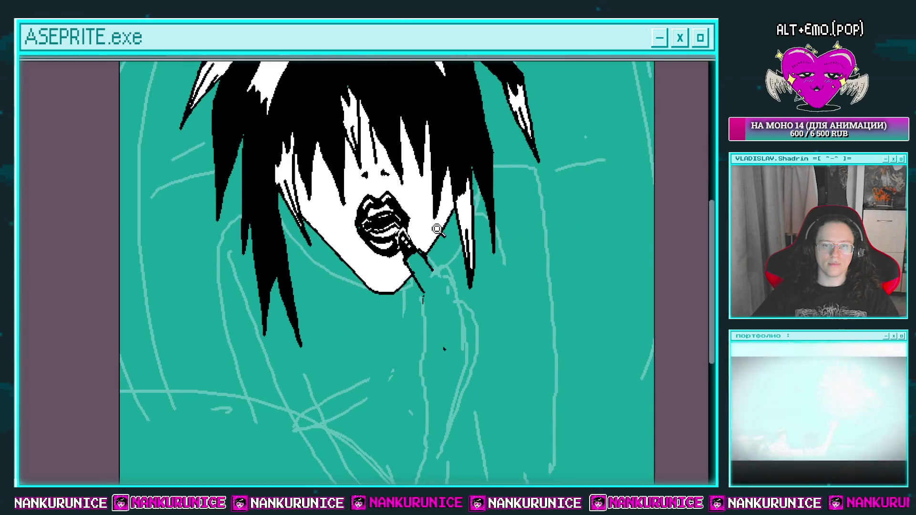
pyautogui.scroll(2, 410, 264)
pyautogui.scroll(-1, 429, 273)
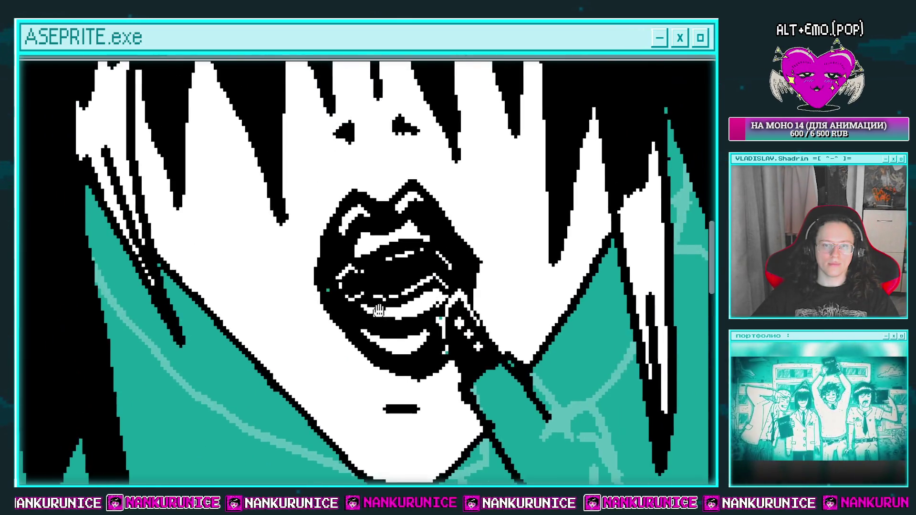
pyautogui.scroll(1, 388, 223)
pyautogui.scroll(-3, 397, 210)
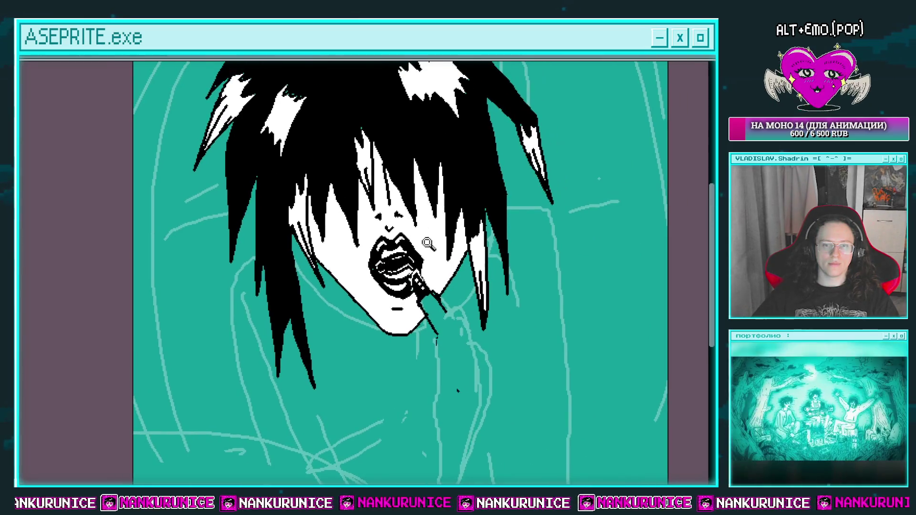
pyautogui.scroll(3, 435, 267)
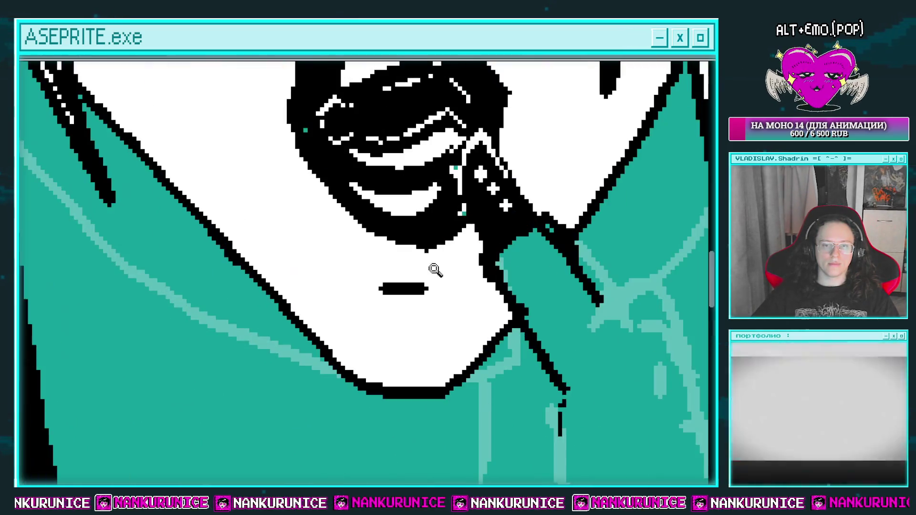
pyautogui.scroll(-2, 384, 295)
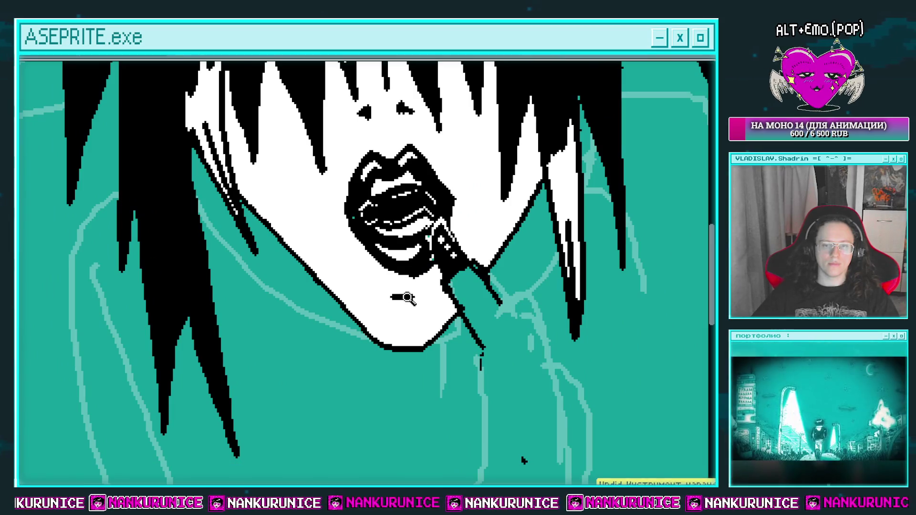
pyautogui.scroll(-1, 386, 278)
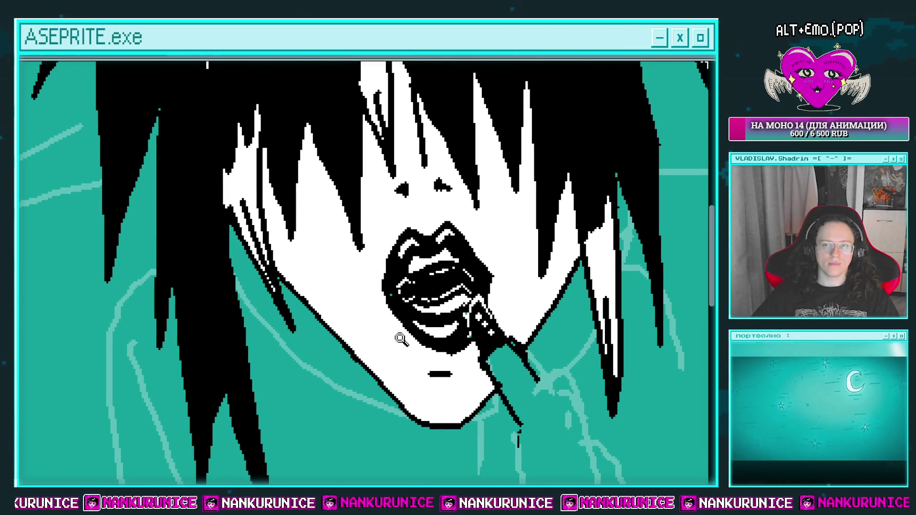
pyautogui.scroll(-1, 400, 301)
pyautogui.moveTo(526, 177); pyautogui.dragTo(479, 197)
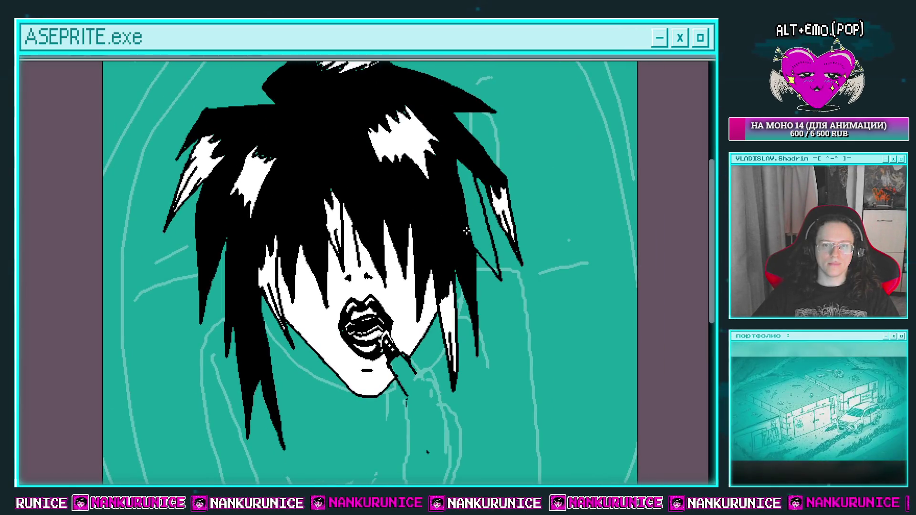
pyautogui.moveTo(463, 244)
pyautogui.mouseDown()
pyautogui.moveTo(476, 207)
pyautogui.moveTo(467, 221)
pyautogui.mouseUp()
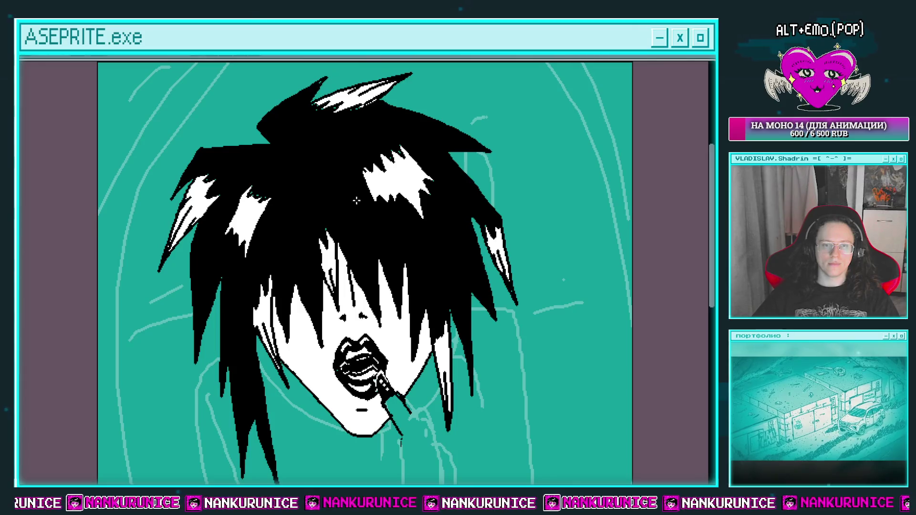
pyautogui.moveTo(355, 200); pyautogui.dragTo(403, 143)
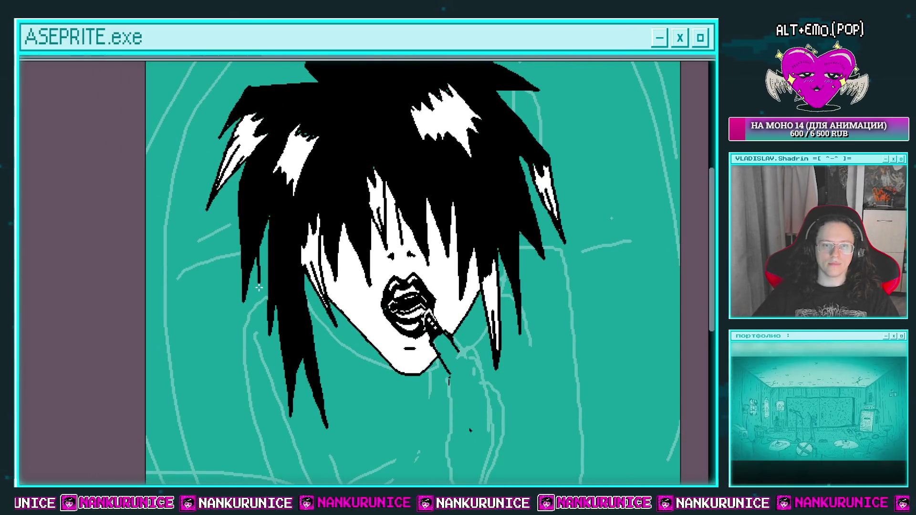
pyautogui.moveTo(259, 287); pyautogui.dragTo(258, 378)
pyautogui.moveTo(270, 288); pyautogui.dragTo(276, 200)
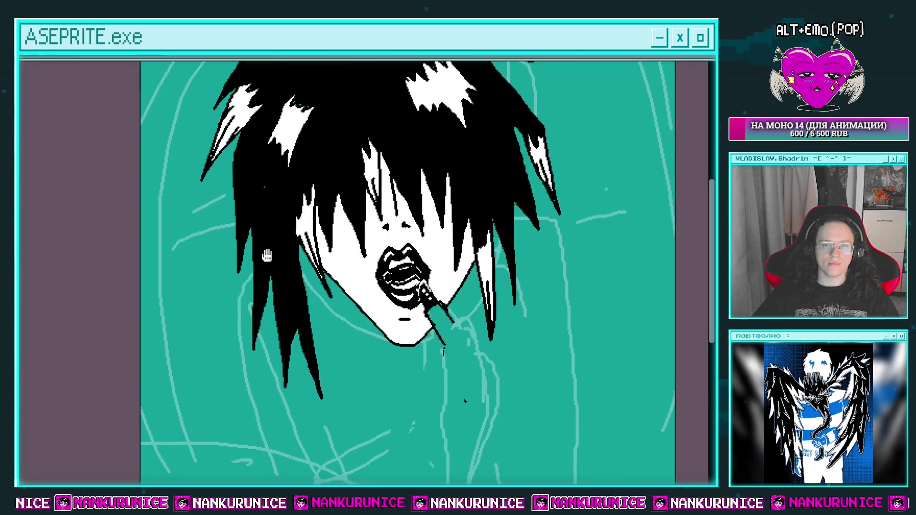
pyautogui.moveTo(297, 273)
pyautogui.mouseDown()
pyautogui.moveTo(268, 309)
pyautogui.moveTo(323, 244)
pyautogui.moveTo(321, 291)
pyautogui.moveTo(310, 244)
pyautogui.mouseUp()
# Step: Zoom in on the neck and undo the small stray stroke below the finger line
pyautogui.press('Tab')
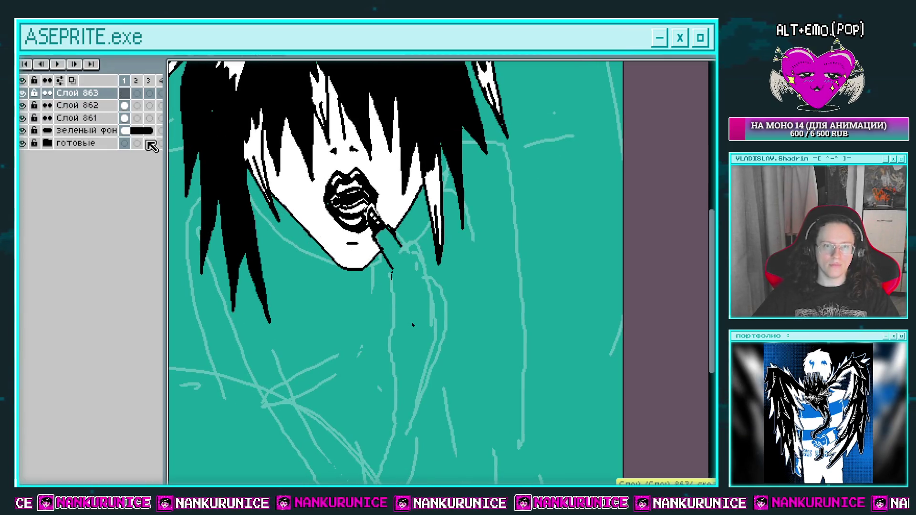
pyautogui.press('Tab')
pyautogui.moveTo(409, 302); pyautogui.dragTo(401, 248)
pyautogui.press('z')
pyautogui.click(403, 262)
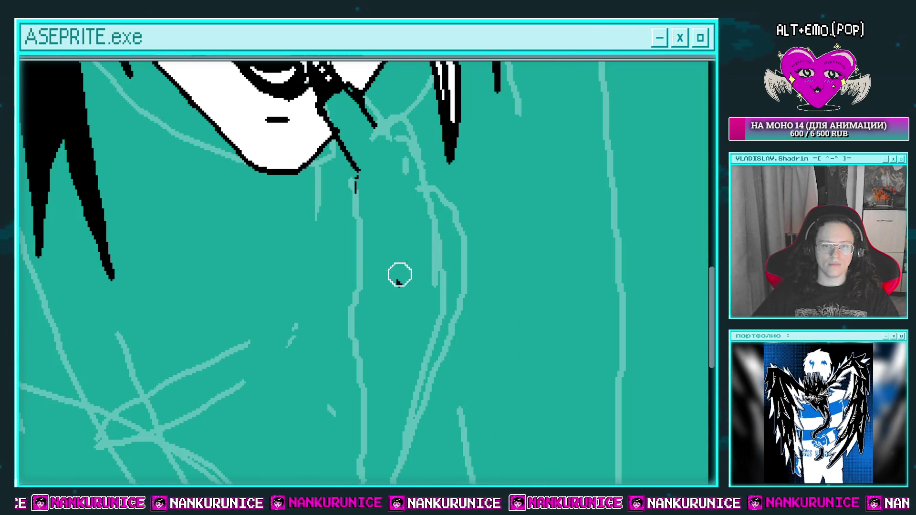
pyautogui.press('Tab')
pyautogui.hotkey('ctrl', 'z')
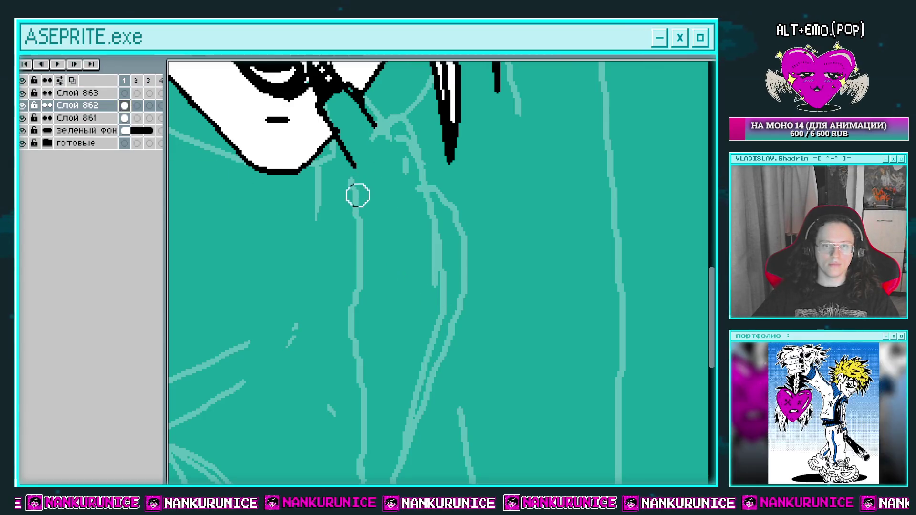
pyautogui.press('Tab')
# Step: Pencil the left shoulder and both sides of the torso outline down to the canvas bottom
pyautogui.scroll(-2, 341, 198)
pyautogui.moveTo(363, 219)
pyautogui.mouseDown()
pyautogui.moveTo(367, 248)
pyautogui.moveTo(382, 266)
pyautogui.mouseUp()
pyautogui.scroll(2, 231, 238)
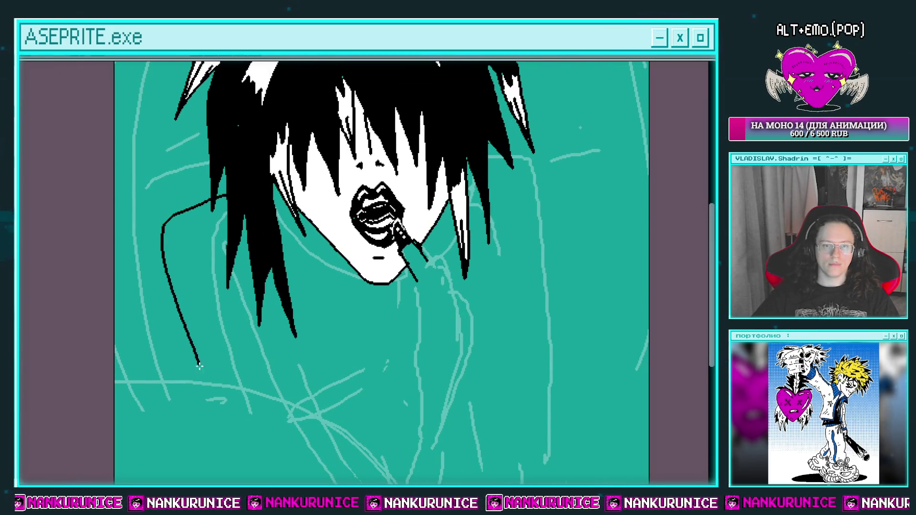
pyautogui.moveTo(199, 367); pyautogui.dragTo(212, 400)
pyautogui.scroll(-3, 206, 311)
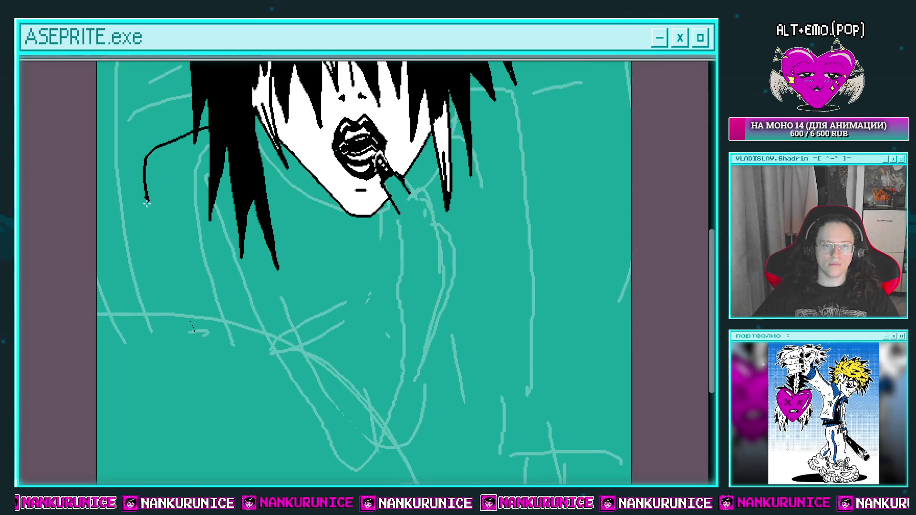
pyautogui.hotkey('ctrl', 'z')
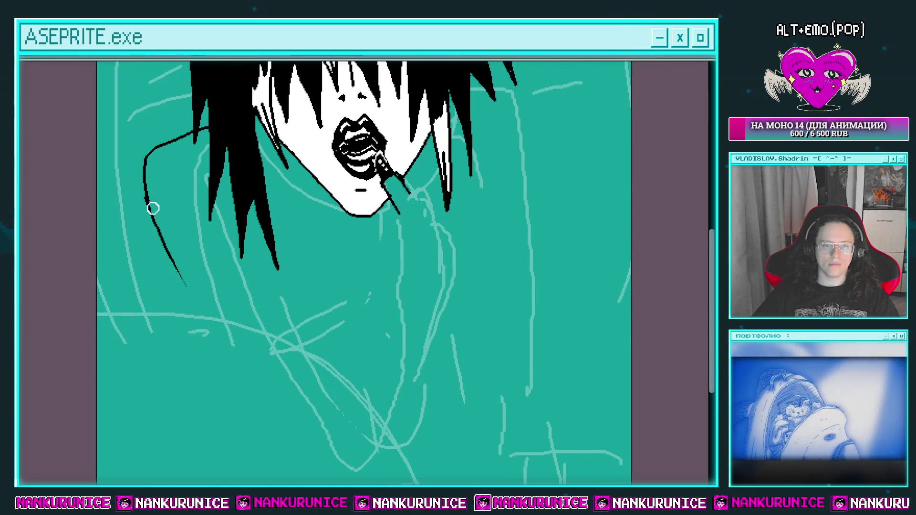
pyautogui.scroll(-5, 258, 418)
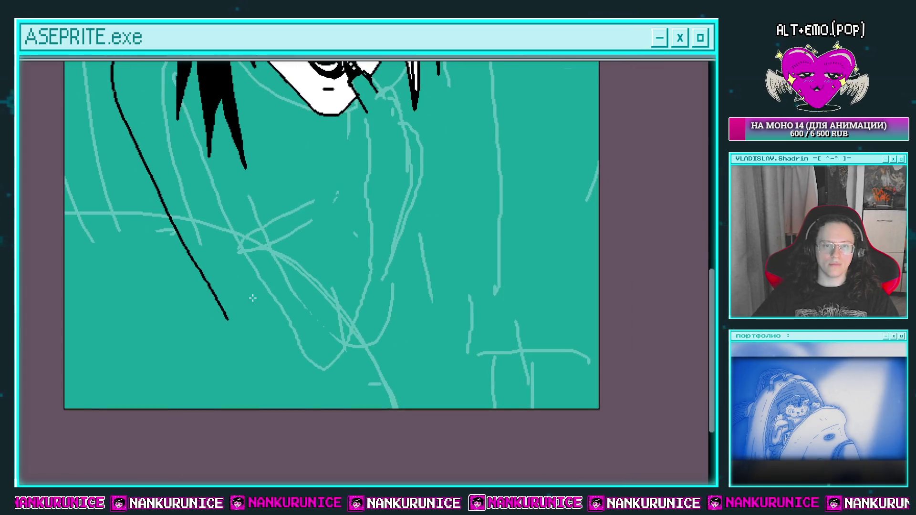
pyautogui.moveTo(229, 318)
pyautogui.mouseDown()
pyautogui.moveTo(303, 408)
pyautogui.moveTo(394, 266)
pyautogui.mouseUp()
pyautogui.moveTo(393, 219); pyautogui.dragTo(374, 307)
# Step: Extend the torso line up and right and add a short line below the face
pyautogui.moveTo(331, 258); pyautogui.dragTo(334, 193)
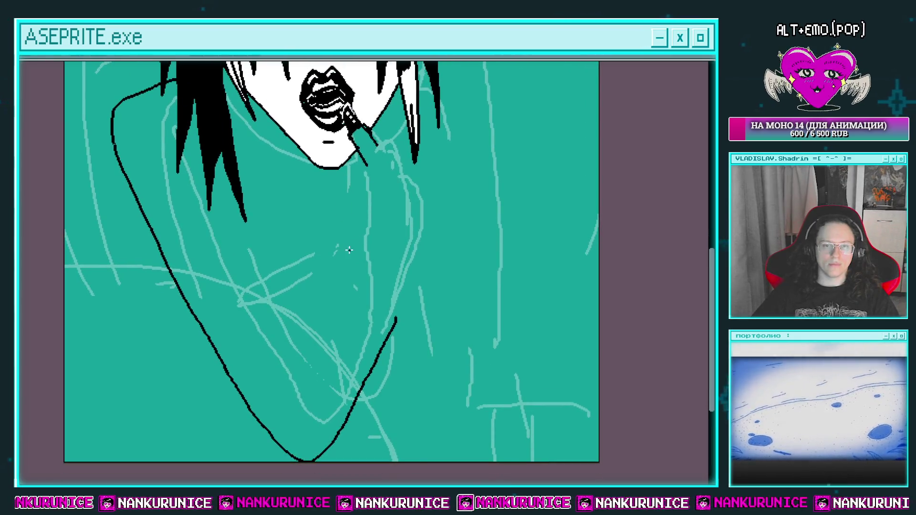
pyautogui.scroll(1, 356, 261)
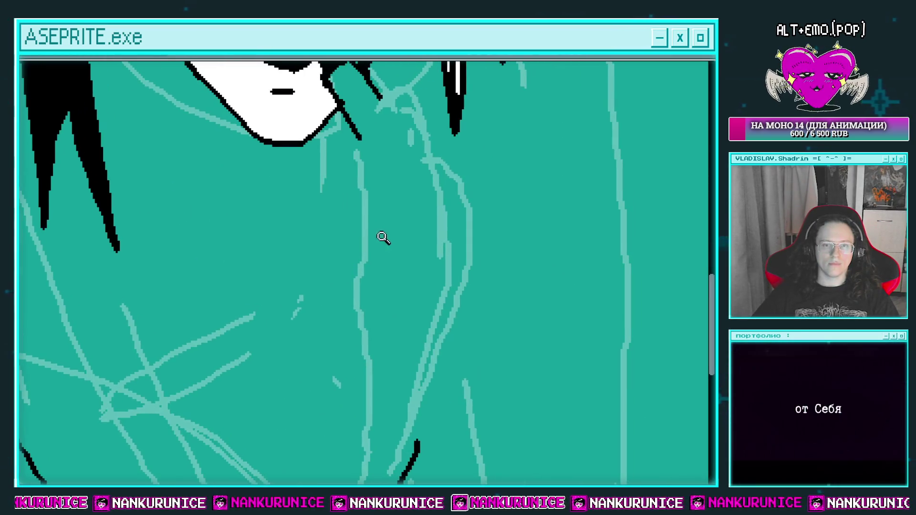
pyautogui.moveTo(407, 340); pyautogui.dragTo(334, 282)
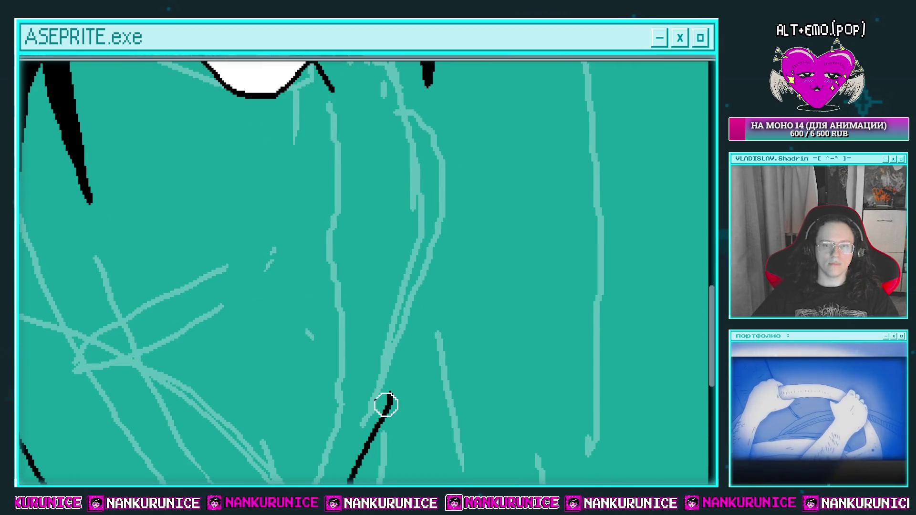
pyautogui.moveTo(390, 400); pyautogui.dragTo(417, 347)
pyautogui.scroll(-1, 403, 352)
pyautogui.scroll(-1, 402, 331)
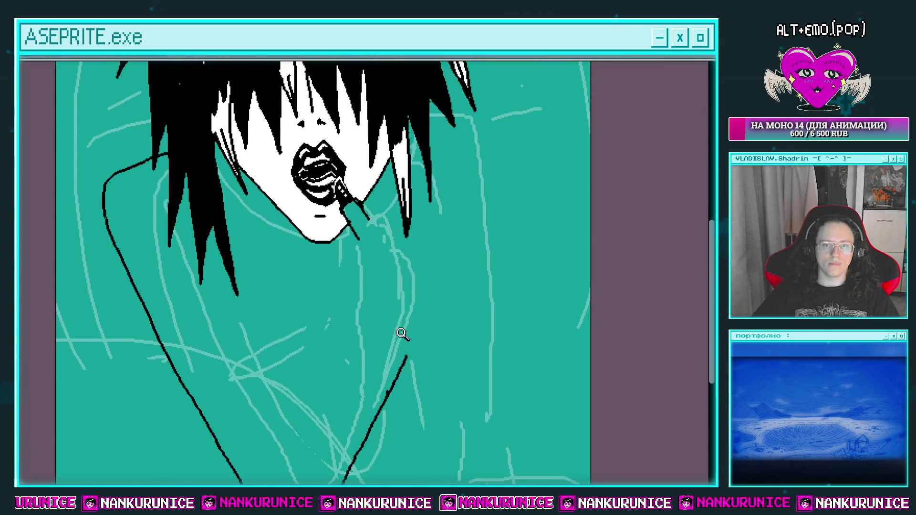
pyautogui.moveTo(399, 279); pyautogui.dragTo(389, 223)
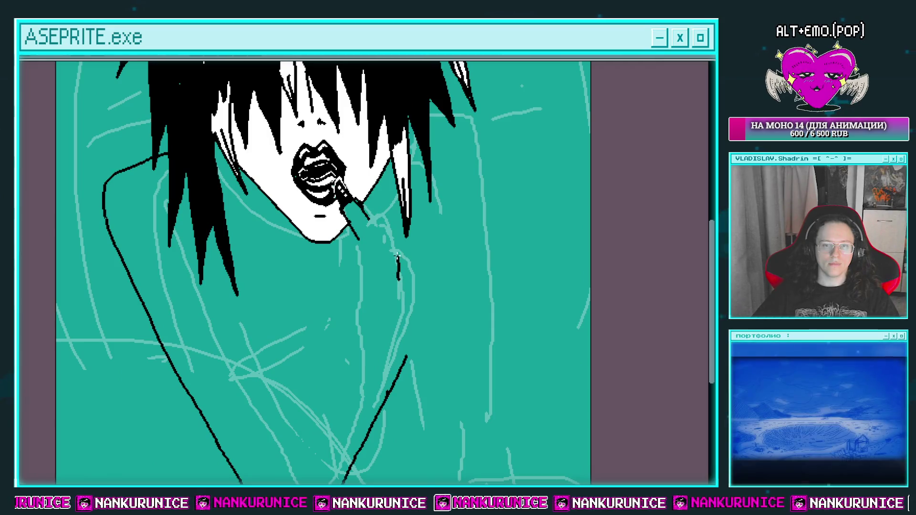
# Step: Draw the curving finger outlines rising to the mouth, with short strokes beside the hand
pyautogui.moveTo(355, 183); pyautogui.dragTo(372, 233)
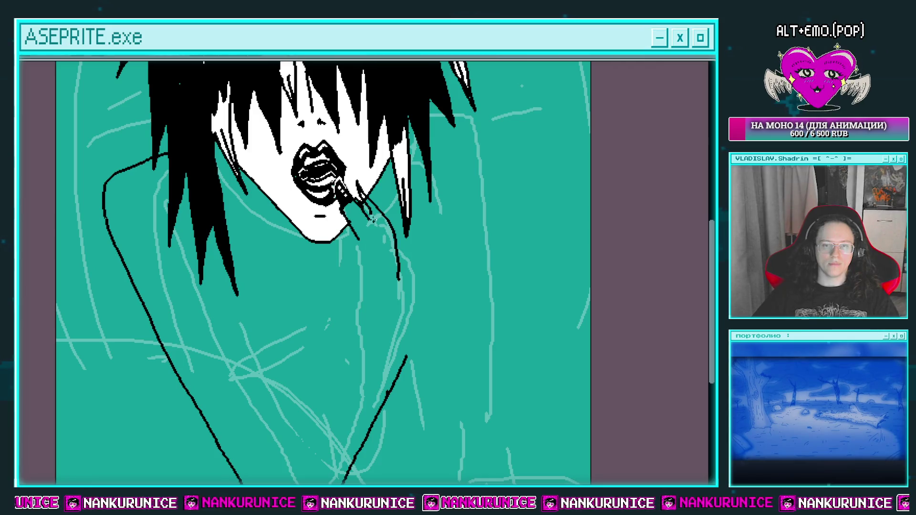
pyautogui.moveTo(374, 221)
pyautogui.mouseDown()
pyautogui.moveTo(385, 274)
pyautogui.moveTo(368, 251)
pyautogui.mouseUp()
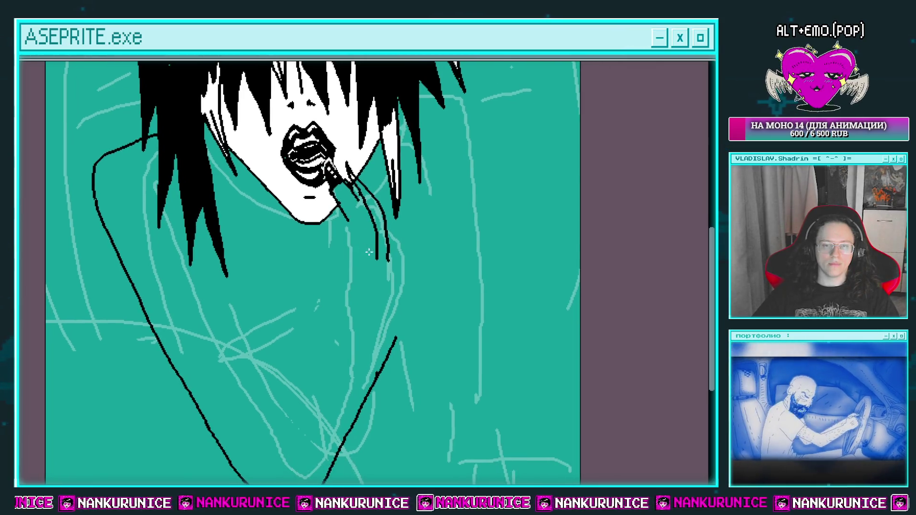
pyautogui.moveTo(363, 181); pyautogui.dragTo(403, 265)
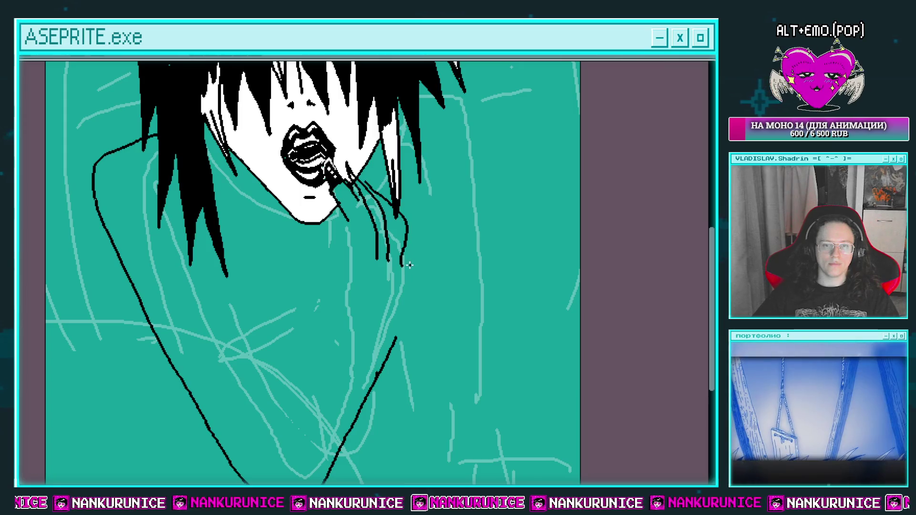
pyautogui.moveTo(400, 206); pyautogui.dragTo(420, 225)
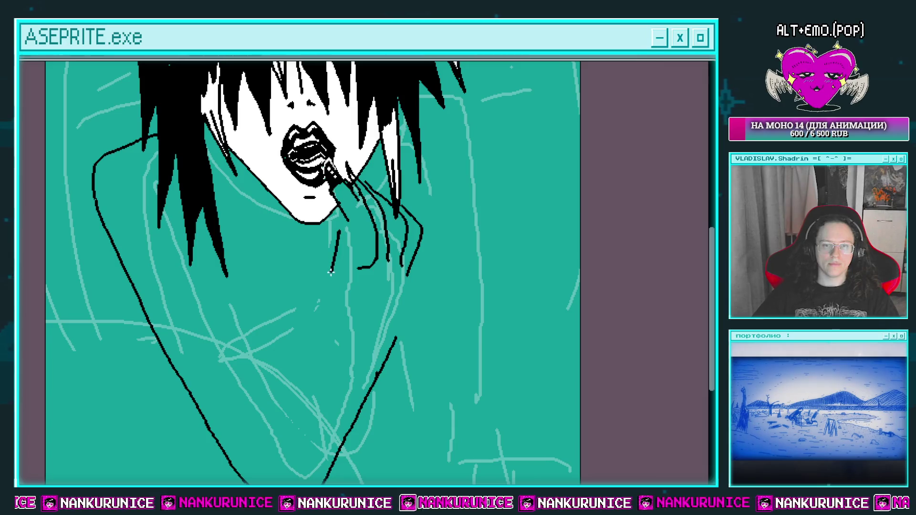
pyautogui.moveTo(347, 219); pyautogui.dragTo(339, 241)
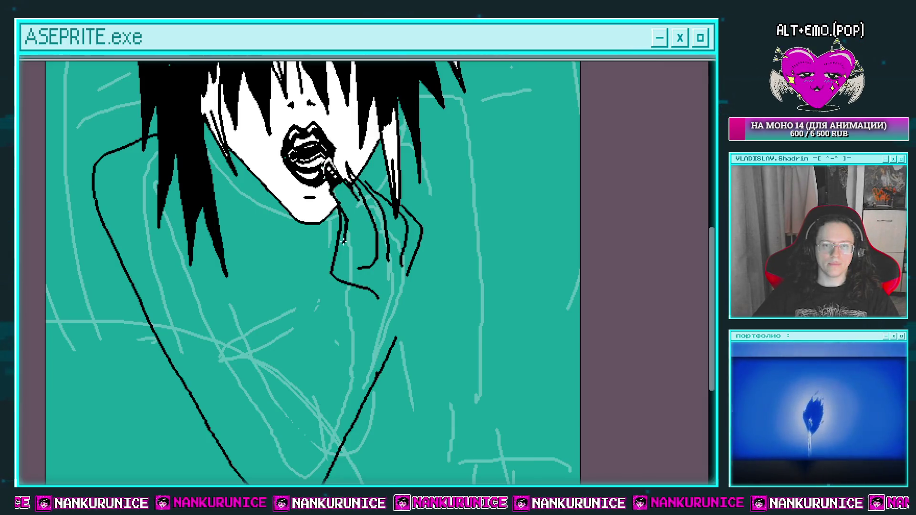
pyautogui.moveTo(418, 246); pyautogui.dragTo(421, 267)
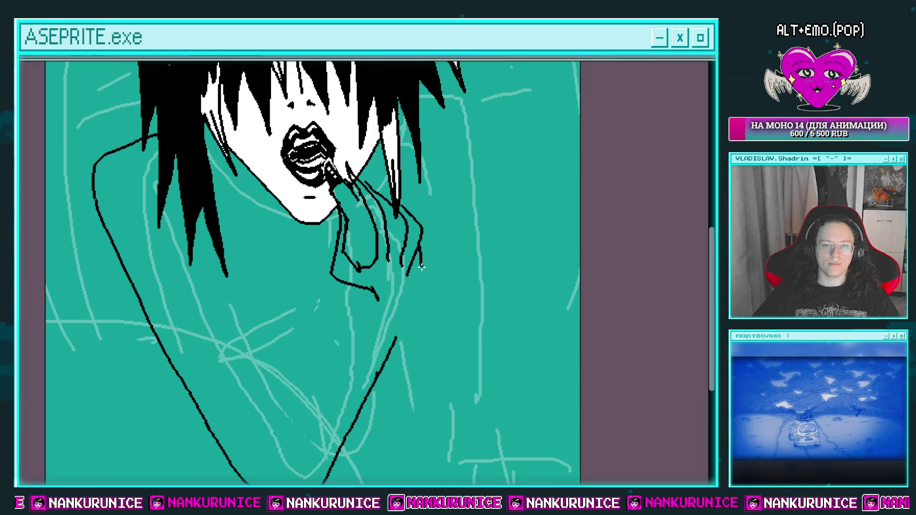
pyautogui.scroll(-2, 367, 330)
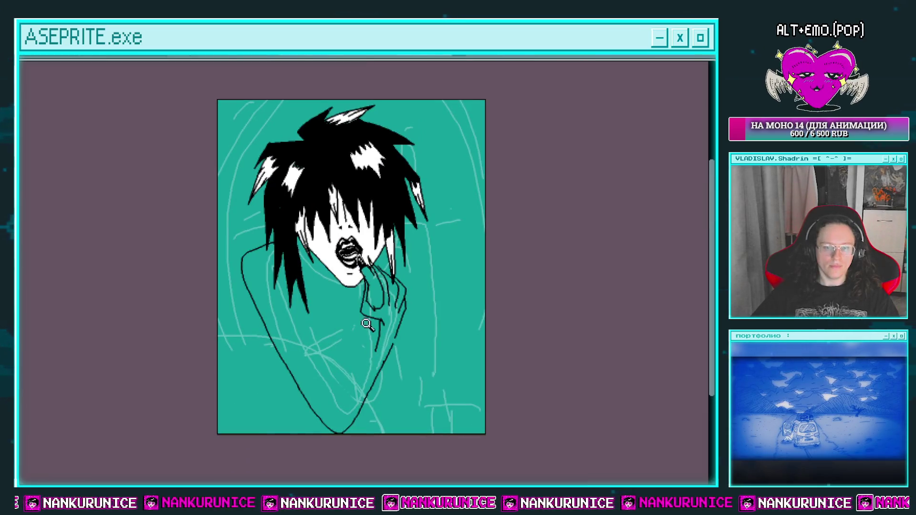
# Step: Lasso the sketched hand and shift it up and to the right
pyautogui.moveTo(358, 250); pyautogui.dragTo(360, 248)
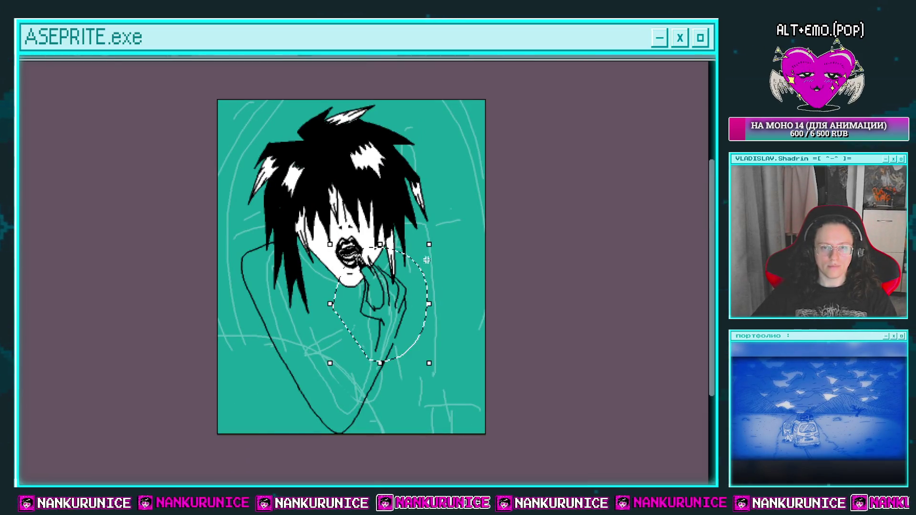
pyautogui.moveTo(434, 246); pyautogui.dragTo(405, 310)
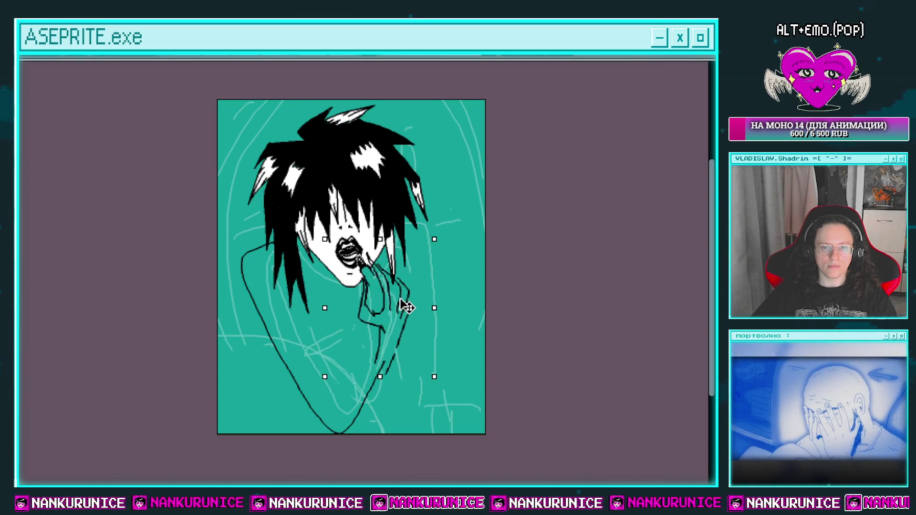
pyautogui.hotkey('ctrl', 'd')
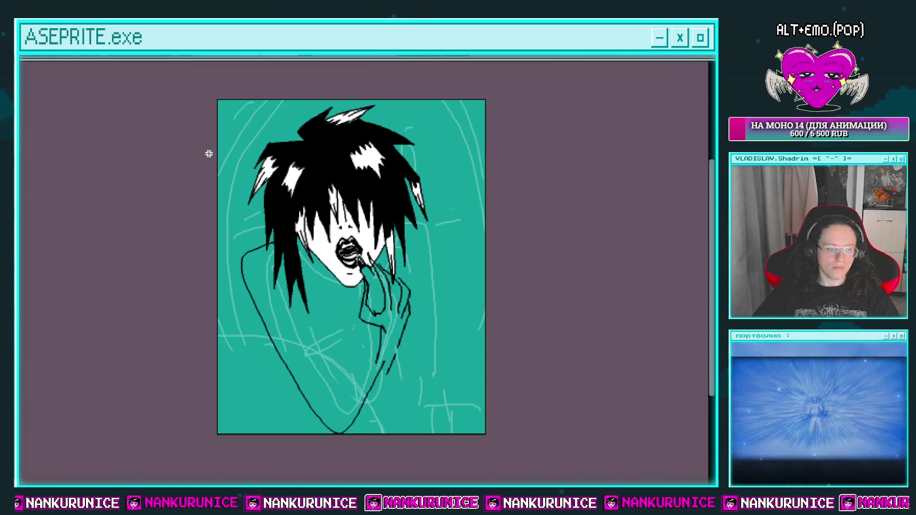
# Step: Set the hand layer's opacity to about 44% and hide sketch layer Слой 861
pyautogui.press('Tab')
pyautogui.hotkey('shift', 'p')
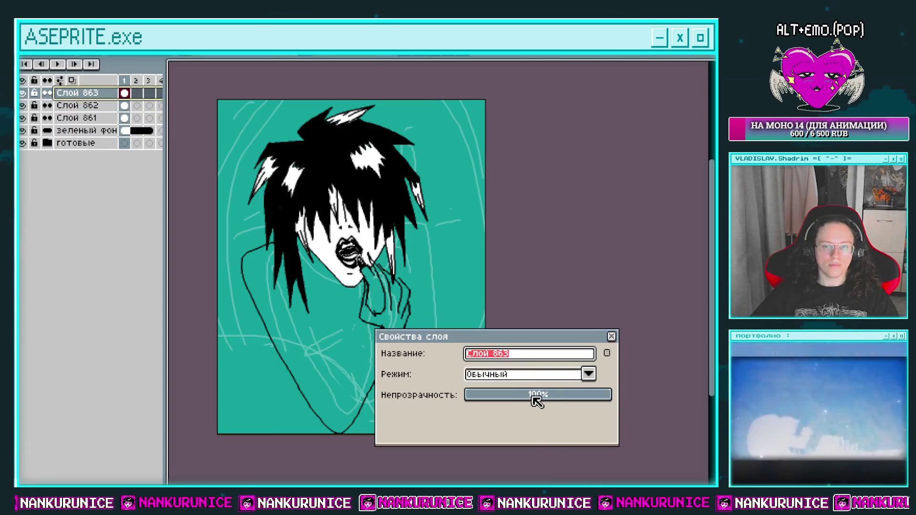
pyautogui.click(536, 397)
pyautogui.click(608, 337)
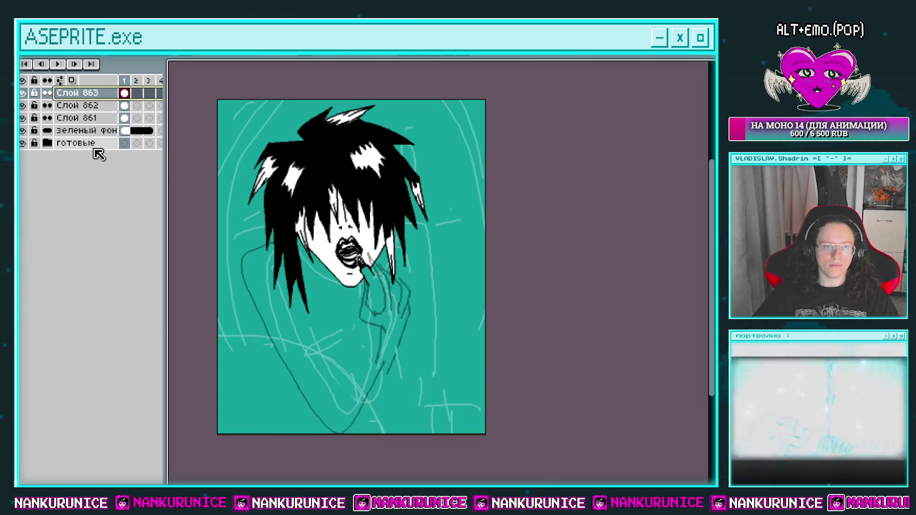
pyautogui.click(23, 118)
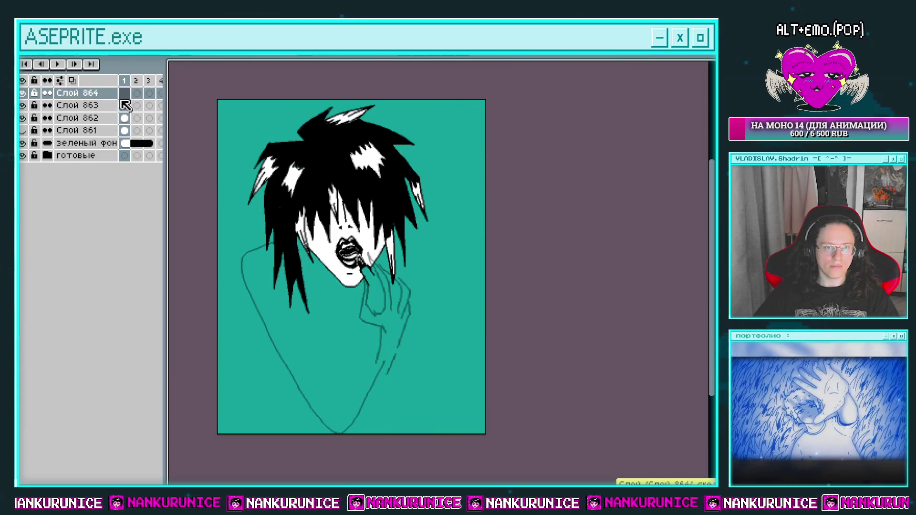
pyautogui.press('Tab')
# Step: Zoom in on the hand and ink black lines over the finger and hand side
pyautogui.moveTo(361, 301)
pyautogui.mouseDown()
pyautogui.moveTo(399, 290)
pyautogui.moveTo(380, 286)
pyautogui.moveTo(352, 217)
pyautogui.mouseUp()
pyautogui.moveTo(360, 251)
pyautogui.mouseDown()
pyautogui.moveTo(392, 280)
pyautogui.moveTo(387, 251)
pyautogui.mouseUp()
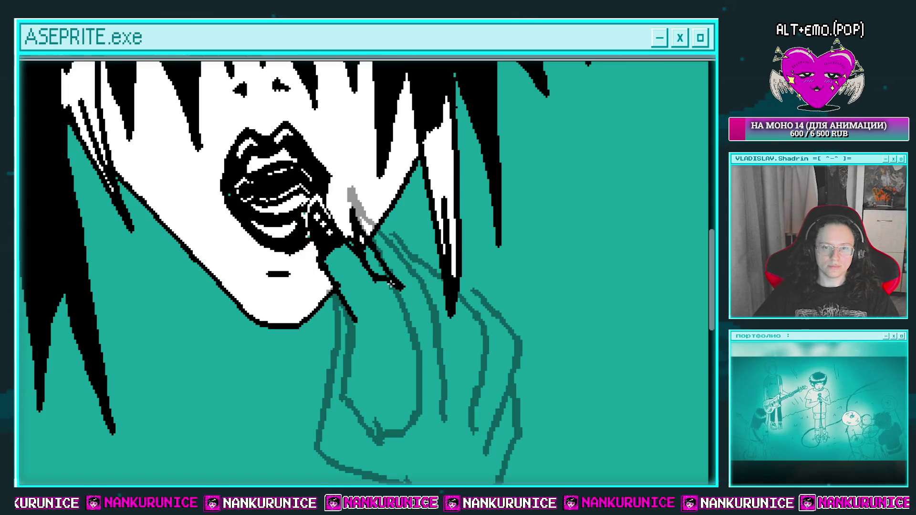
pyautogui.moveTo(390, 285)
pyautogui.mouseDown()
pyautogui.moveTo(363, 229)
pyautogui.moveTo(397, 255)
pyautogui.moveTo(381, 206)
pyautogui.mouseUp()
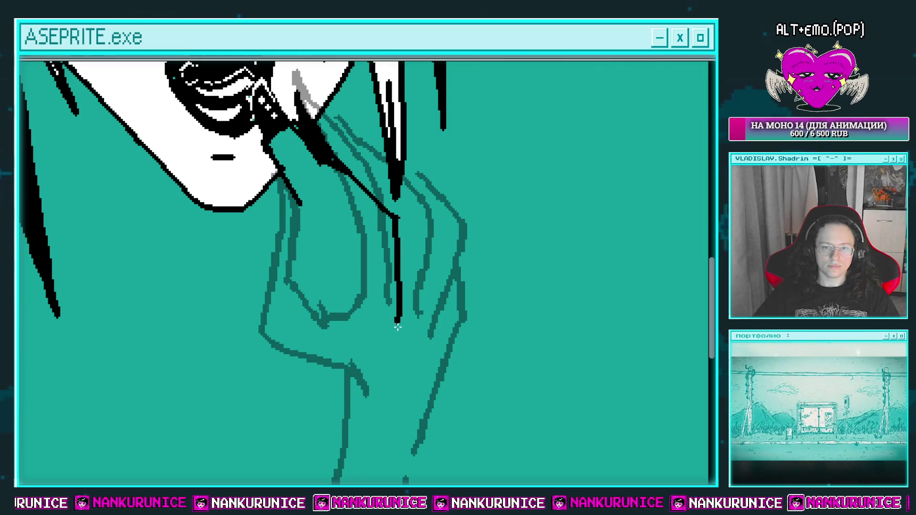
pyautogui.moveTo(397, 327); pyautogui.dragTo(398, 334)
pyautogui.scroll(2, 358, 240)
pyautogui.moveTo(312, 183); pyautogui.dragTo(340, 217)
pyautogui.hotkey('ctrl', 'z')
pyautogui.moveTo(363, 253); pyautogui.dragTo(370, 334)
pyautogui.scroll(-5, 372, 216)
# Step: Draw thicker black lines down the hand and around the finger, undoing a stray hair stroke
pyautogui.moveTo(372, 216)
pyautogui.mouseDown()
pyautogui.moveTo(375, 298)
pyautogui.moveTo(342, 325)
pyautogui.mouseUp()
pyautogui.scroll(3, 342, 324)
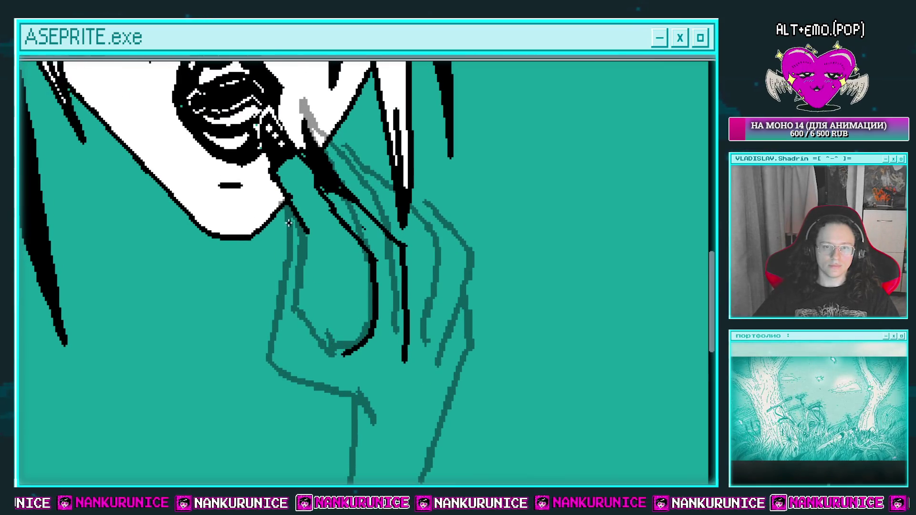
pyautogui.moveTo(288, 213)
pyautogui.mouseDown()
pyautogui.moveTo(297, 255)
pyautogui.moveTo(289, 317)
pyautogui.mouseUp()
pyautogui.moveTo(289, 317)
pyautogui.mouseDown()
pyautogui.moveTo(289, 276)
pyautogui.moveTo(329, 362)
pyautogui.moveTo(325, 398)
pyautogui.mouseUp()
pyautogui.moveTo(310, 257)
pyautogui.mouseDown()
pyautogui.moveTo(338, 355)
pyautogui.moveTo(313, 286)
pyautogui.moveTo(282, 365)
pyautogui.mouseUp()
pyautogui.moveTo(354, 327)
pyautogui.mouseDown()
pyautogui.moveTo(368, 238)
pyautogui.moveTo(373, 301)
pyautogui.mouseUp()
pyautogui.moveTo(253, 203)
pyautogui.mouseDown()
pyautogui.moveTo(278, 255)
pyautogui.moveTo(253, 214)
pyautogui.mouseUp()
pyautogui.hotkey('ctrl', 'z')
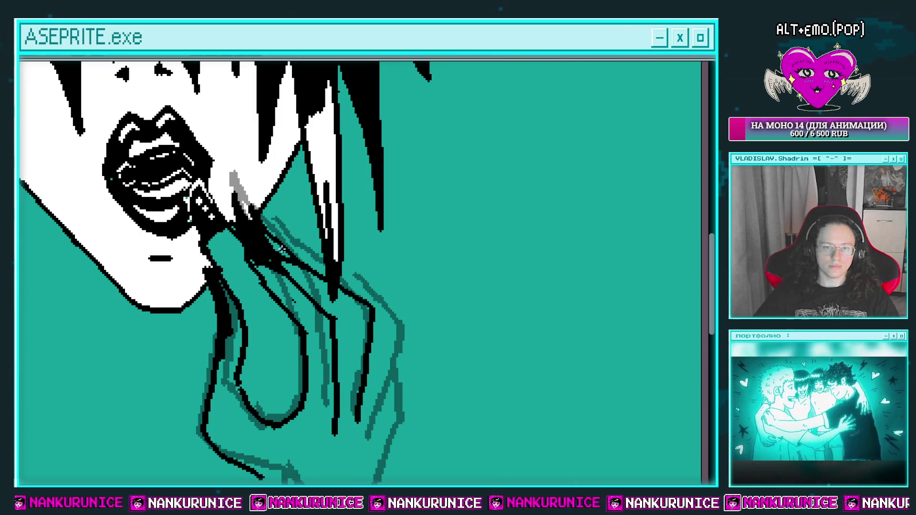
# Step: Add black finger lines along the outer fingers, undoing misplaced fingertip and hair strokes
pyautogui.moveTo(344, 318); pyautogui.dragTo(316, 247)
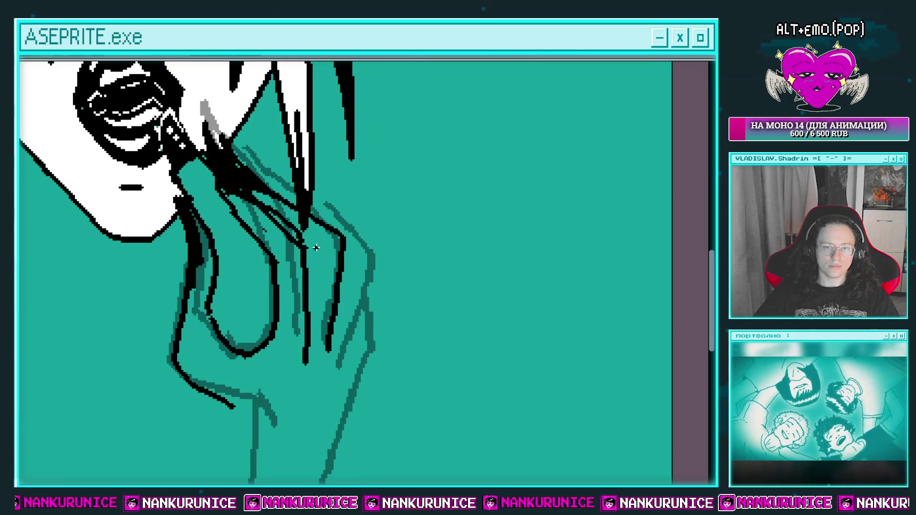
pyautogui.moveTo(276, 217)
pyautogui.mouseDown()
pyautogui.moveTo(313, 330)
pyautogui.moveTo(330, 306)
pyautogui.moveTo(302, 294)
pyautogui.mouseUp()
pyautogui.moveTo(334, 345); pyautogui.dragTo(353, 229)
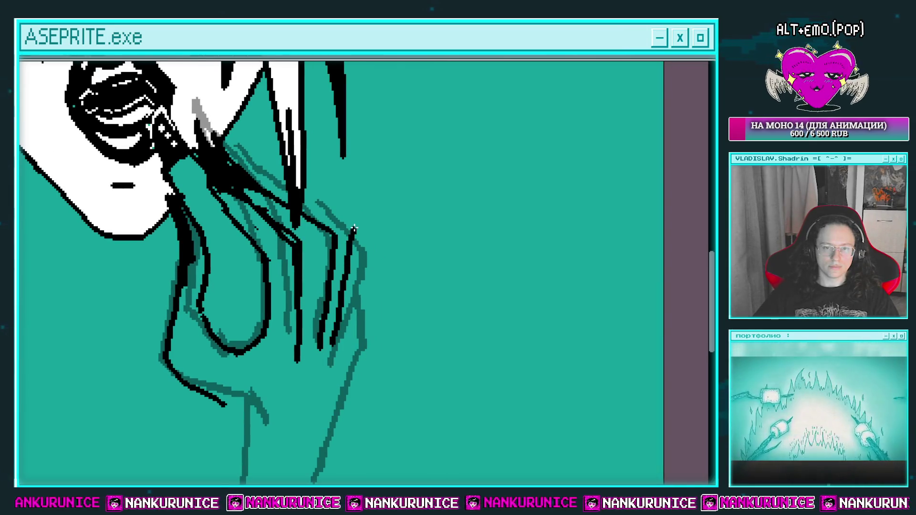
pyautogui.moveTo(275, 197); pyautogui.dragTo(250, 155)
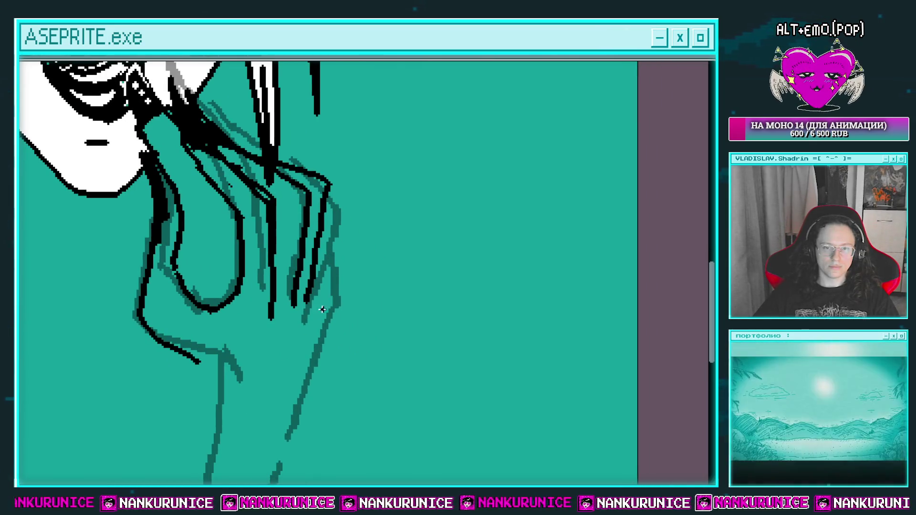
pyautogui.moveTo(327, 281); pyautogui.dragTo(364, 214)
pyautogui.hotkey('ctrl', 'z')
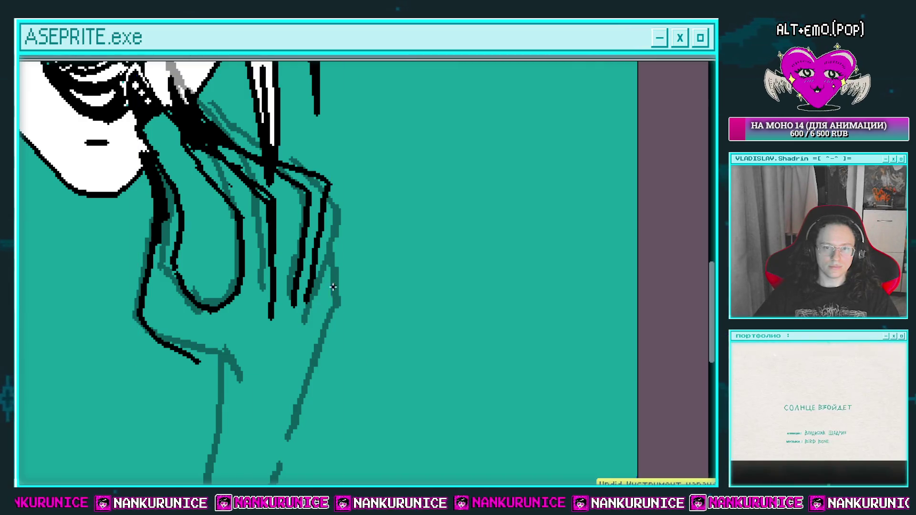
pyautogui.moveTo(329, 294)
pyautogui.mouseDown()
pyautogui.moveTo(374, 219)
pyautogui.moveTo(350, 307)
pyautogui.moveTo(299, 203)
pyautogui.moveTo(300, 218)
pyautogui.mouseUp()
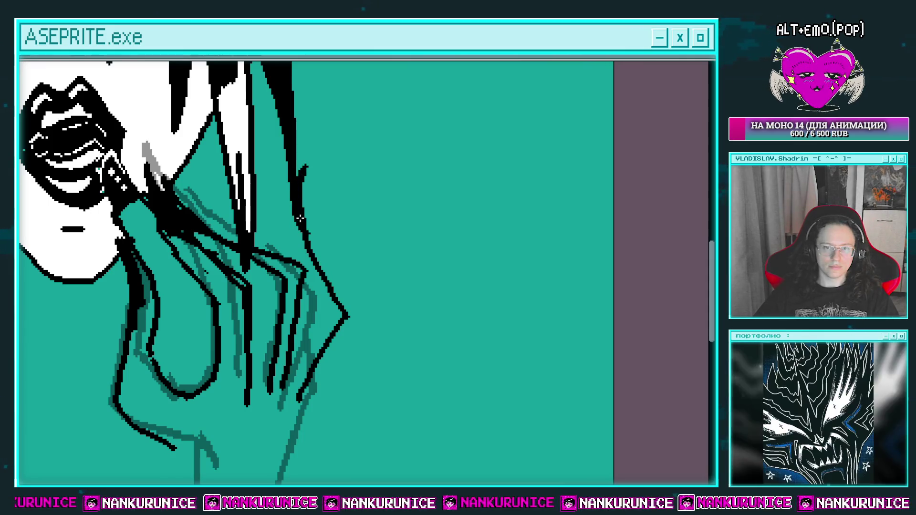
pyautogui.hotkey('ctrl', 'z')
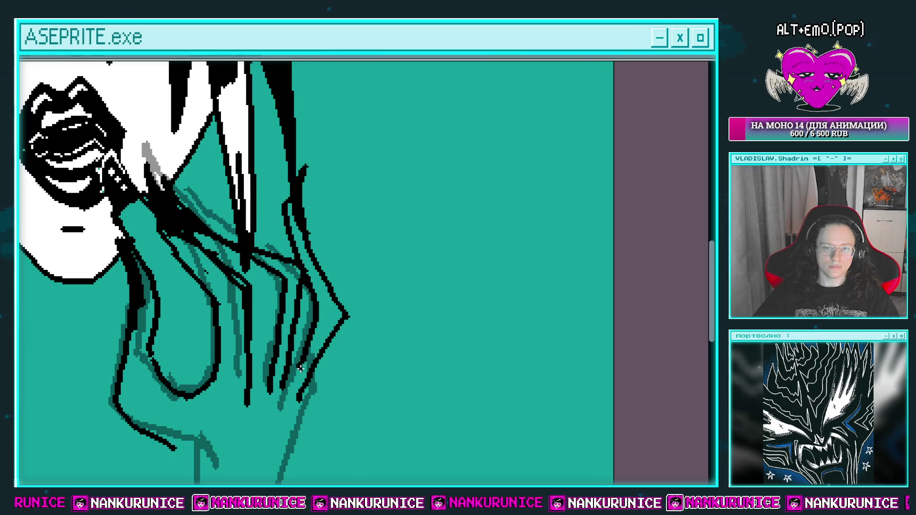
# Step: Extend the black outline down the lower hand to the wrist
pyautogui.moveTo(301, 367); pyautogui.dragTo(329, 326)
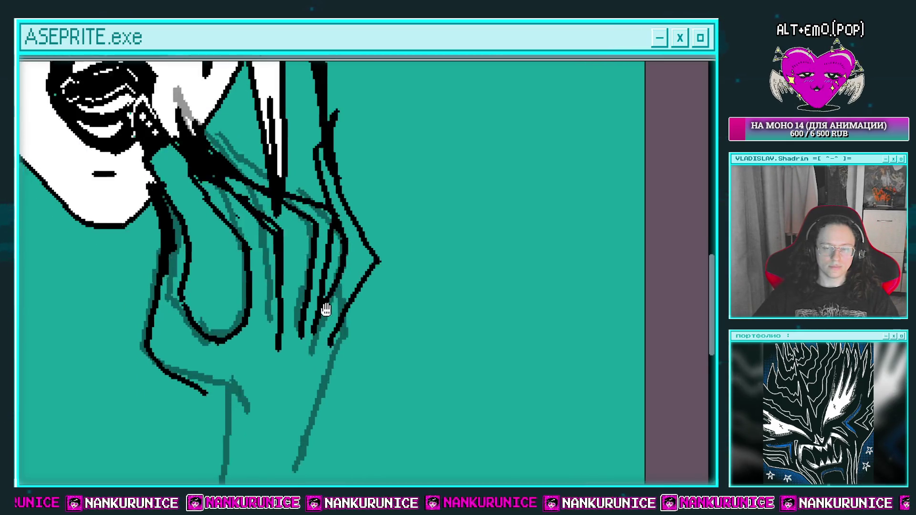
pyautogui.moveTo(341, 262); pyautogui.dragTo(384, 224)
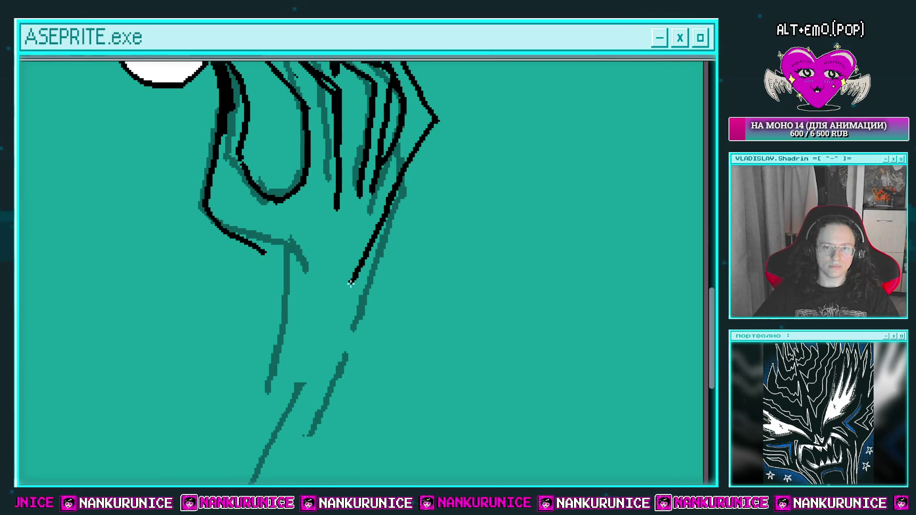
pyautogui.moveTo(351, 282); pyautogui.dragTo(342, 303)
pyautogui.moveTo(357, 277); pyautogui.dragTo(396, 234)
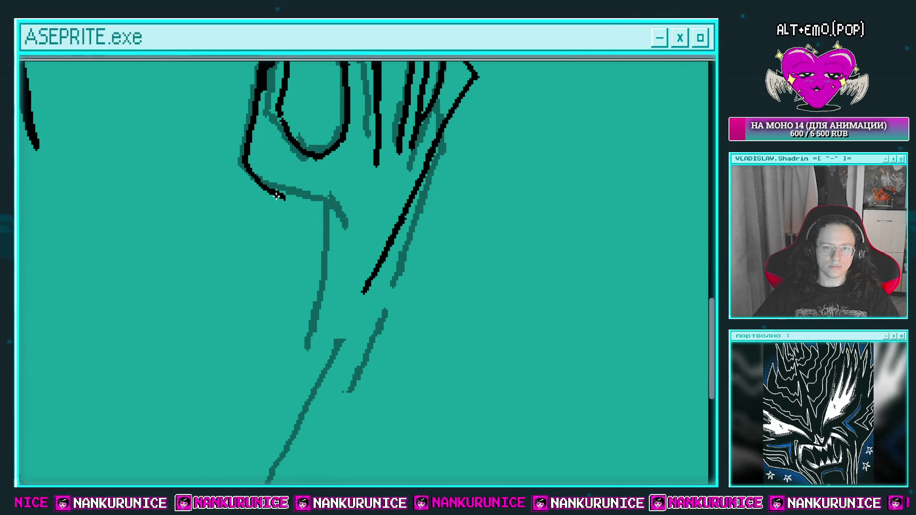
pyautogui.scroll(-3, 300, 258)
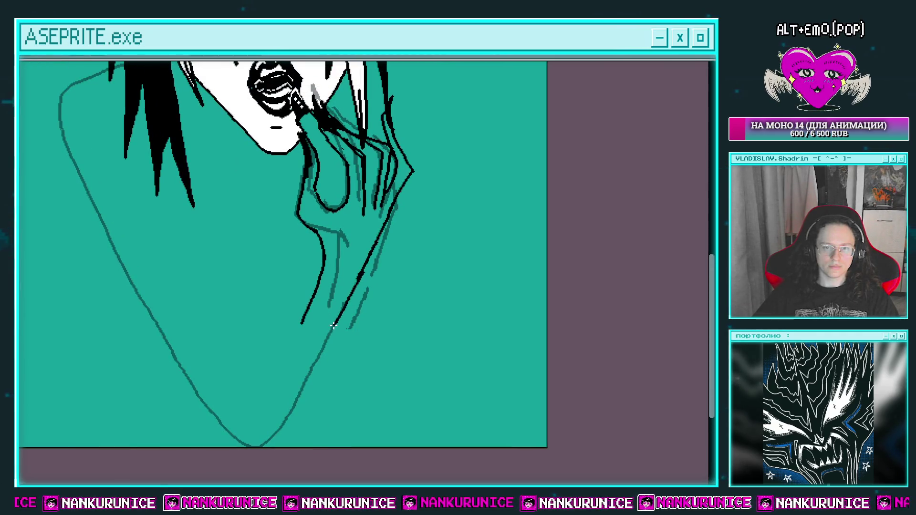
pyautogui.scroll(3, 326, 313)
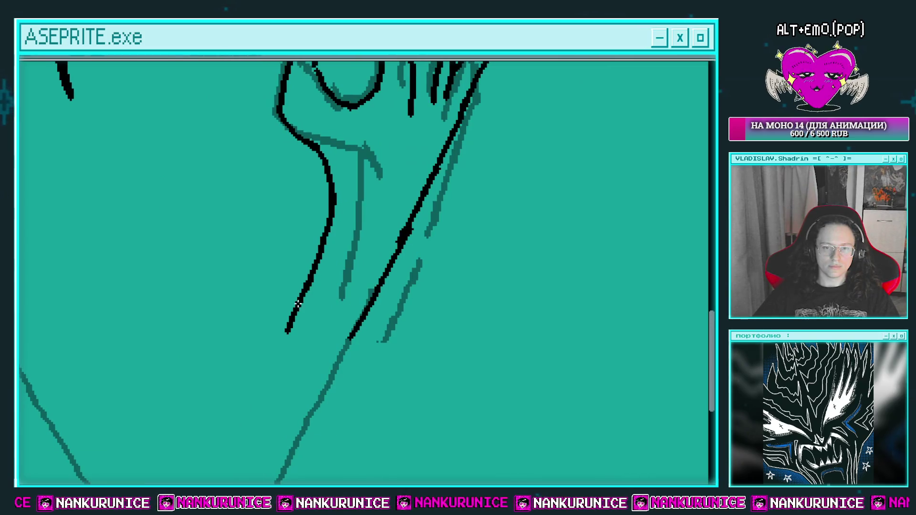
pyautogui.moveTo(304, 324); pyautogui.dragTo(336, 320)
# Step: Save the file and outline a jagged zigzag cuff around the wrist
pyautogui.hotkey('ctrl', 's')
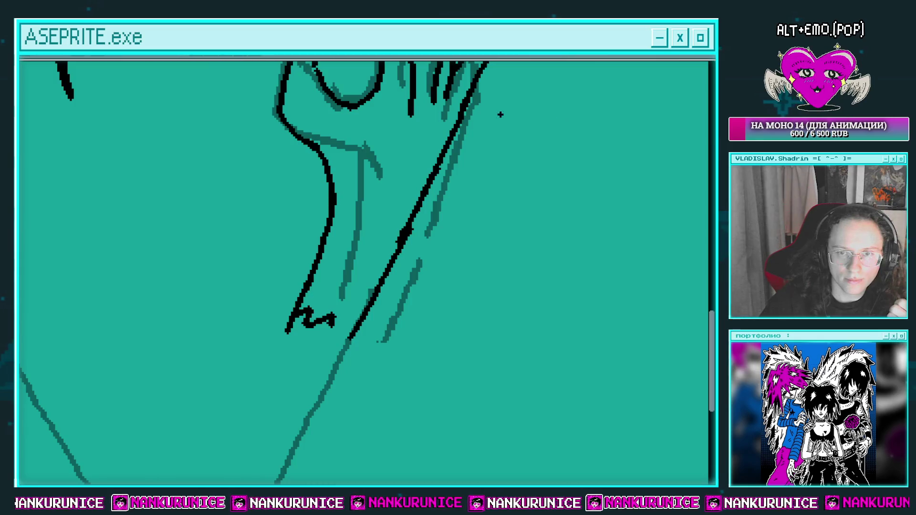
pyautogui.press('Tab')
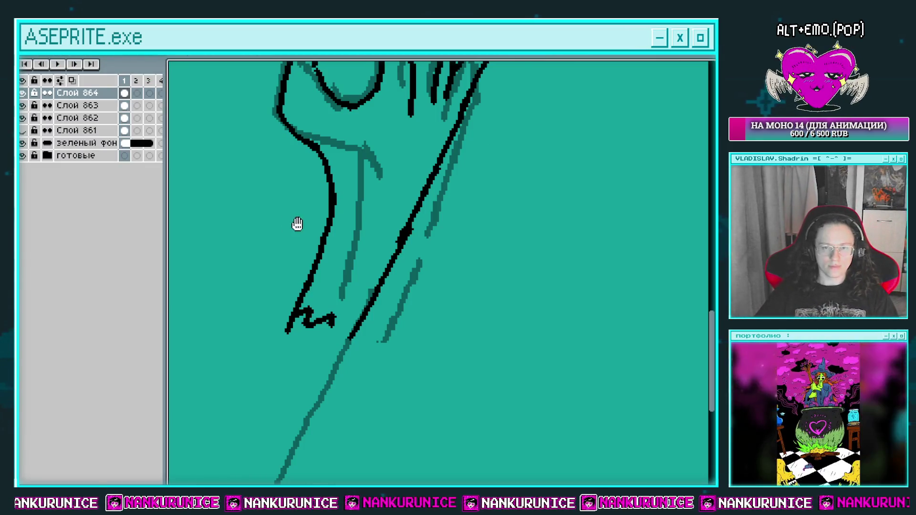
pyautogui.press('Tab')
pyautogui.moveTo(353, 368)
pyautogui.mouseDown()
pyautogui.moveTo(322, 387)
pyautogui.moveTo(352, 309)
pyautogui.moveTo(396, 308)
pyautogui.mouseUp()
pyautogui.moveTo(345, 275)
pyautogui.mouseDown()
pyautogui.moveTo(335, 219)
pyautogui.moveTo(302, 236)
pyautogui.mouseUp()
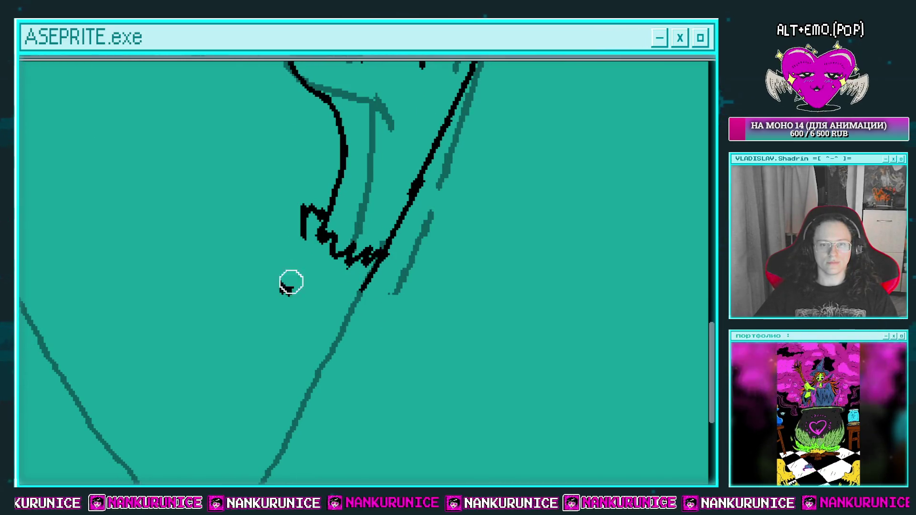
pyautogui.moveTo(291, 282)
pyautogui.mouseDown()
pyautogui.moveTo(256, 321)
pyautogui.moveTo(272, 275)
pyautogui.mouseUp()
pyautogui.hotkey('ctrl', 'z')
pyautogui.moveTo(311, 189)
pyautogui.mouseDown()
pyautogui.moveTo(300, 194)
pyautogui.moveTo(271, 261)
pyautogui.moveTo(266, 310)
pyautogui.moveTo(326, 340)
pyautogui.mouseUp()
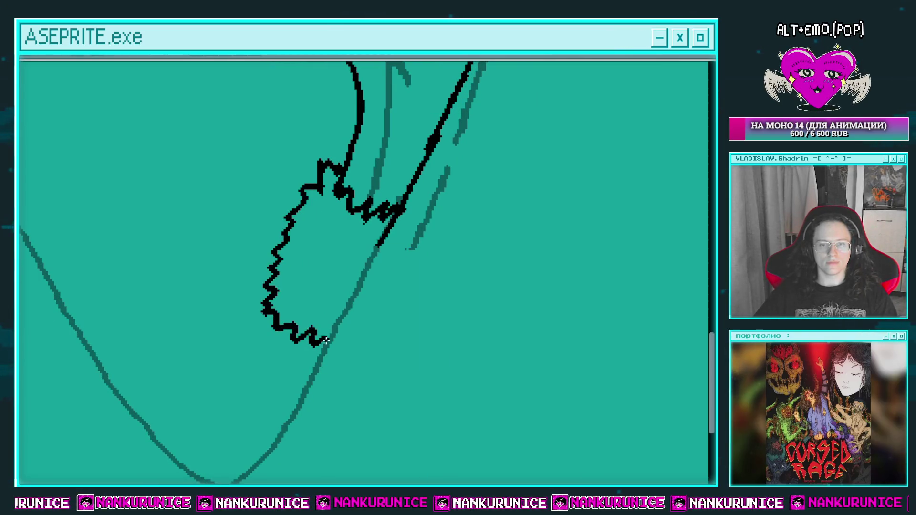
# Step: Fill the cuff solid black and draw a white ring on it
pyautogui.click(380, 251)
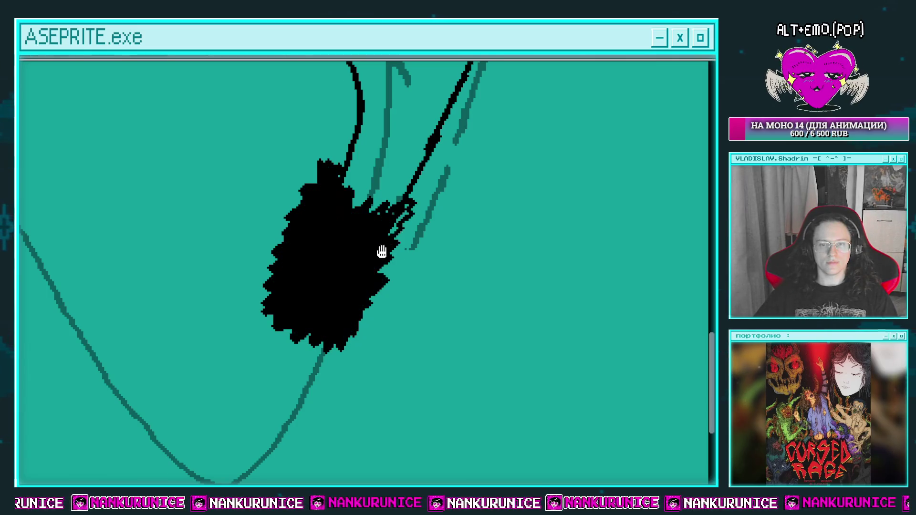
pyautogui.moveTo(405, 216); pyautogui.dragTo(386, 242)
pyautogui.scroll(1, 376, 251)
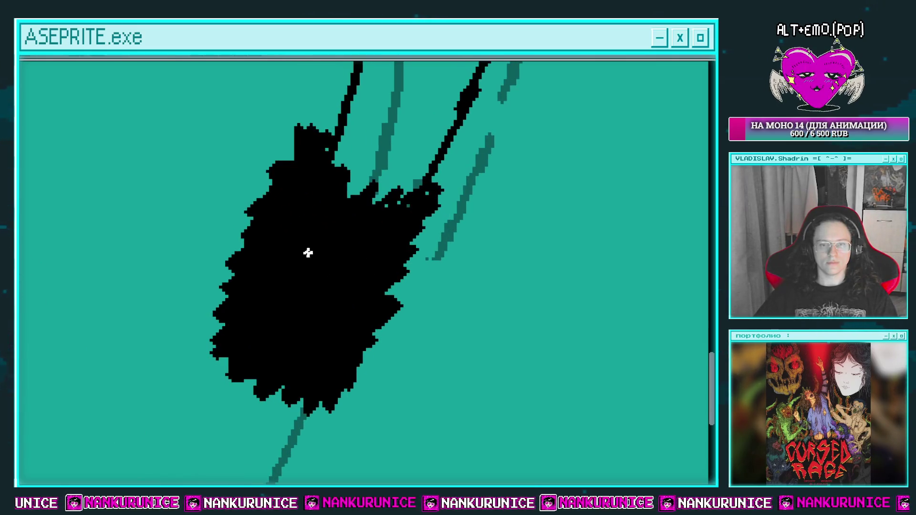
pyautogui.moveTo(310, 241); pyautogui.dragTo(364, 267)
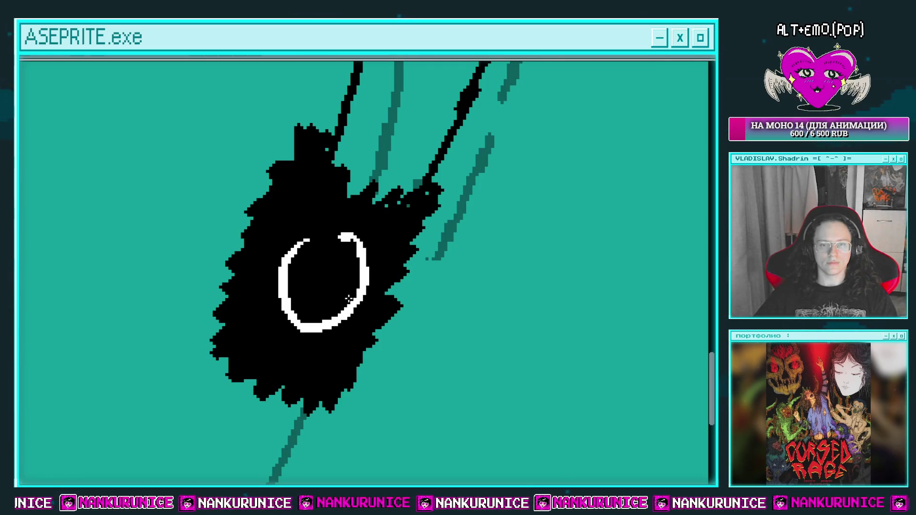
pyautogui.scroll(-1, 349, 298)
pyautogui.scroll(-1, 363, 210)
pyautogui.scroll(-1, 377, 217)
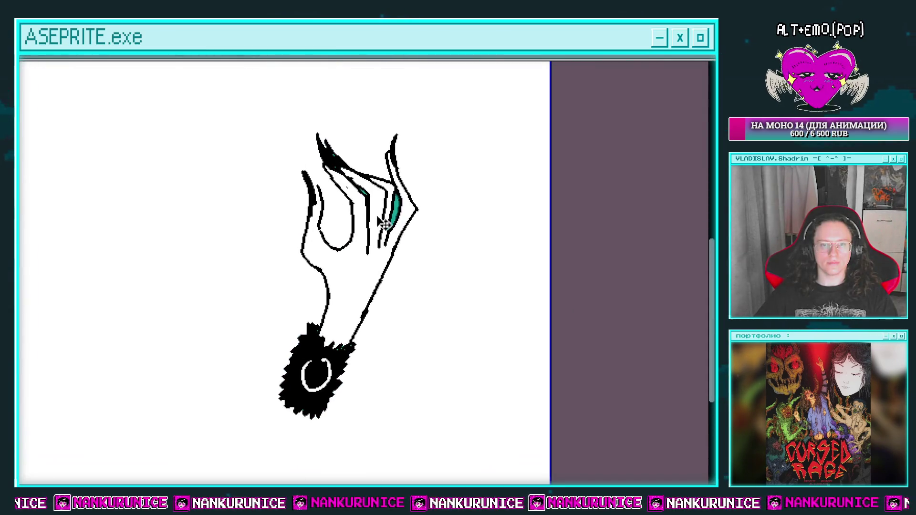
pyautogui.scroll(1, 384, 224)
pyautogui.scroll(1, 377, 337)
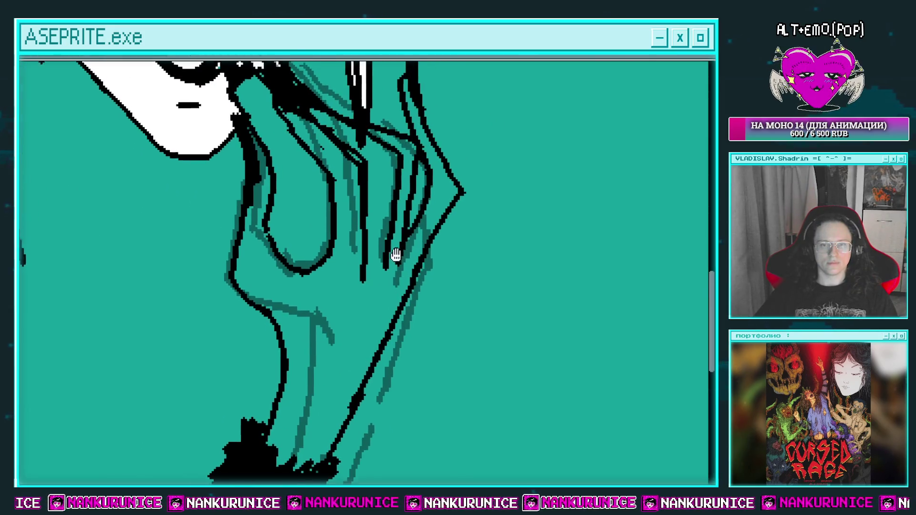
# Step: Delete the teal sketch layer Слой 863 and make Слой 864 the working layer
pyautogui.moveTo(395, 256); pyautogui.dragTo(391, 313)
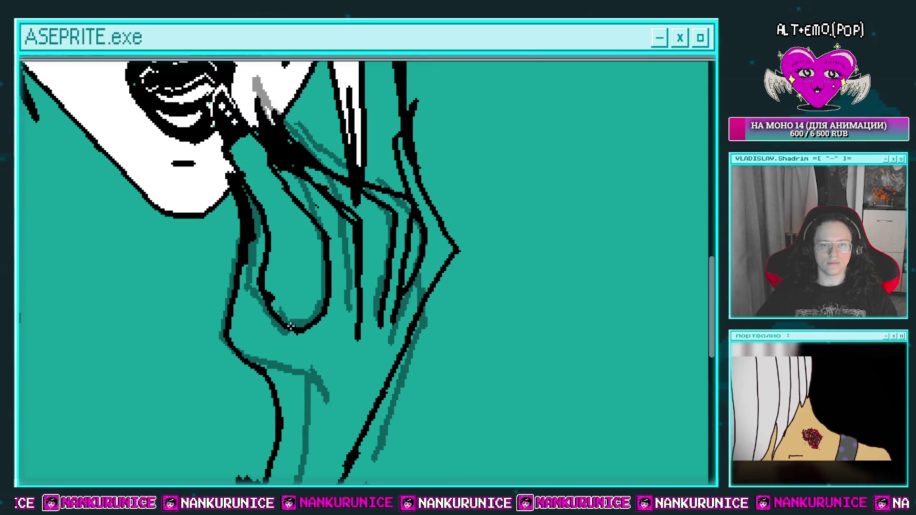
pyautogui.hotkey('ctrl', 'Tab')
pyautogui.hotkey('ctrl', 'Tab')
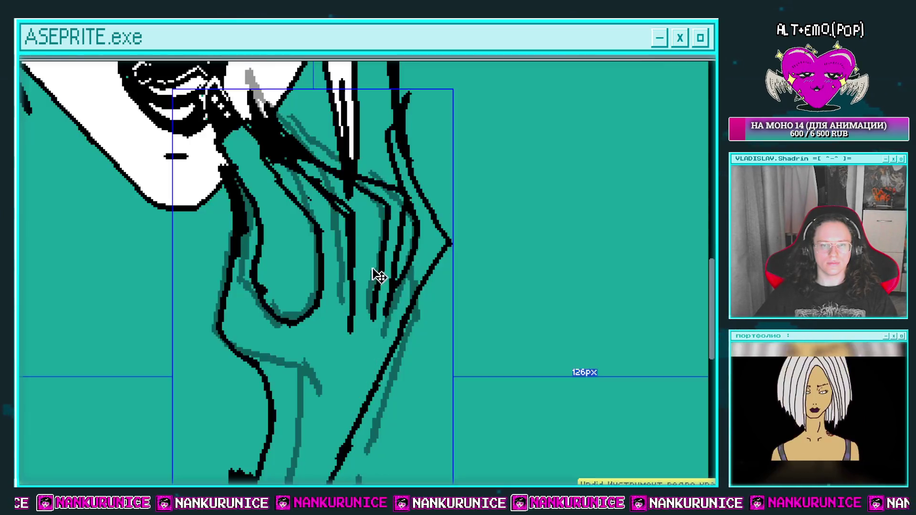
pyautogui.scroll(1, 379, 276)
pyautogui.scroll(-1, 395, 260)
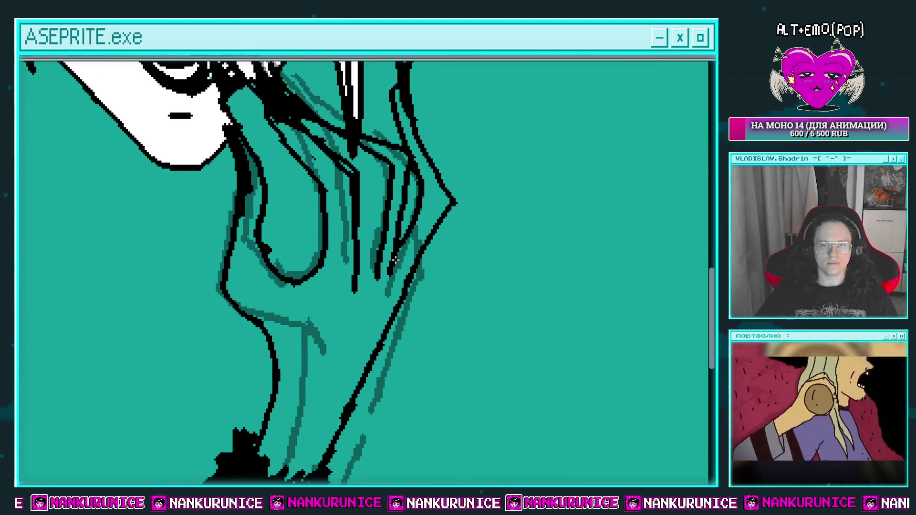
pyautogui.scroll(2, 395, 260)
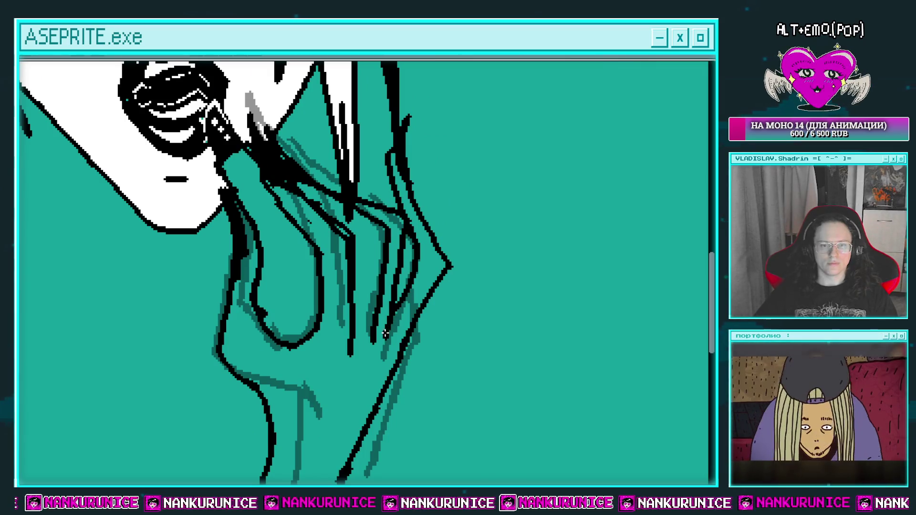
pyautogui.press('Tab')
pyautogui.click(24, 119)
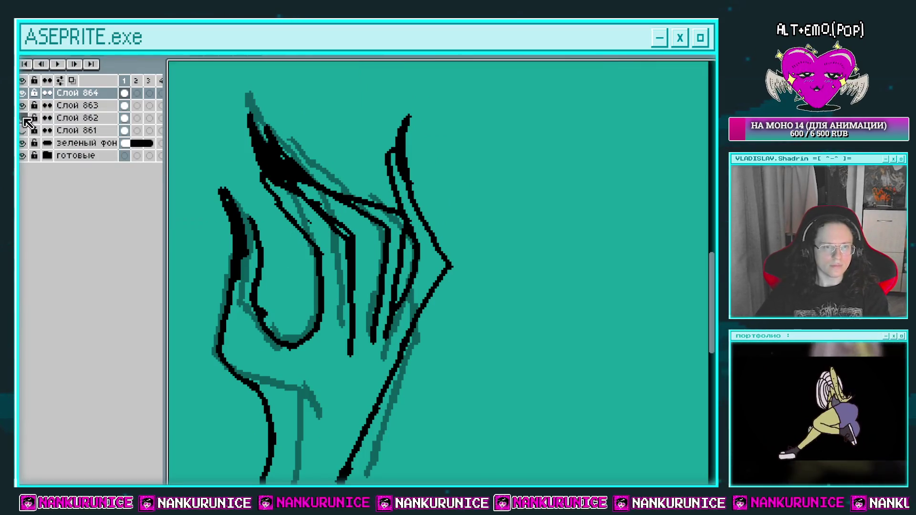
pyautogui.click(24, 118)
pyautogui.click(62, 106)
pyautogui.press('Delete')
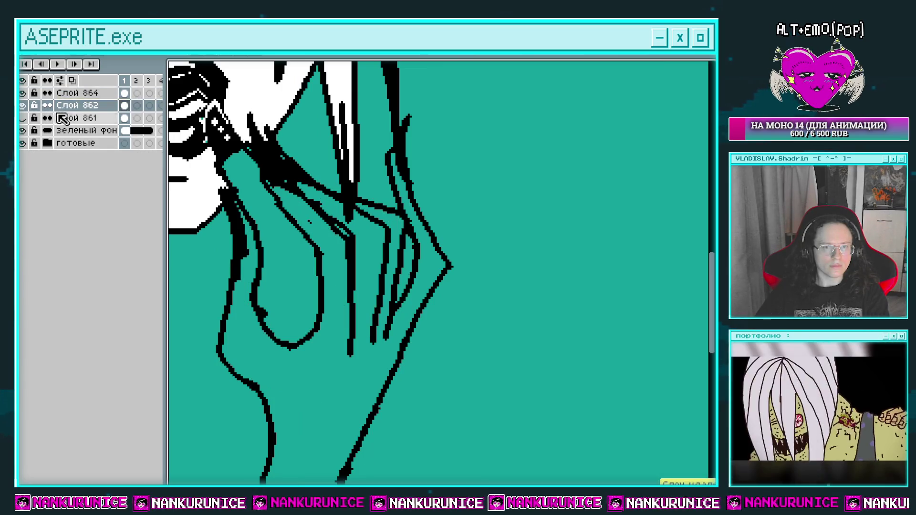
pyautogui.click(123, 93)
pyautogui.press('Tab')
pyautogui.scroll(-1, 347, 221)
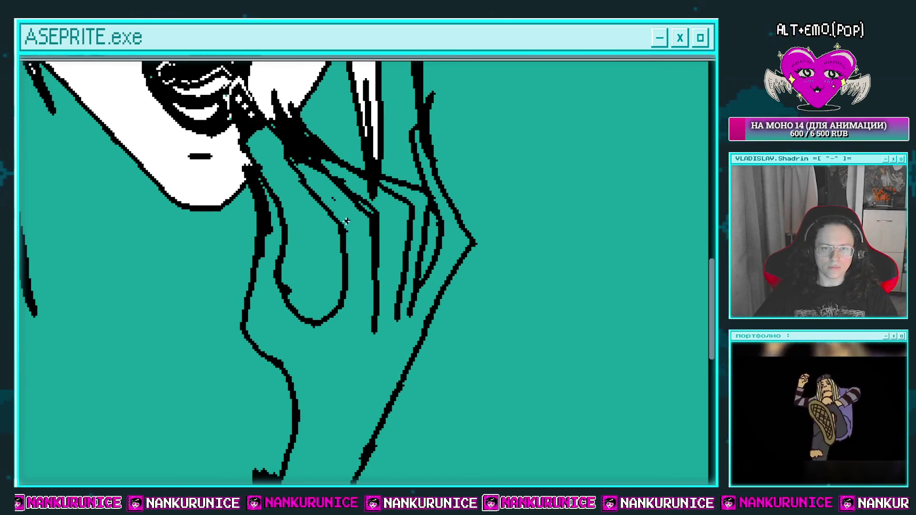
pyautogui.scroll(1, 328, 197)
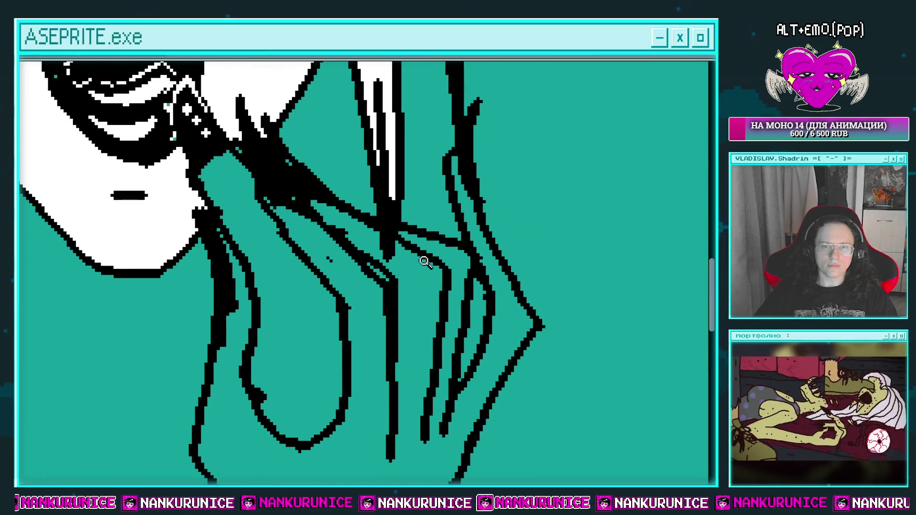
# Step: Check for gaps with the background hidden, then fill the hand white
pyautogui.press('h')
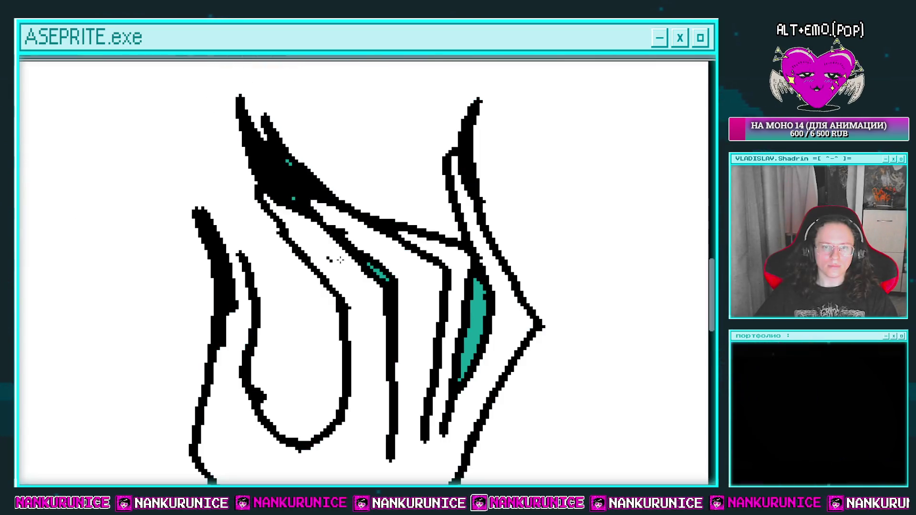
pyautogui.press('h')
pyautogui.click(244, 257)
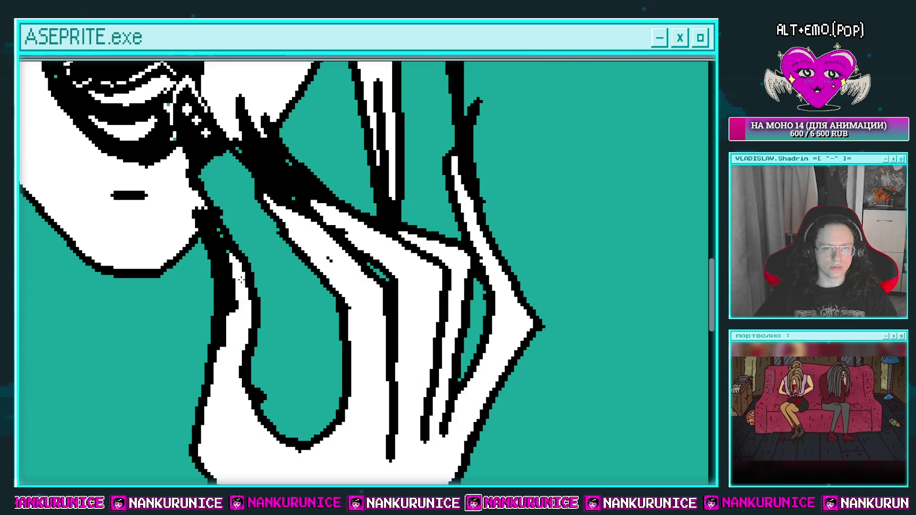
pyautogui.scroll(-4, 293, 245)
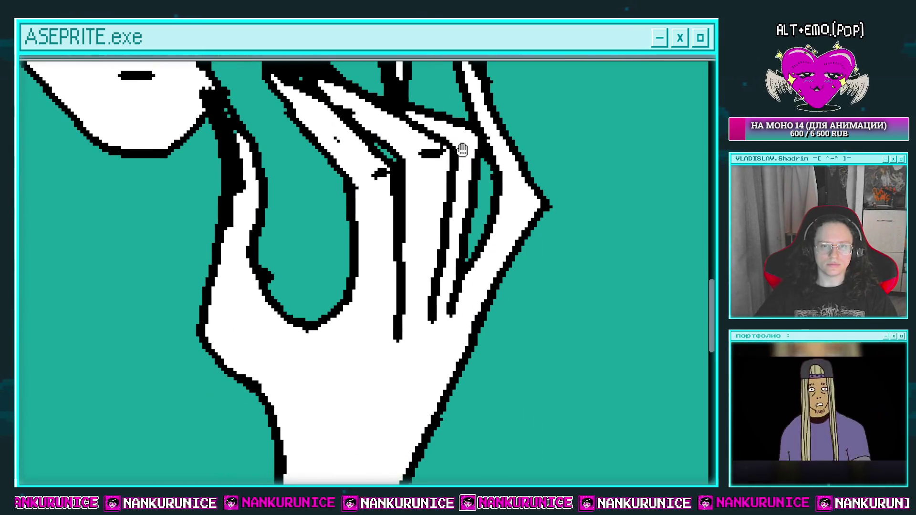
pyautogui.moveTo(462, 149); pyautogui.dragTo(443, 193)
pyautogui.moveTo(194, 359)
pyautogui.mouseDown()
pyautogui.moveTo(263, 294)
pyautogui.moveTo(271, 323)
pyautogui.mouseUp()
# Step: Redraw the hand's left black outline and fill the teal gap beside it white
pyautogui.moveTo(261, 258); pyautogui.dragTo(243, 207)
pyautogui.moveTo(241, 257); pyautogui.dragTo(275, 316)
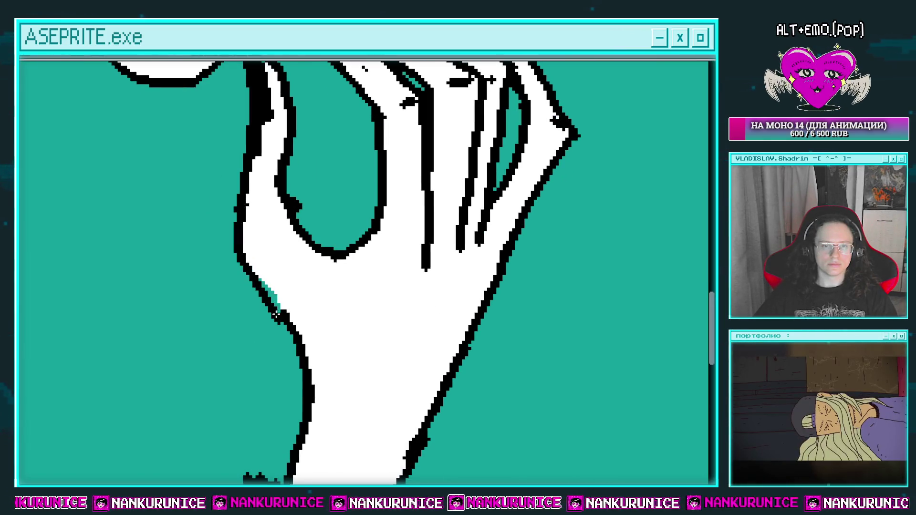
pyautogui.click(272, 292)
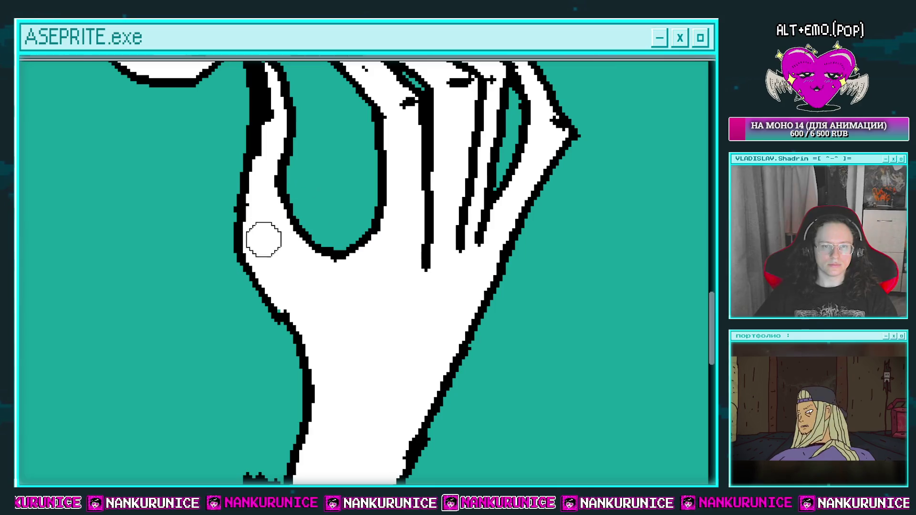
pyautogui.moveTo(289, 210); pyautogui.dragTo(364, 169)
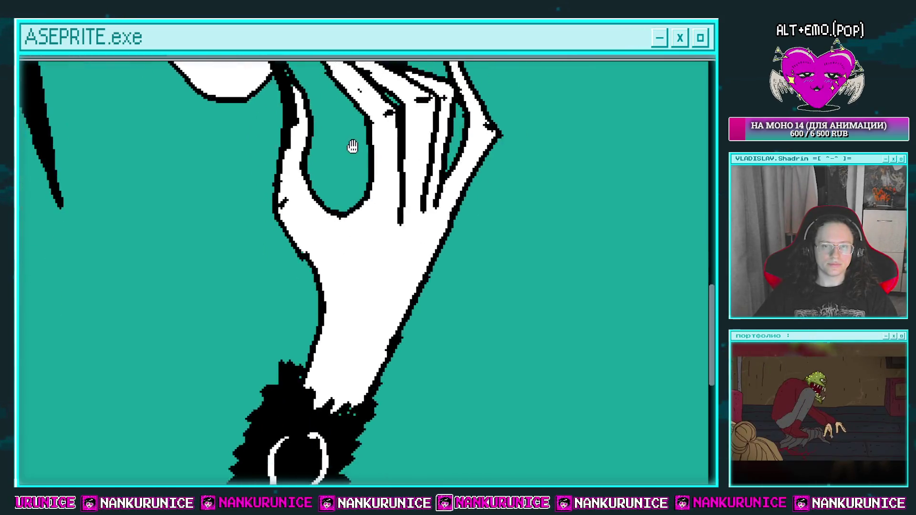
pyautogui.scroll(-1, 364, 170)
pyautogui.scroll(-1, 372, 205)
pyautogui.scroll(2, 381, 240)
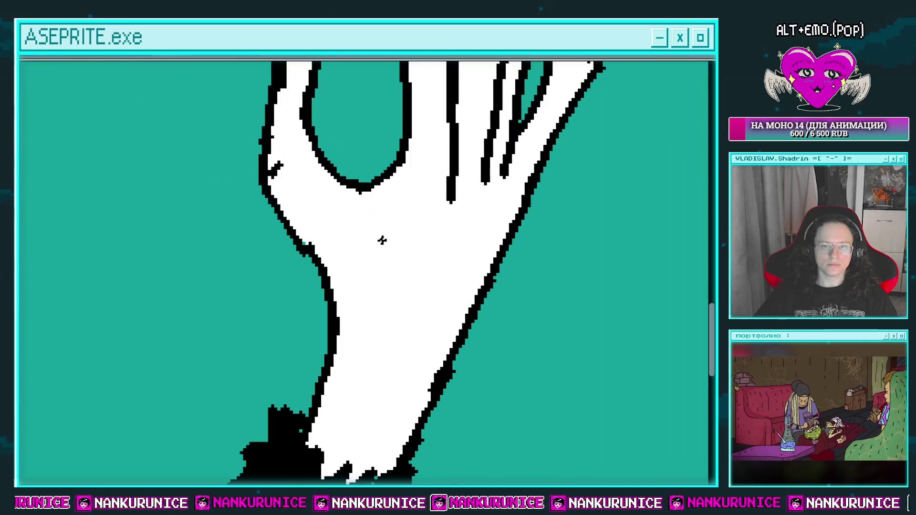
pyautogui.scroll(-1, 388, 190)
pyautogui.scroll(1, 384, 206)
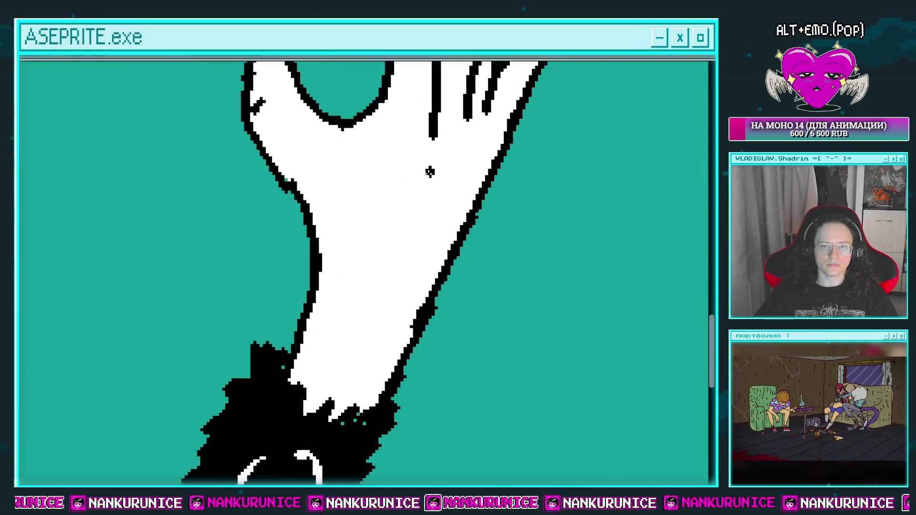
pyautogui.moveTo(450, 168); pyautogui.dragTo(399, 238)
pyautogui.scroll(-2, 406, 236)
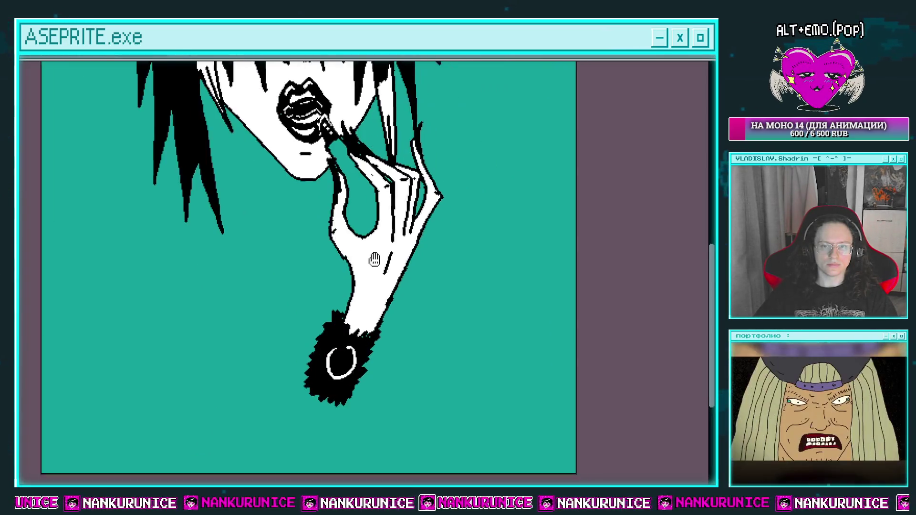
# Step: Make the light teal torso sketch layer visible
pyautogui.scroll(2, 420, 246)
pyautogui.scroll(-1, 382, 287)
pyautogui.scroll(-2, 380, 287)
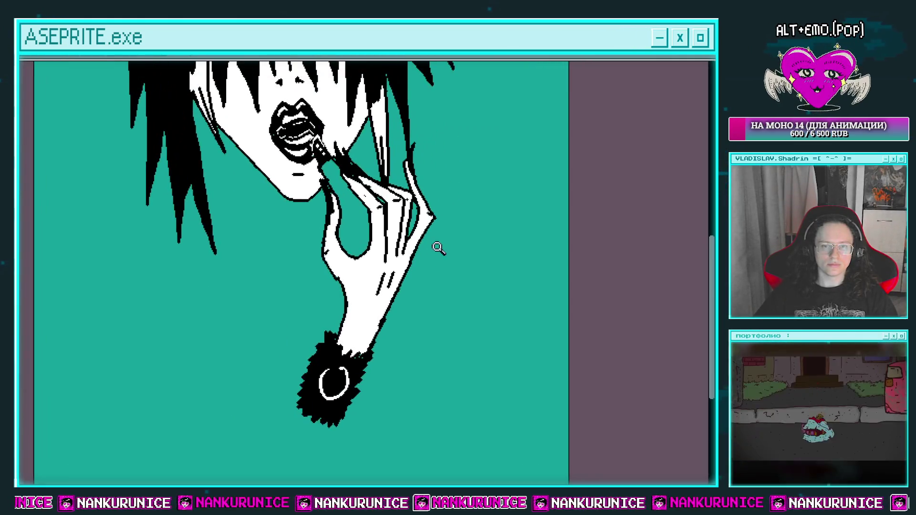
pyautogui.moveTo(376, 298); pyautogui.dragTo(434, 179)
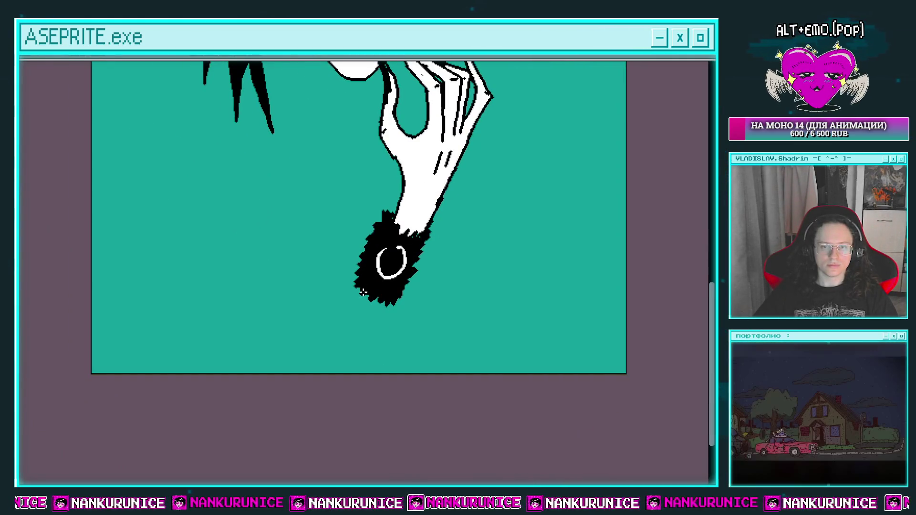
pyautogui.moveTo(360, 362); pyautogui.dragTo(343, 427)
pyautogui.moveTo(279, 164)
pyautogui.mouseDown()
pyautogui.moveTo(299, 245)
pyautogui.moveTo(289, 255)
pyautogui.moveTo(274, 190)
pyautogui.mouseUp()
pyautogui.press('Tab')
pyautogui.click(26, 121)
pyautogui.press('Tab')
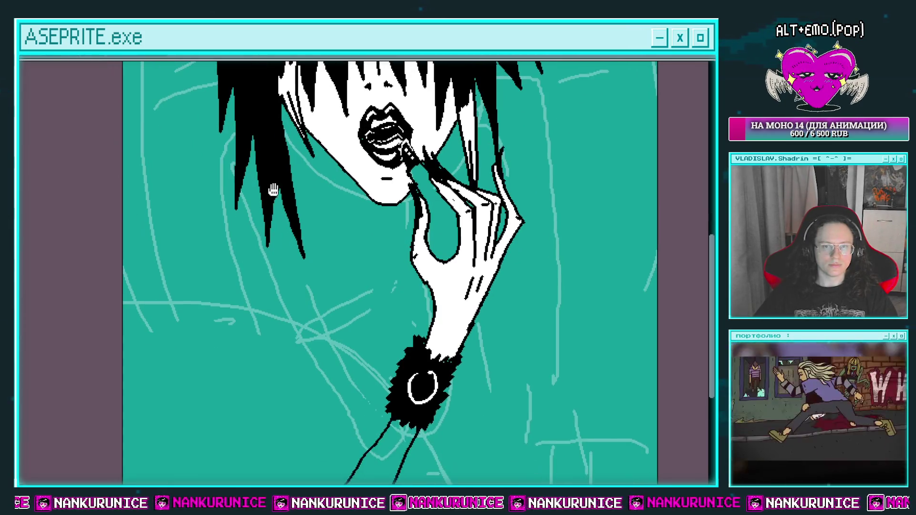
# Step: Draw black outlines from the hair to the shoulder, down the arm, and up the neck
pyautogui.moveTo(236, 128); pyautogui.dragTo(159, 189)
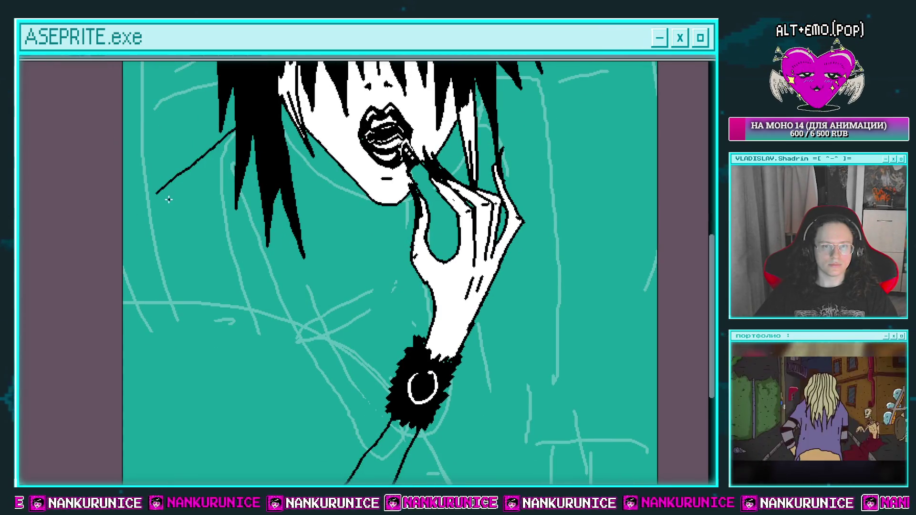
pyautogui.moveTo(167, 293); pyautogui.dragTo(145, 213)
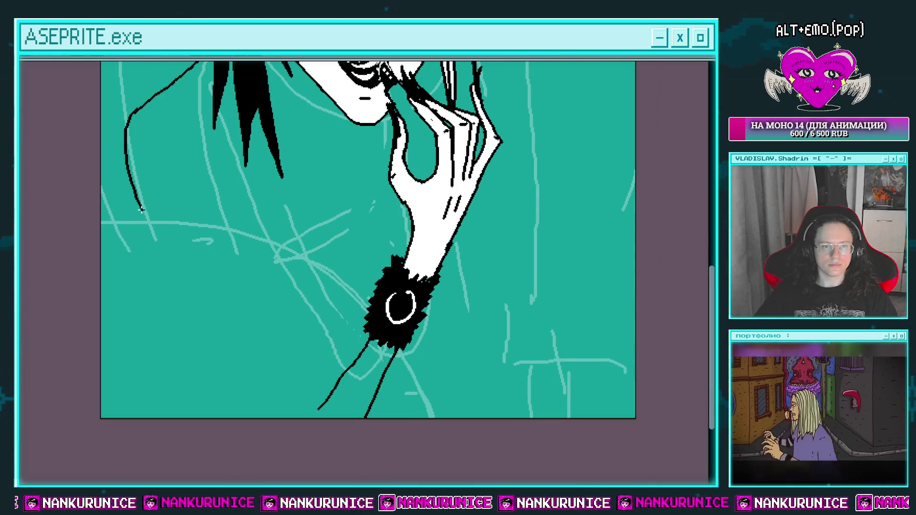
pyautogui.moveTo(278, 445); pyautogui.dragTo(288, 508)
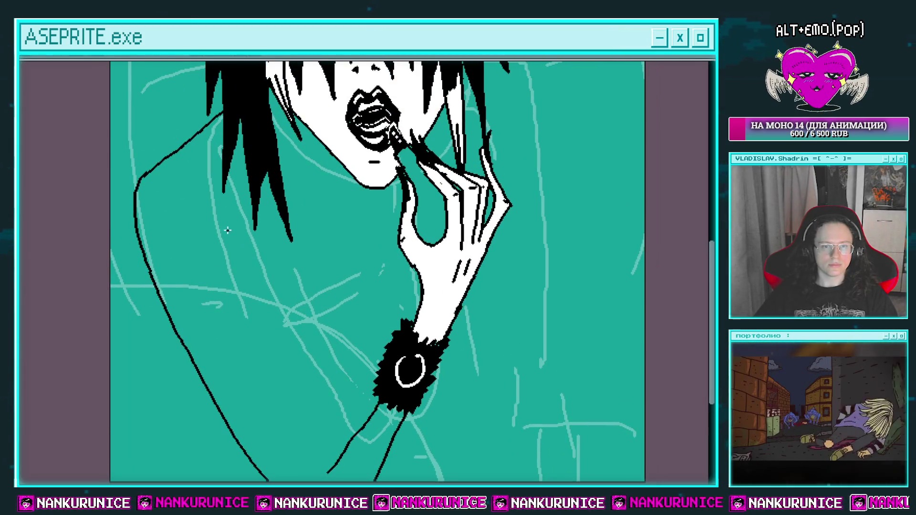
pyautogui.moveTo(227, 229); pyautogui.dragTo(303, 438)
pyautogui.moveTo(303, 381); pyautogui.dragTo(313, 423)
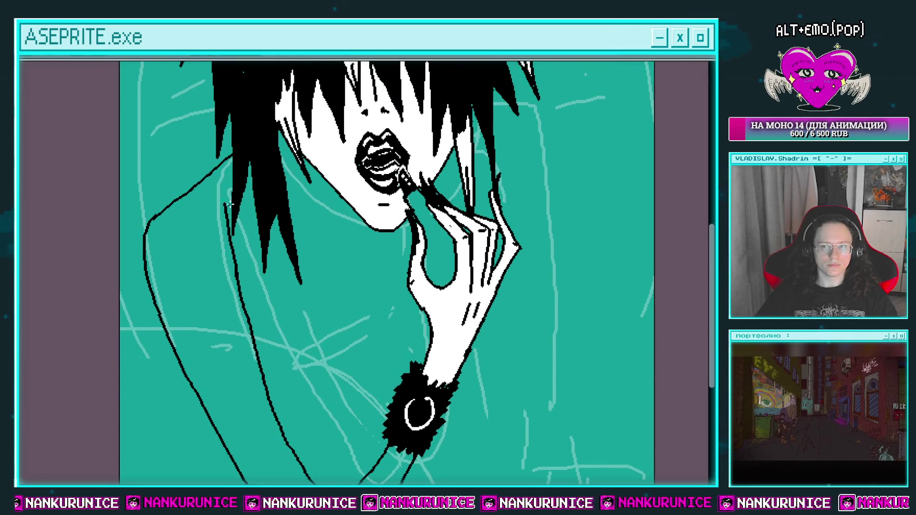
pyautogui.moveTo(229, 205); pyautogui.dragTo(219, 168)
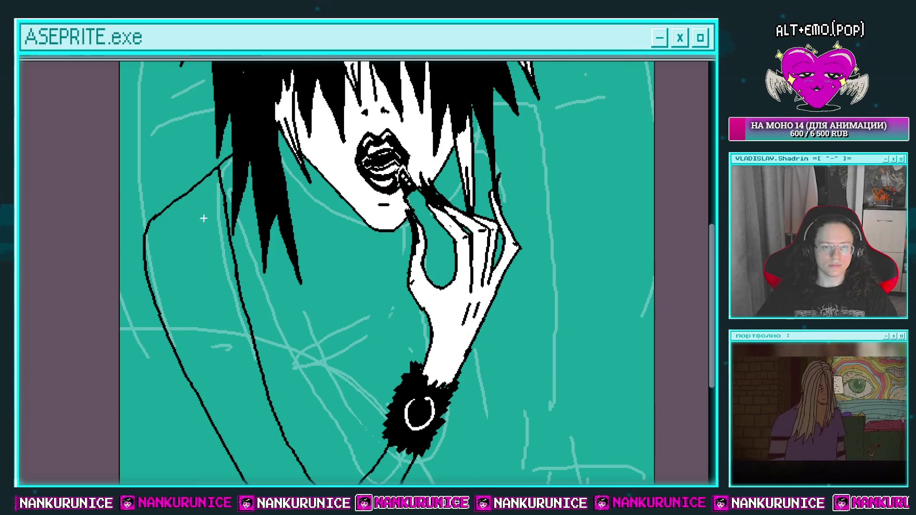
pyautogui.moveTo(204, 218); pyautogui.dragTo(219, 204)
pyautogui.scroll(2, 191, 172)
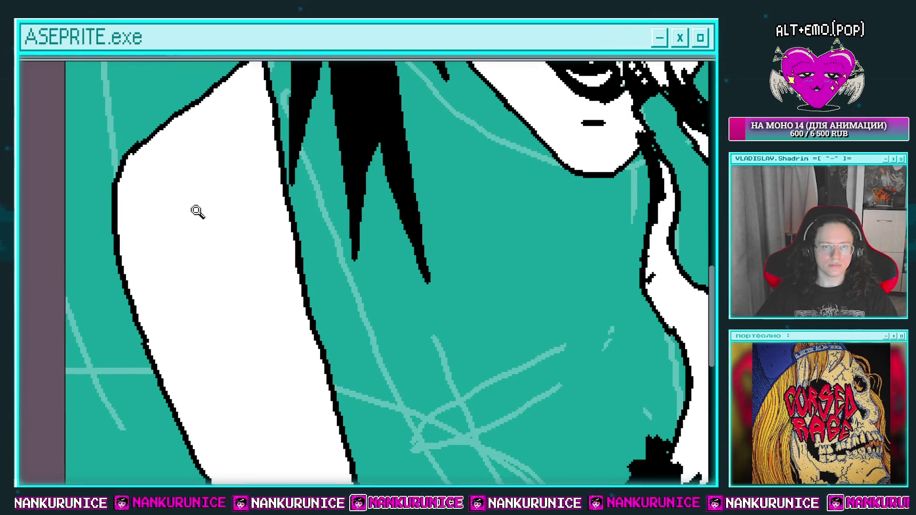
# Step: Extend the right hair strand downward, undoing the stray thin and long strokes
pyautogui.scroll(-2, 197, 211)
pyautogui.moveTo(224, 112); pyautogui.dragTo(226, 218)
pyautogui.scroll(-1, 226, 218)
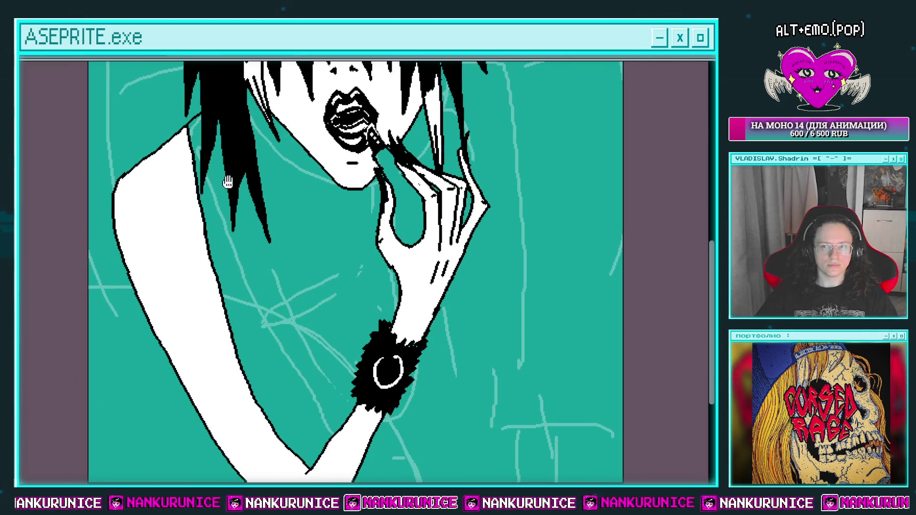
pyautogui.scroll(1, 252, 231)
pyautogui.scroll(-1, 208, 217)
pyautogui.moveTo(159, 168); pyautogui.dragTo(159, 199)
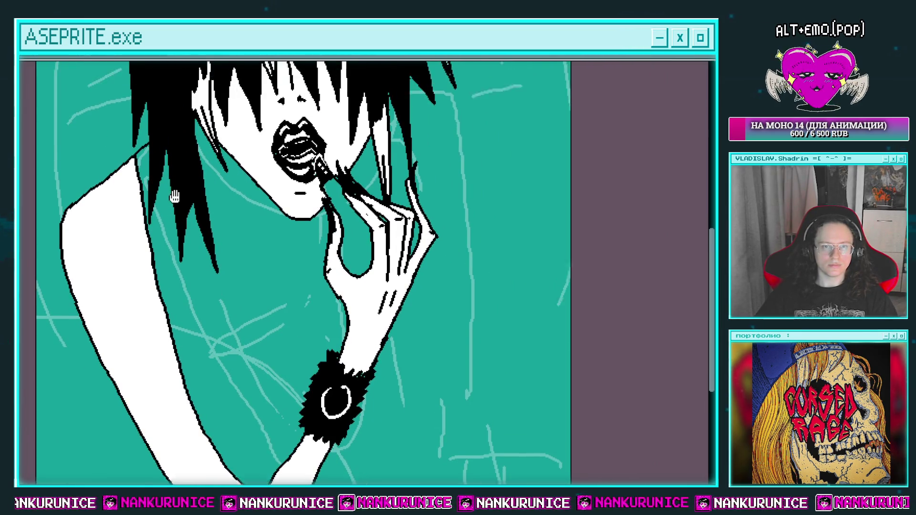
pyautogui.press('-')
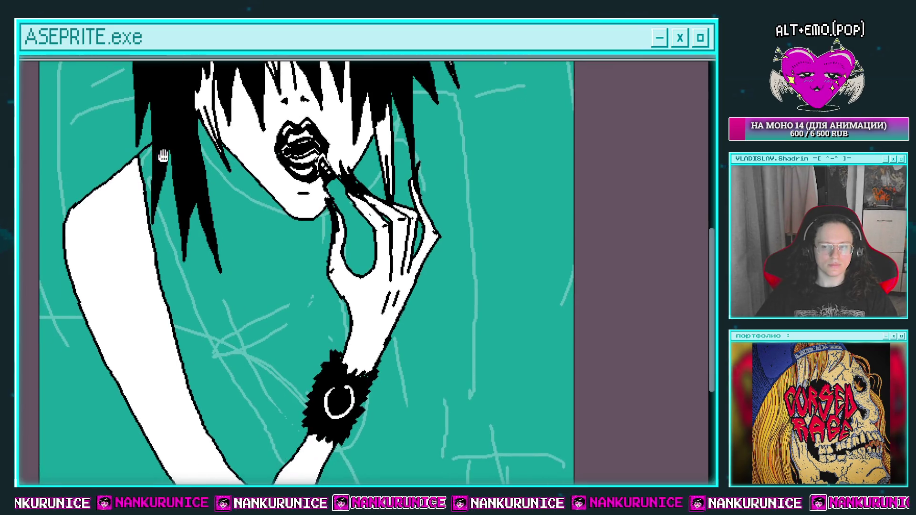
pyautogui.press('+')
pyautogui.scroll(-1, 204, 166)
pyautogui.scroll(1, 205, 166)
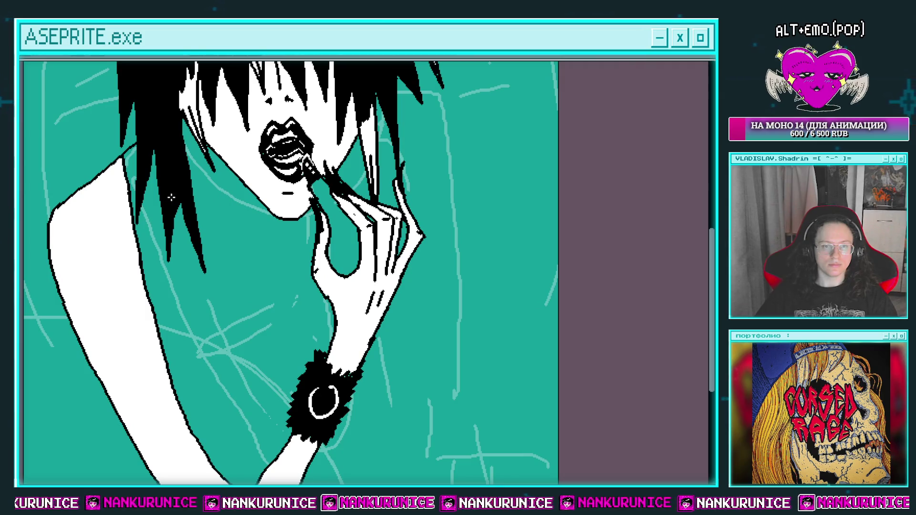
pyautogui.moveTo(155, 170); pyautogui.dragTo(172, 234)
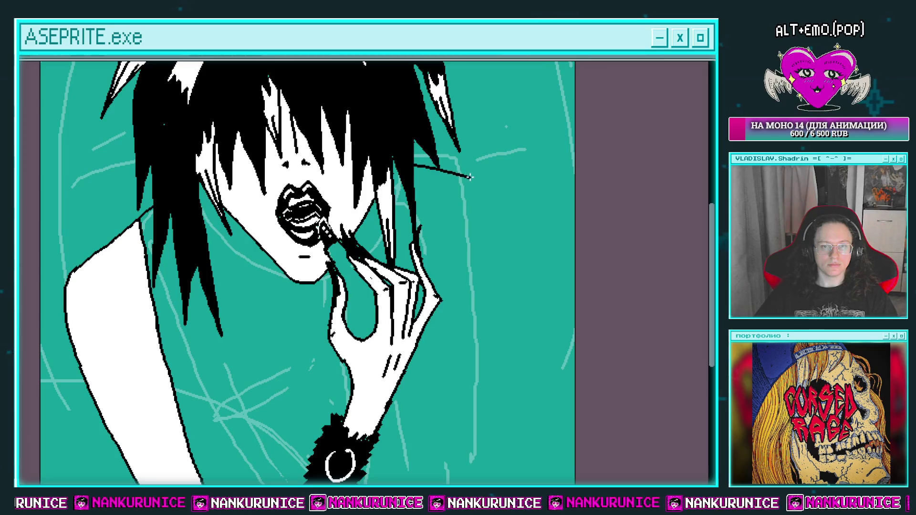
pyautogui.moveTo(470, 177); pyautogui.dragTo(436, 133)
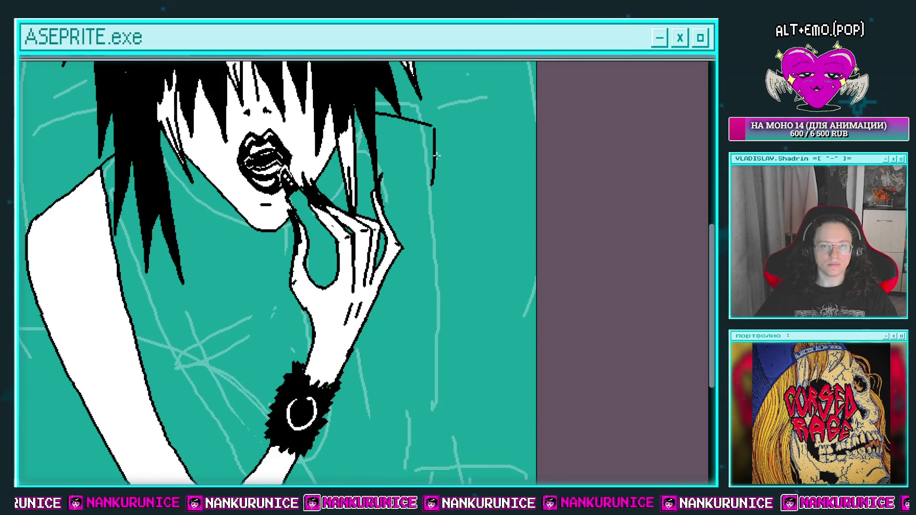
pyautogui.hotkey('ctrl', 'z')
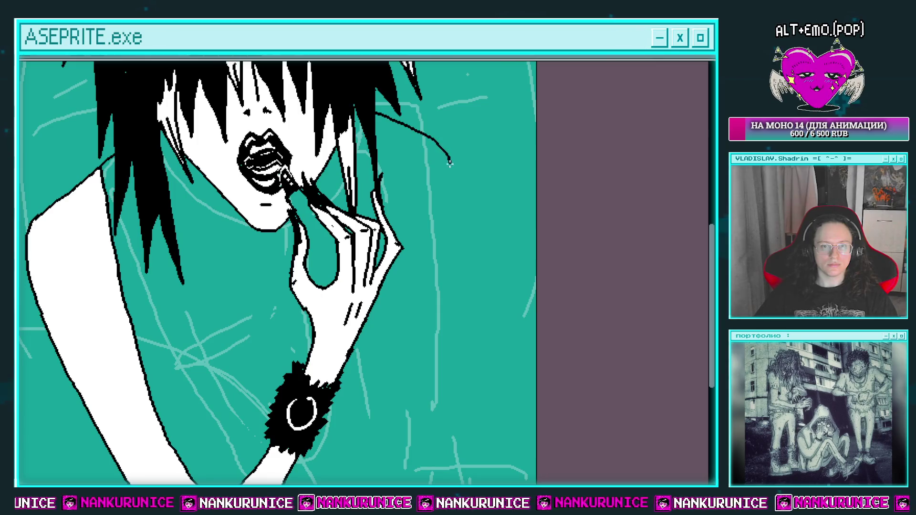
pyautogui.moveTo(449, 164); pyautogui.dragTo(451, 201)
pyautogui.moveTo(450, 201); pyautogui.dragTo(443, 123)
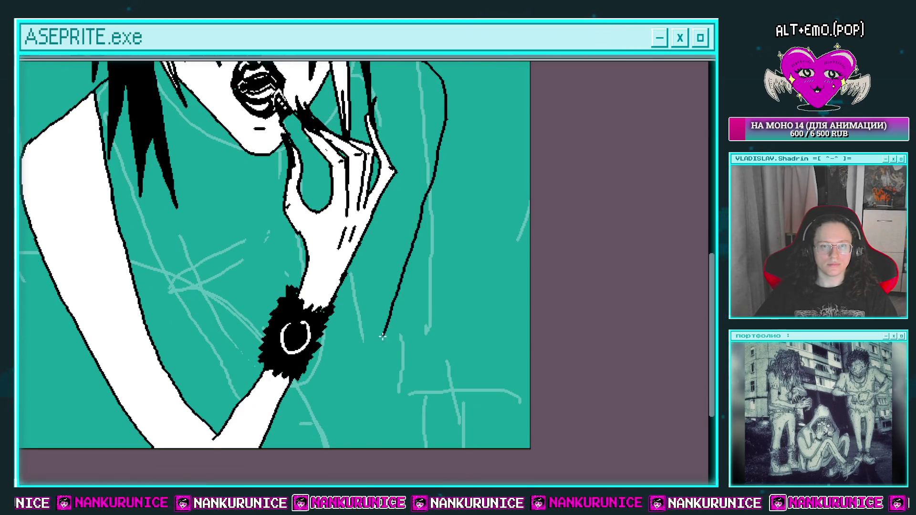
pyautogui.hotkey('ctrl', 'z')
pyautogui.scroll(2, 447, 171)
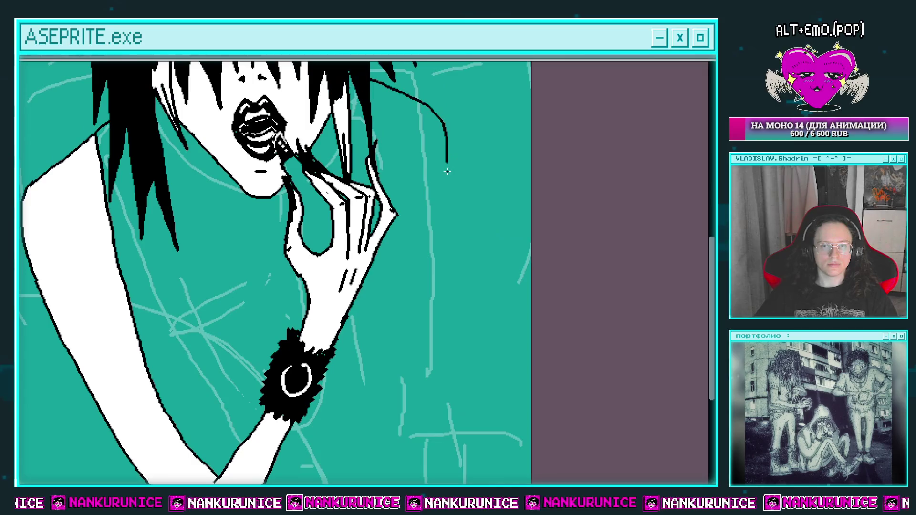
# Step: Draw the line down the torso's right side and apply a white Outline effect
pyautogui.moveTo(418, 329); pyautogui.dragTo(402, 385)
pyautogui.scroll(-4, 435, 261)
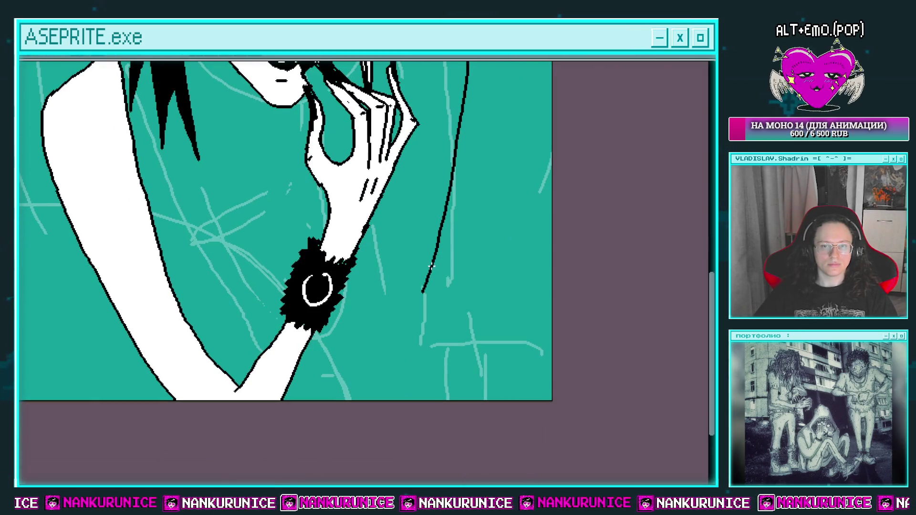
pyautogui.scroll(4, 372, 344)
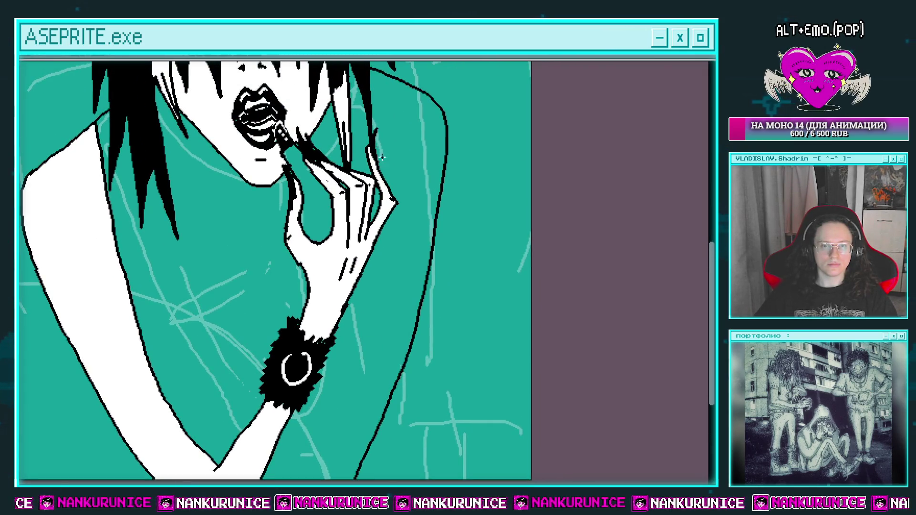
pyautogui.scroll(-2, 376, 157)
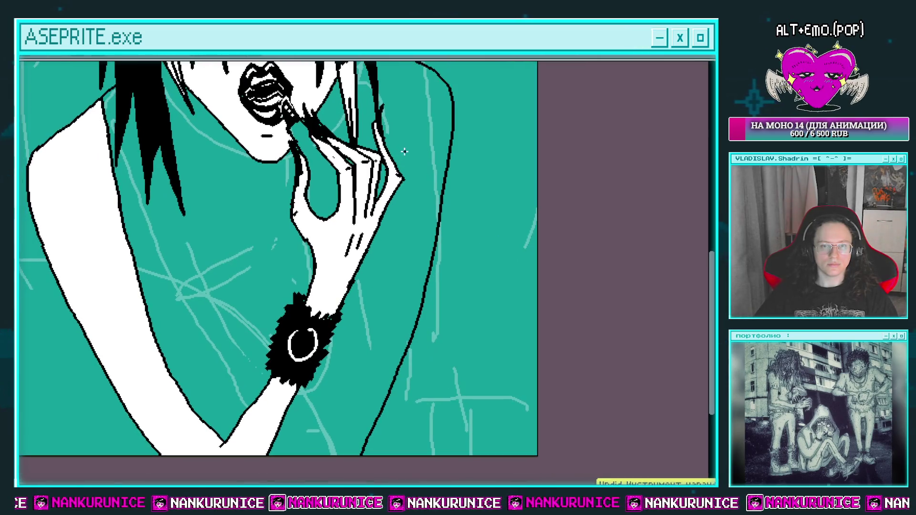
pyautogui.scroll(3, 400, 191)
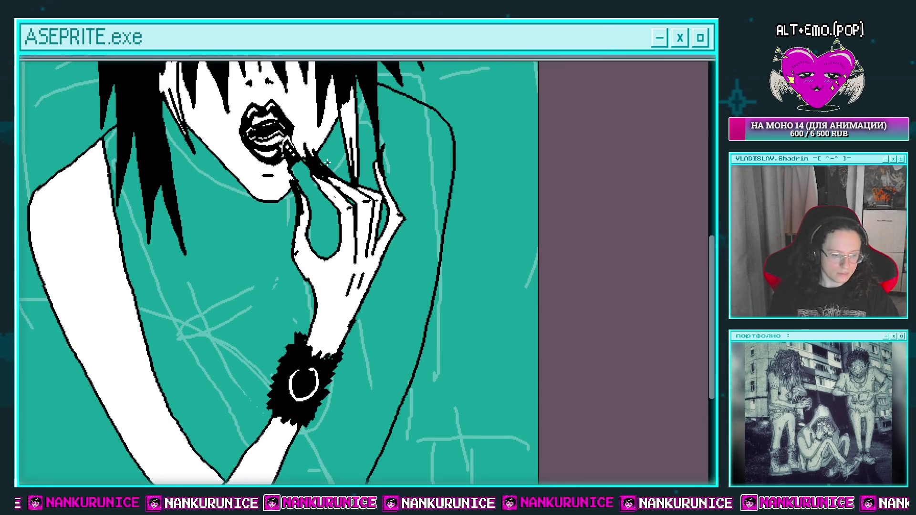
pyautogui.hotkey('shift', 'o')
pyautogui.press('Return')
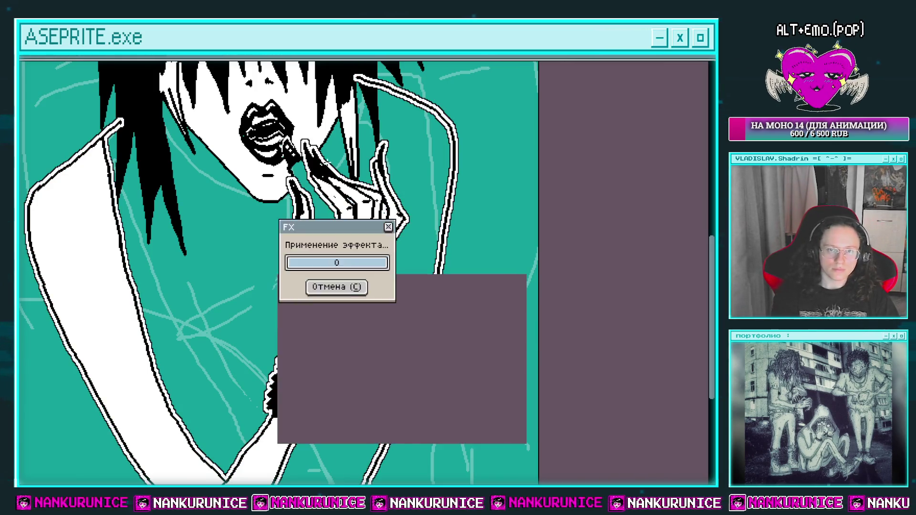
# Step: Undo the trial white Outline effect and clear the rectangular selection with Ctrl+D
pyautogui.moveTo(231, 150); pyautogui.dragTo(244, 190)
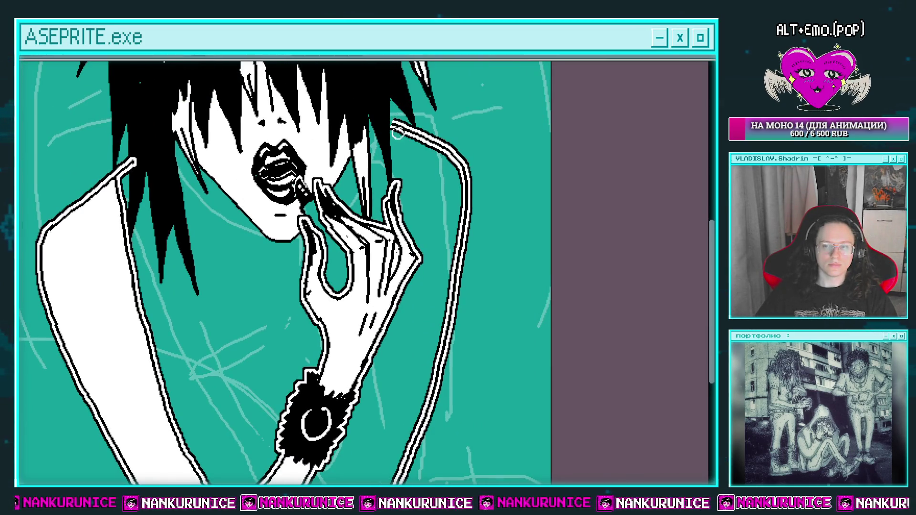
pyautogui.moveTo(398, 134); pyautogui.dragTo(384, 127)
pyautogui.press('ctrl')
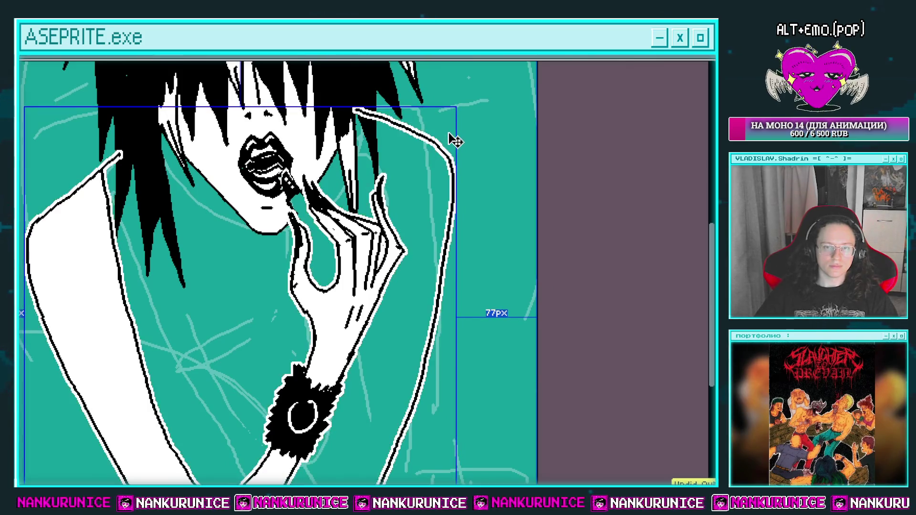
pyautogui.hotkey('ctrl', 'z')
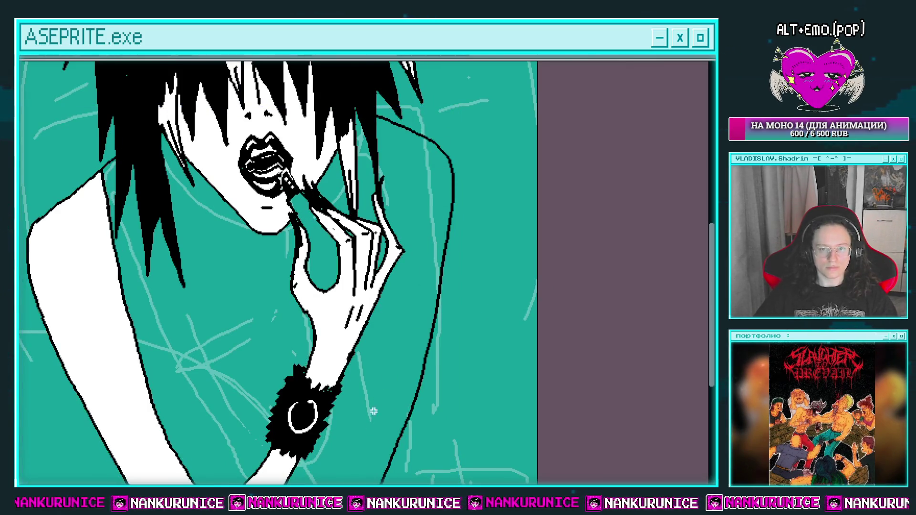
pyautogui.scroll(-2, 373, 411)
pyautogui.scroll(-3, 413, 317)
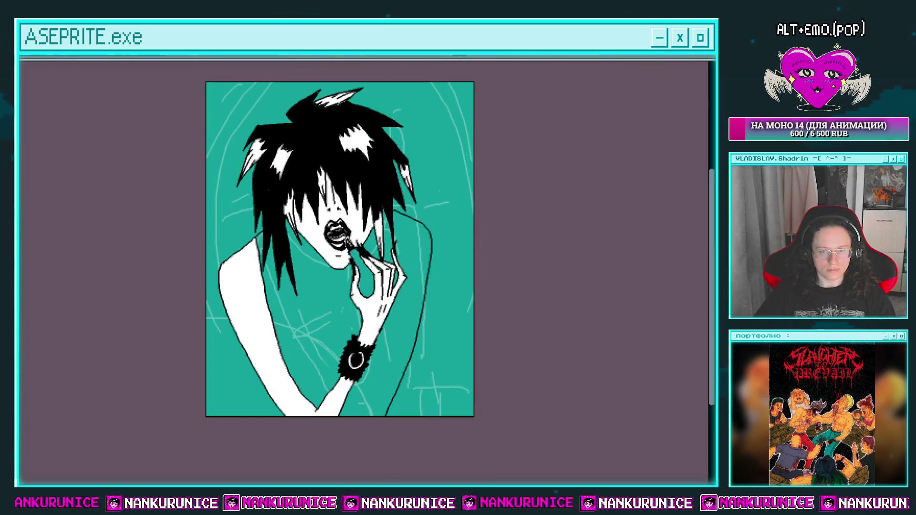
pyautogui.hotkey('ctrl', 'd')
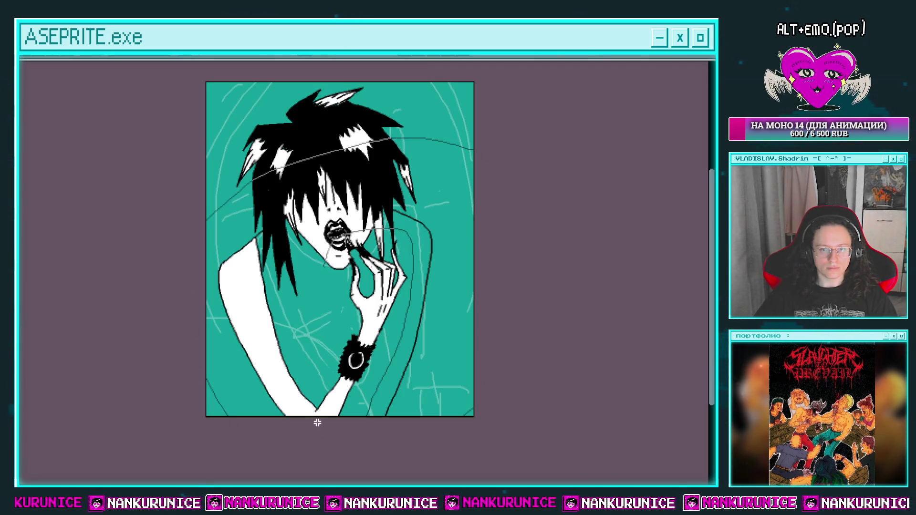
# Step: Cut the body lineart and white torso and paste them in place onto layer Слой 862
pyautogui.hotkey('ctrl', 'a')
pyautogui.press('Delete')
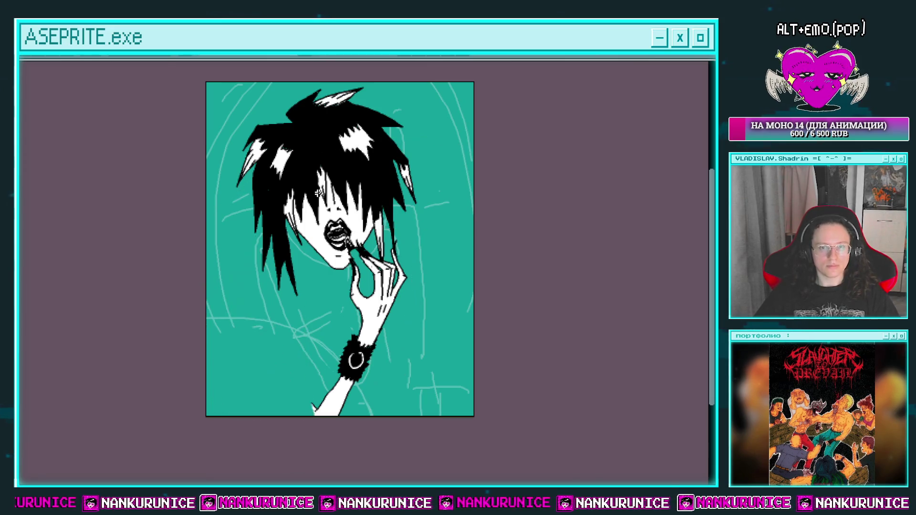
pyautogui.press('Tab')
pyautogui.click(126, 105)
pyautogui.click(23, 105)
pyautogui.click(22, 105)
pyautogui.hotkey('ctrl', 'v')
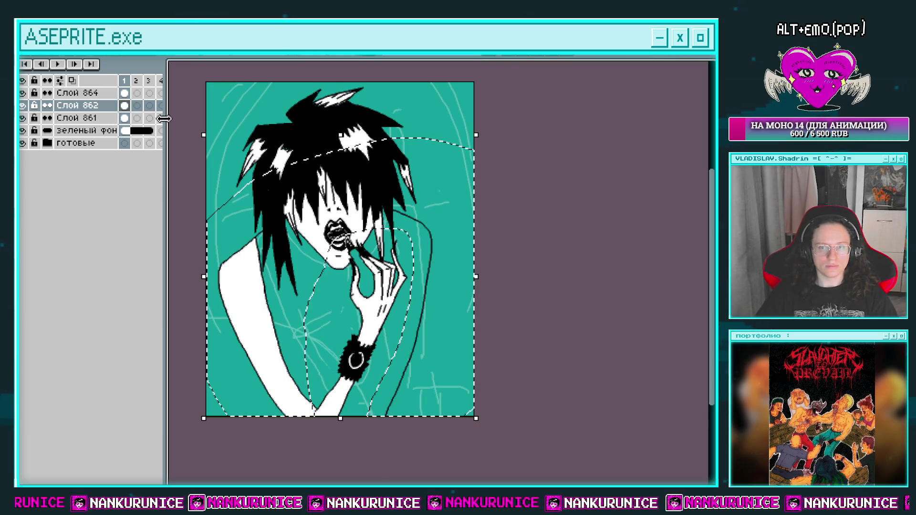
pyautogui.click(551, 184)
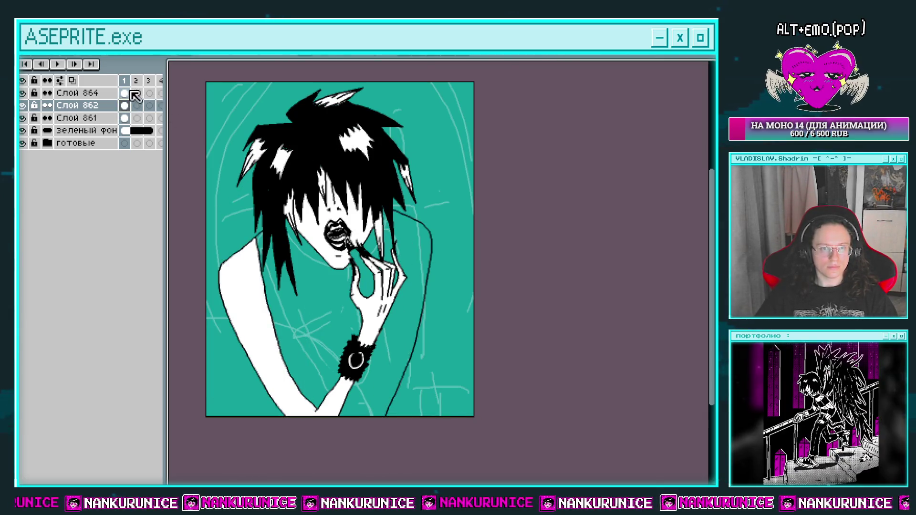
# Step: Give the hand lineart on layer Слой 864 a white outline
pyautogui.click(125, 91)
pyautogui.hotkey('shift', 'o')
pyautogui.press('Return')
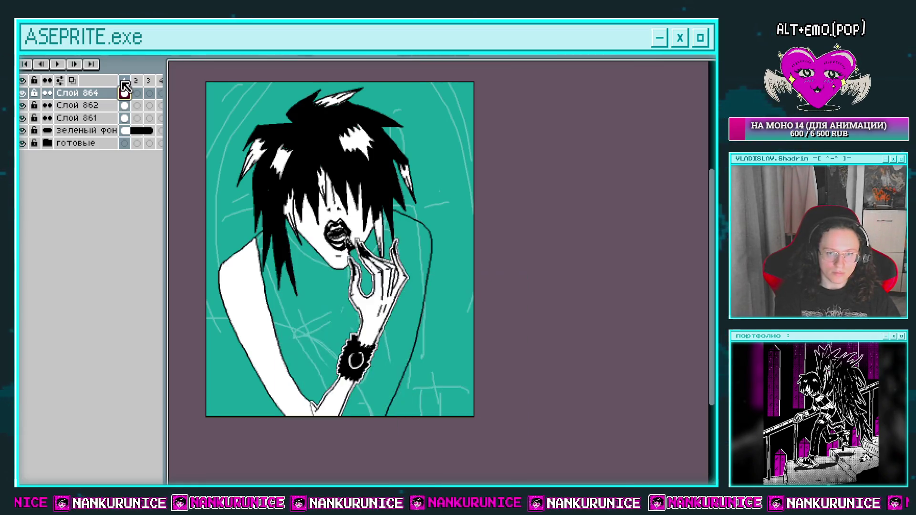
pyautogui.moveTo(392, 271); pyautogui.dragTo(394, 240)
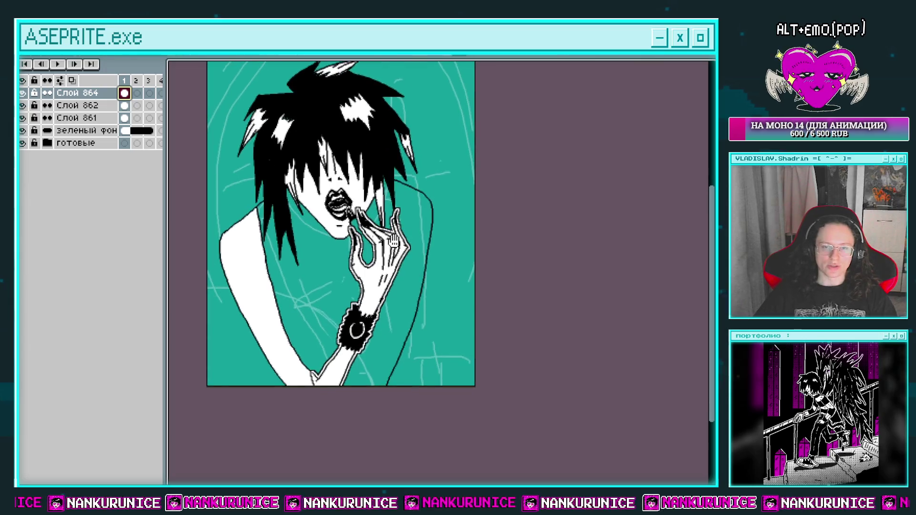
pyautogui.scroll(2, 351, 279)
pyautogui.scroll(-2, 390, 265)
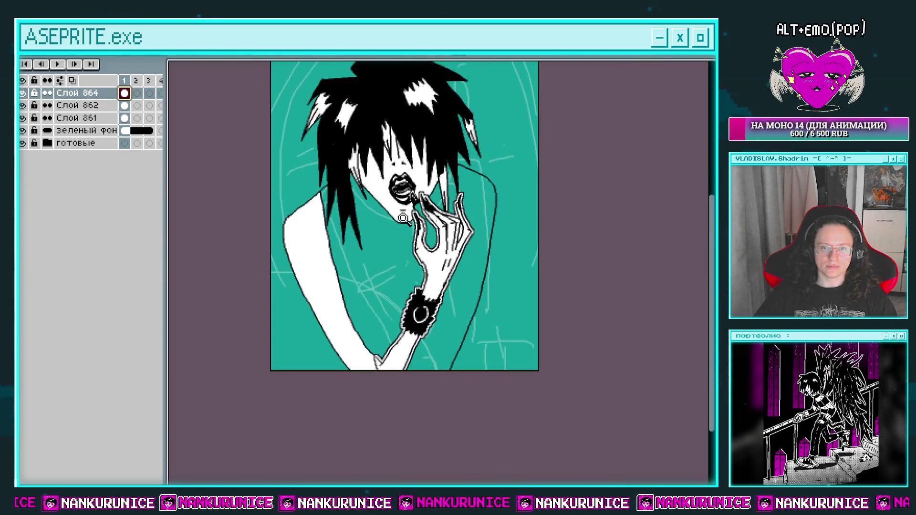
# Step: Toggle layer Слой 862's visibility to compare the drawing, then pan across the figure
pyautogui.click(124, 107)
pyautogui.click(22, 106)
pyautogui.click(22, 106)
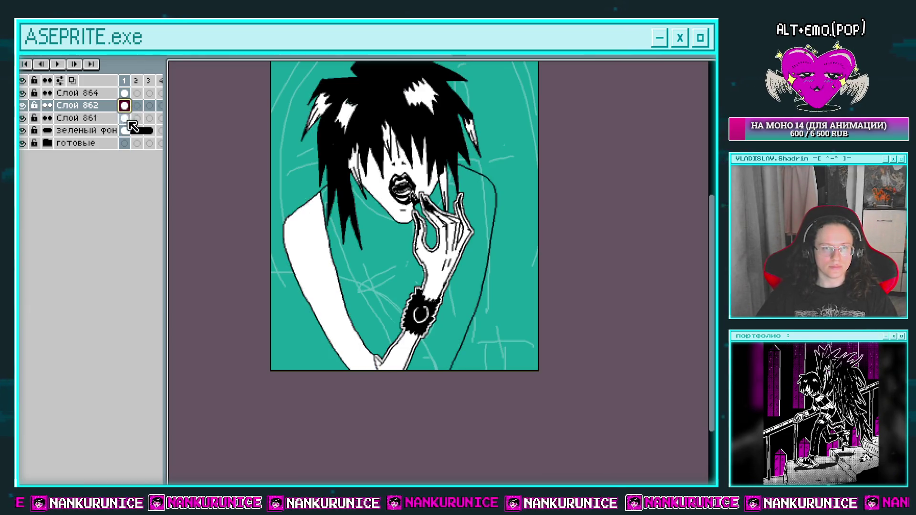
pyautogui.press('Tab')
pyautogui.scroll(2, 388, 262)
pyautogui.moveTo(389, 262)
pyautogui.mouseDown()
pyautogui.moveTo(348, 317)
pyautogui.moveTo(321, 259)
pyautogui.mouseUp()
# Step: Redraw the neck with two parallel strokes and curve the chin line
pyautogui.moveTo(261, 180)
pyautogui.mouseDown()
pyautogui.moveTo(232, 193)
pyautogui.moveTo(211, 166)
pyautogui.mouseUp()
pyautogui.moveTo(232, 206); pyautogui.dragTo(236, 158)
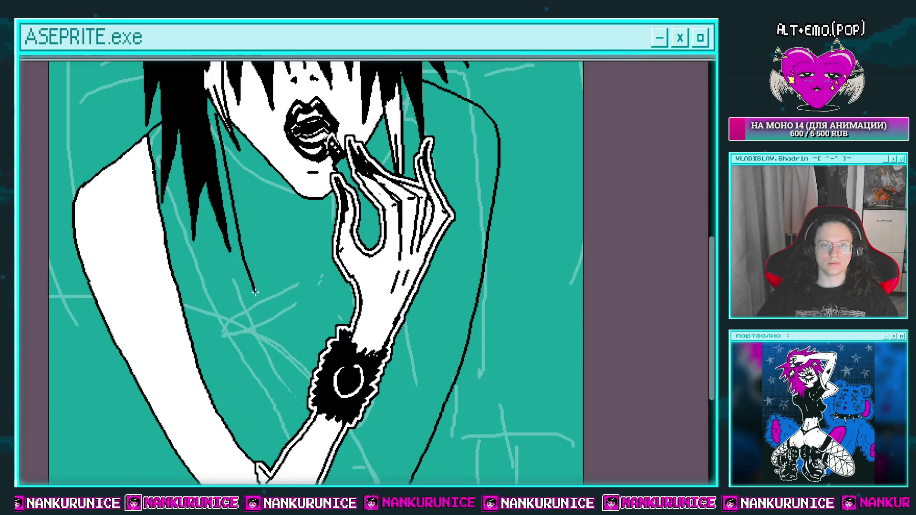
pyautogui.moveTo(335, 328); pyautogui.dragTo(320, 311)
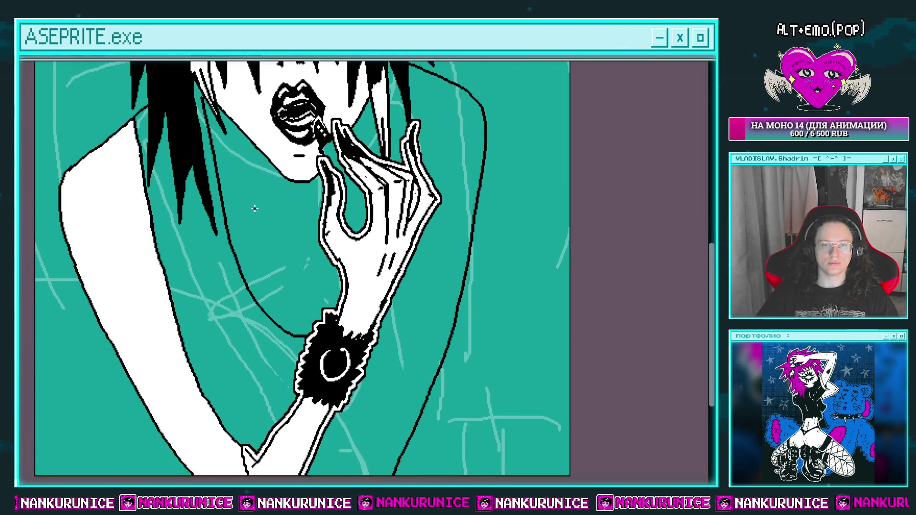
pyautogui.moveTo(314, 225); pyautogui.dragTo(316, 260)
pyautogui.hotkey('ctrl', 'z')
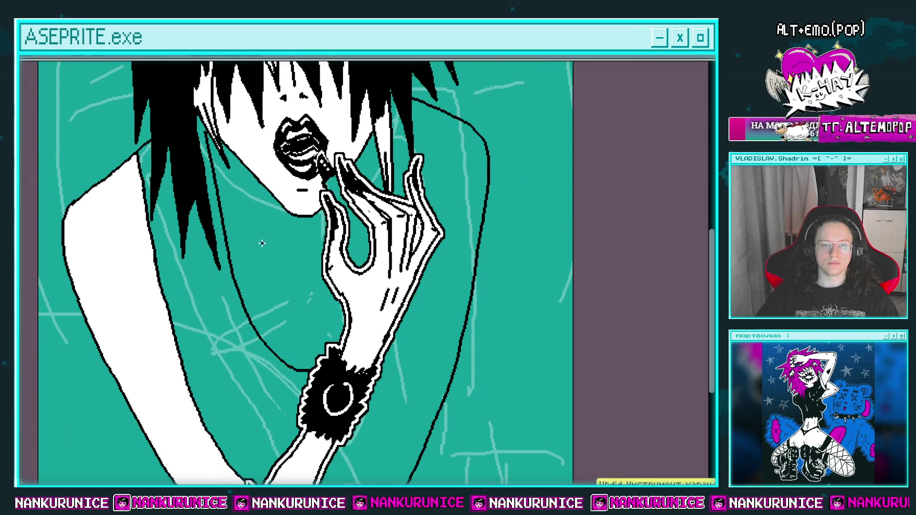
pyautogui.moveTo(239, 231); pyautogui.dragTo(304, 251)
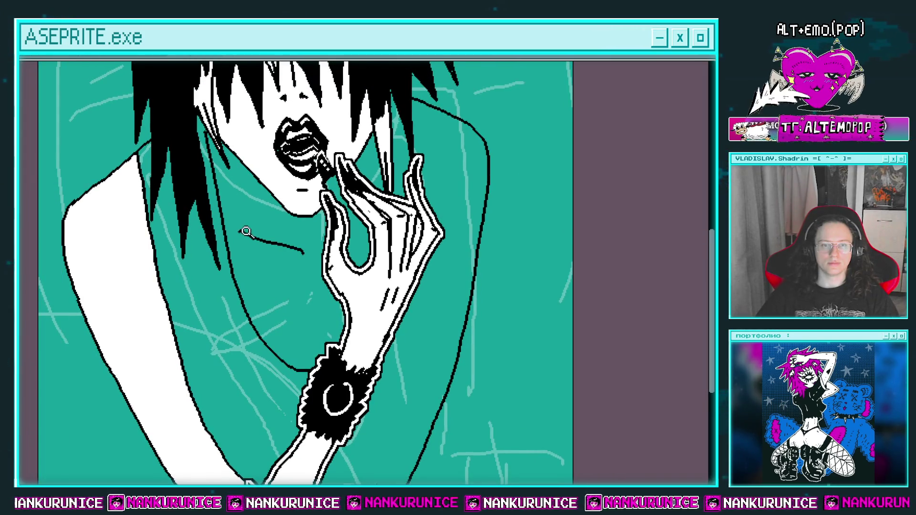
pyautogui.hotkey('ctrl', 'z')
pyautogui.scroll(2, 241, 231)
pyautogui.moveTo(232, 227)
pyautogui.mouseDown()
pyautogui.moveTo(295, 244)
pyautogui.moveTo(276, 250)
pyautogui.moveTo(348, 286)
pyautogui.mouseUp()
pyautogui.moveTo(389, 264)
pyautogui.mouseDown()
pyautogui.moveTo(329, 269)
pyautogui.moveTo(343, 254)
pyautogui.mouseUp()
pyautogui.moveTo(397, 224)
pyautogui.mouseDown()
pyautogui.moveTo(415, 217)
pyautogui.moveTo(332, 350)
pyautogui.mouseUp()
# Step: Draw a short vertical line below the neck, then undo the stray long black line
pyautogui.scroll(-3, 398, 239)
pyautogui.scroll(-2, 397, 238)
pyautogui.scroll(4, 382, 204)
pyautogui.scroll(3, 316, 276)
pyautogui.hscroll(2, 307, 307)
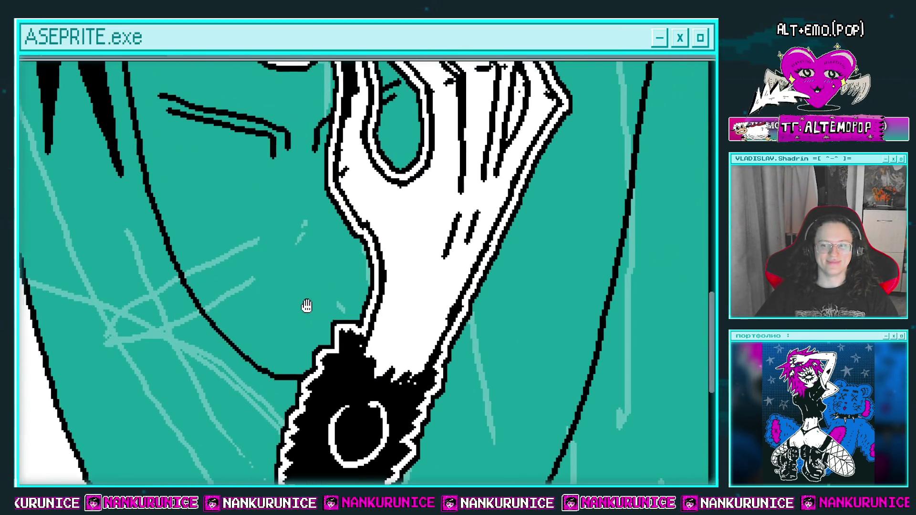
pyautogui.moveTo(301, 294); pyautogui.dragTo(301, 382)
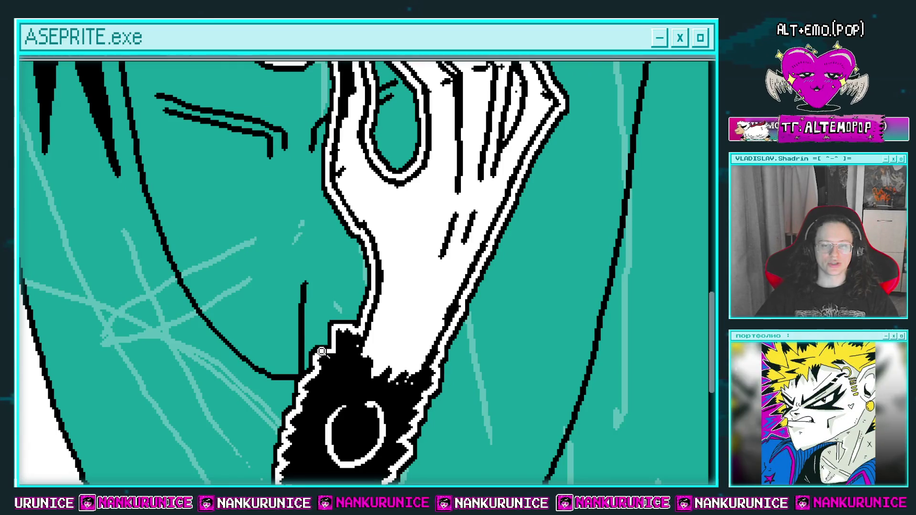
pyautogui.scroll(-3, 305, 281)
pyautogui.scroll(2, 309, 275)
pyautogui.scroll(-1, 310, 276)
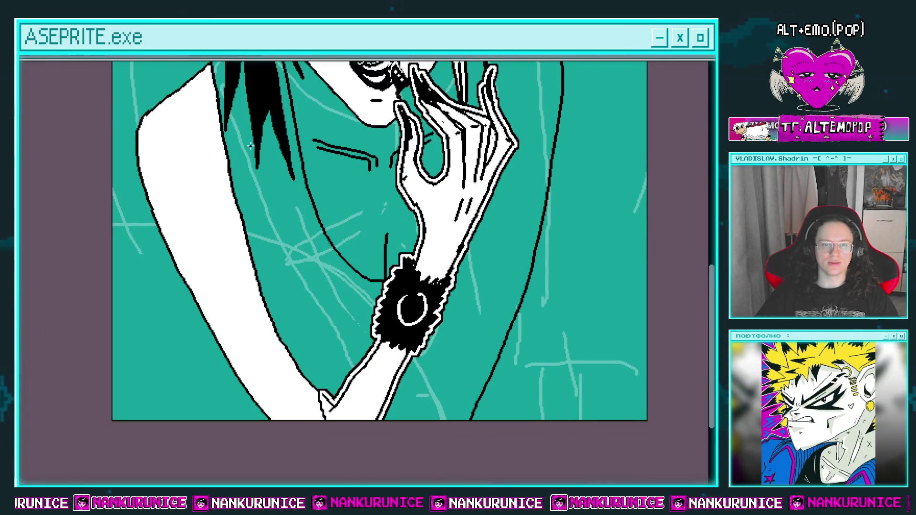
pyautogui.scroll(4, 218, 162)
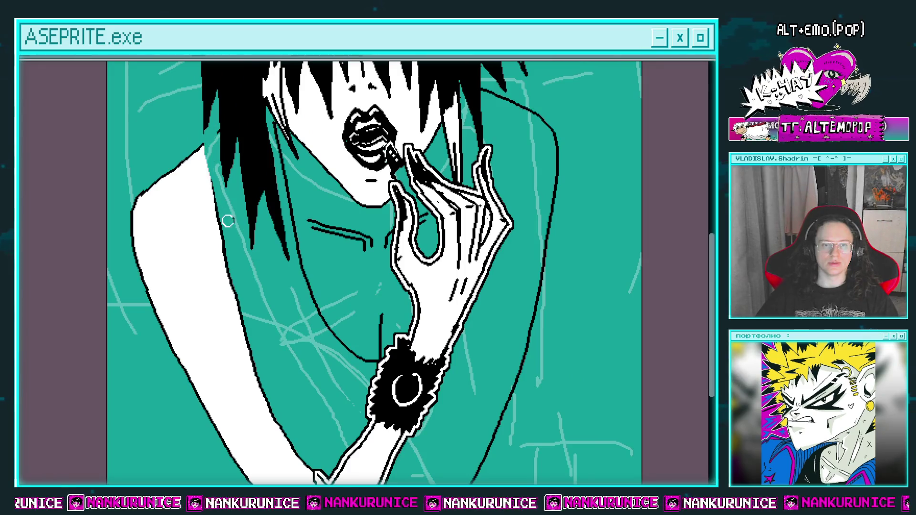
pyautogui.scroll(3, 233, 196)
pyautogui.scroll(2, 232, 196)
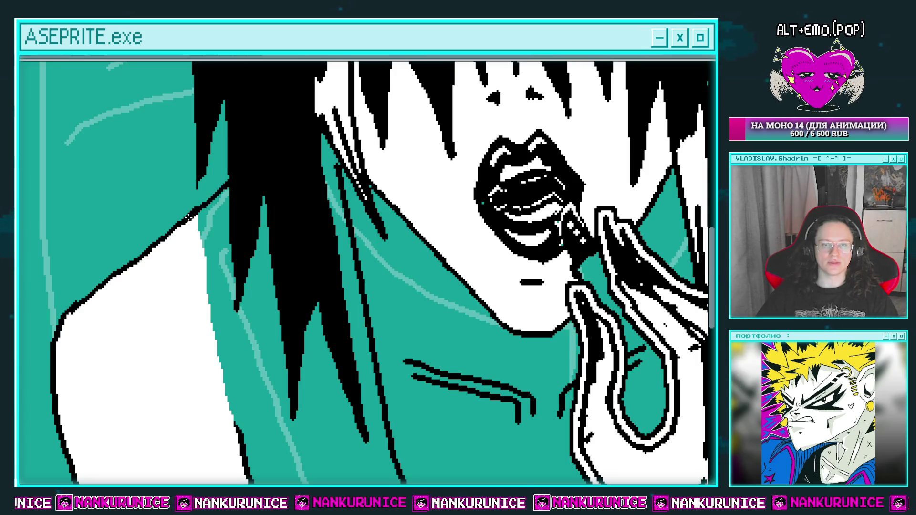
pyautogui.scroll(-3, 237, 205)
pyautogui.scroll(2, 237, 206)
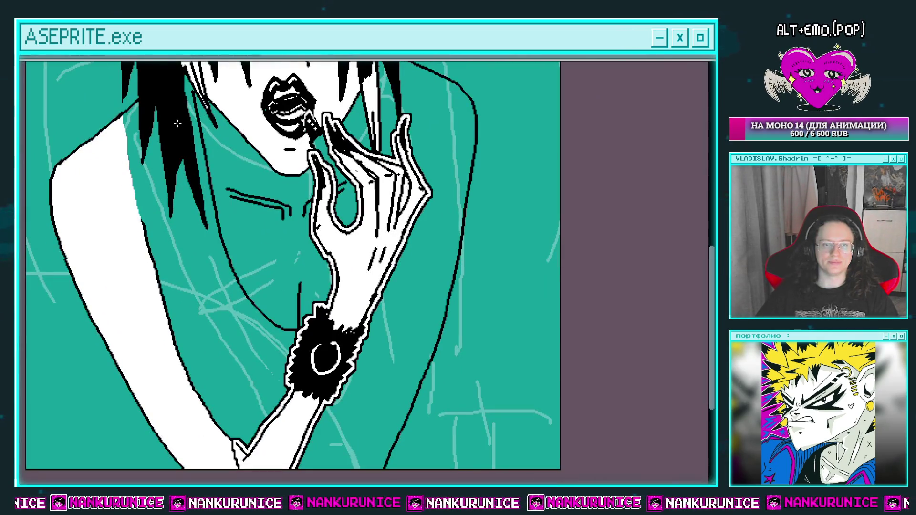
pyautogui.hotkey('ctrl', 'z')
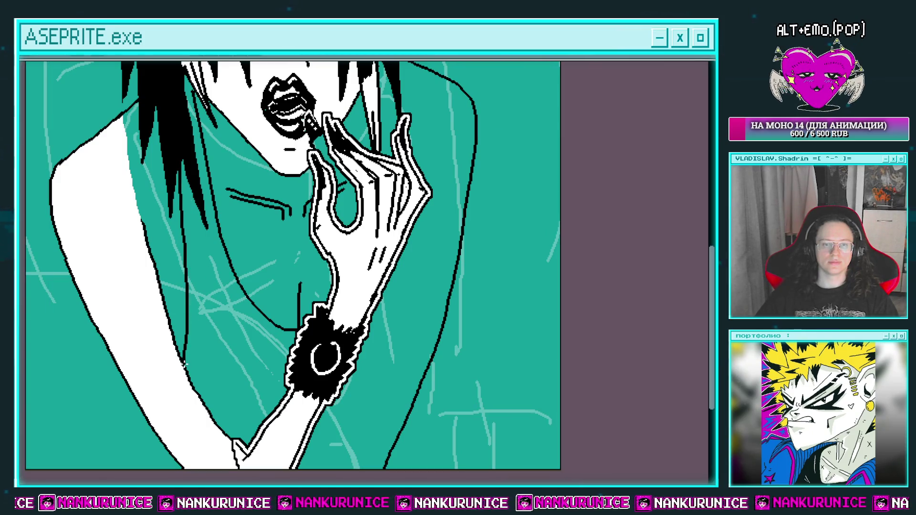
# Step: Redraw the arm contour from the wrist down to the bottom curve
pyautogui.moveTo(288, 386); pyautogui.dragTo(293, 268)
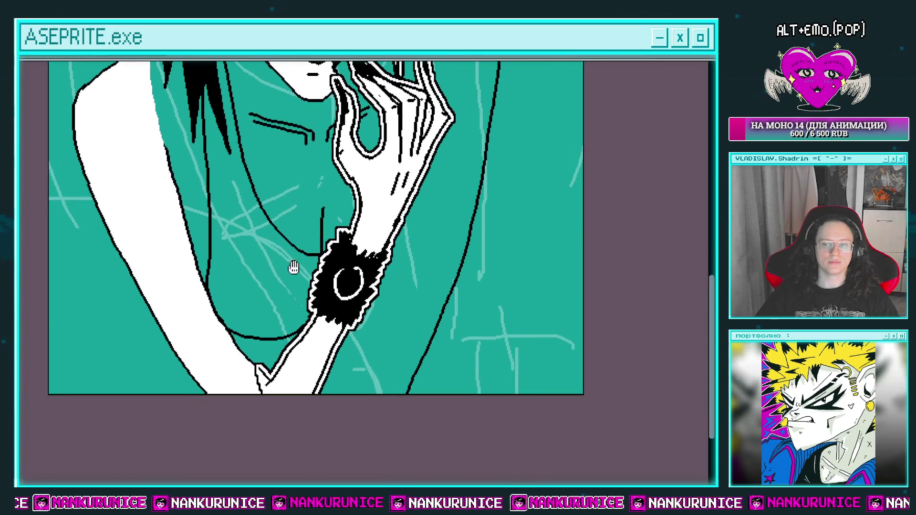
pyautogui.click(227, 293)
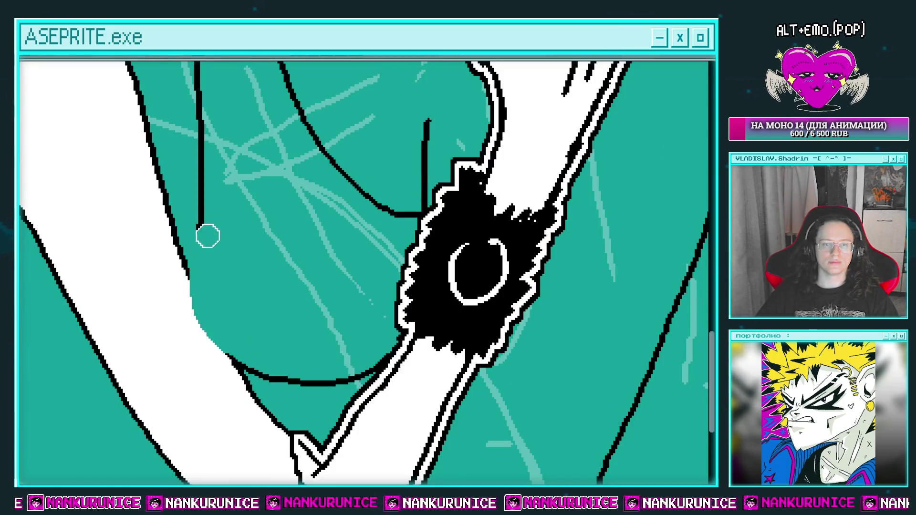
pyautogui.moveTo(196, 225); pyautogui.dragTo(298, 375)
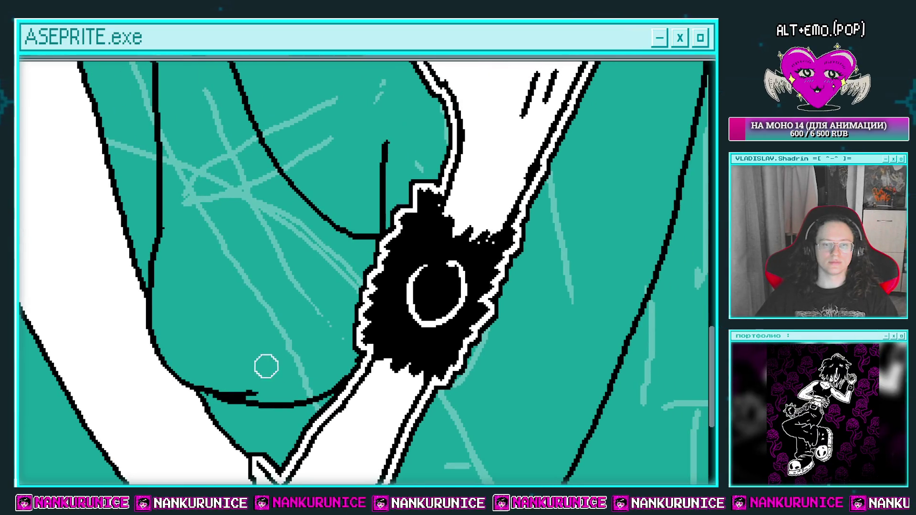
pyautogui.scroll(-1, 282, 356)
pyautogui.scroll(1, 433, 212)
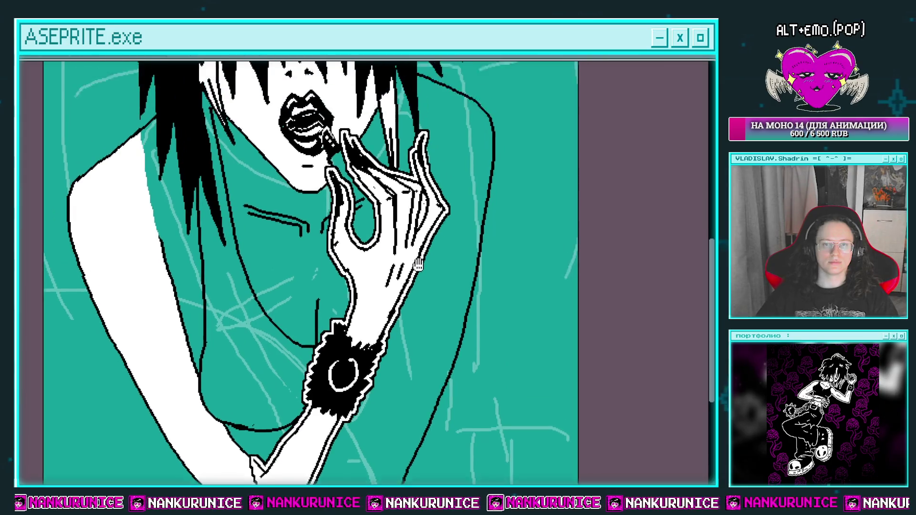
pyautogui.scroll(-1, 428, 227)
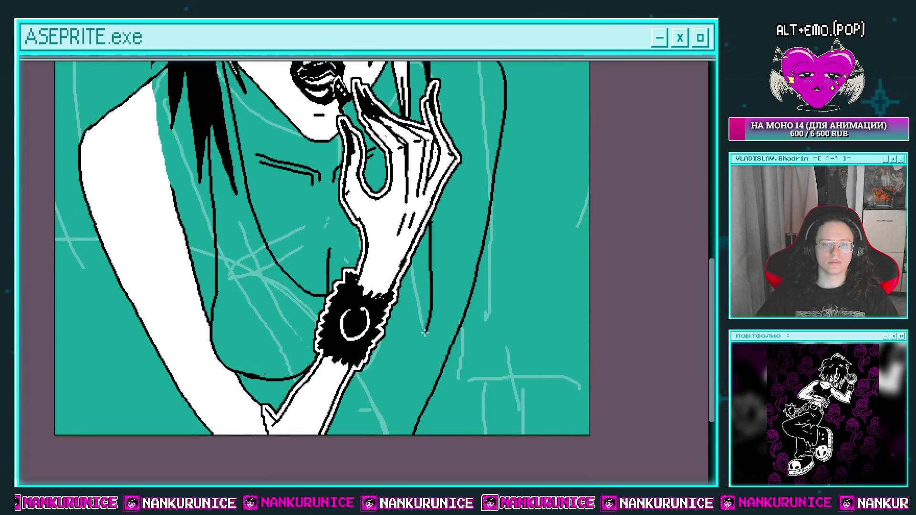
# Step: Draw the right body contour curving down-left and a heart outline on the chest
pyautogui.moveTo(426, 220); pyautogui.dragTo(403, 374)
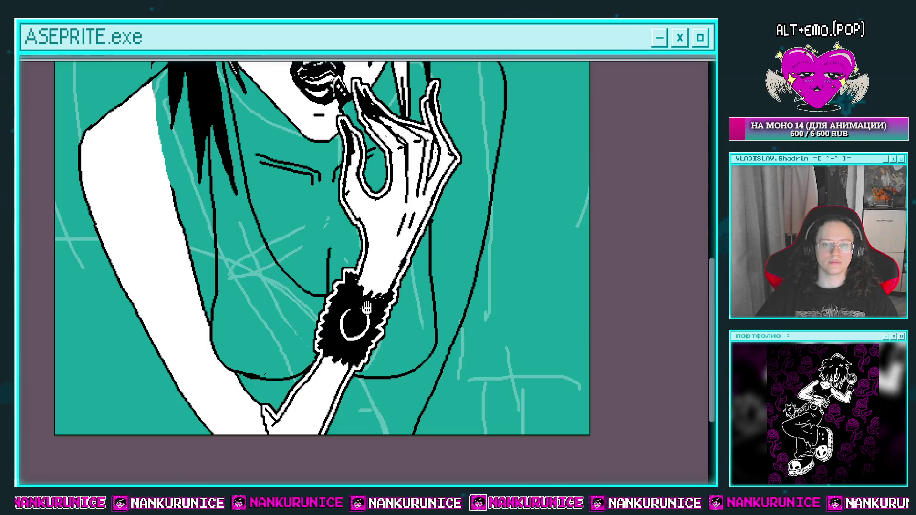
pyautogui.moveTo(366, 308); pyautogui.dragTo(352, 330)
pyautogui.moveTo(309, 250)
pyautogui.mouseDown()
pyautogui.moveTo(327, 274)
pyautogui.moveTo(296, 310)
pyautogui.mouseUp()
pyautogui.scroll(3, 296, 267)
pyautogui.moveTo(297, 266); pyautogui.dragTo(296, 309)
# Step: Fill the chest heart outline solid black
pyautogui.click(296, 267)
pyautogui.scroll(-5, 341, 265)
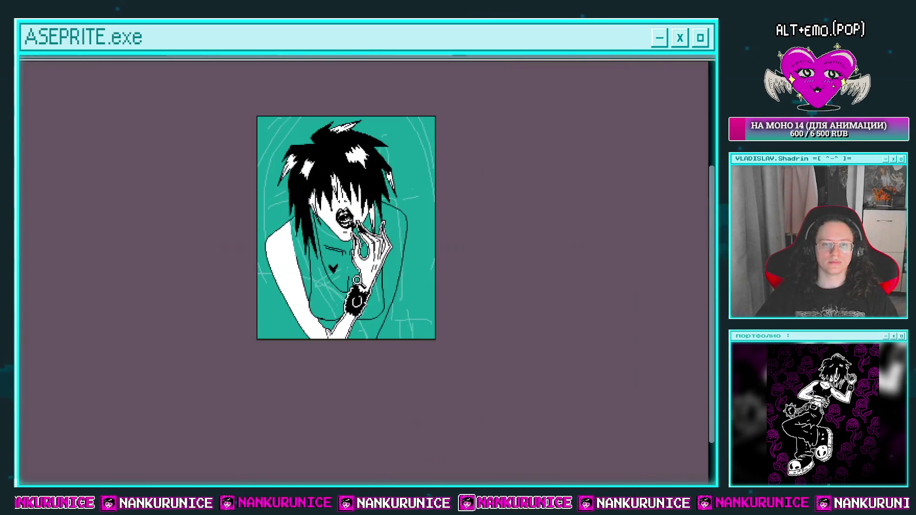
pyautogui.scroll(2, 387, 275)
pyautogui.scroll(2, 379, 230)
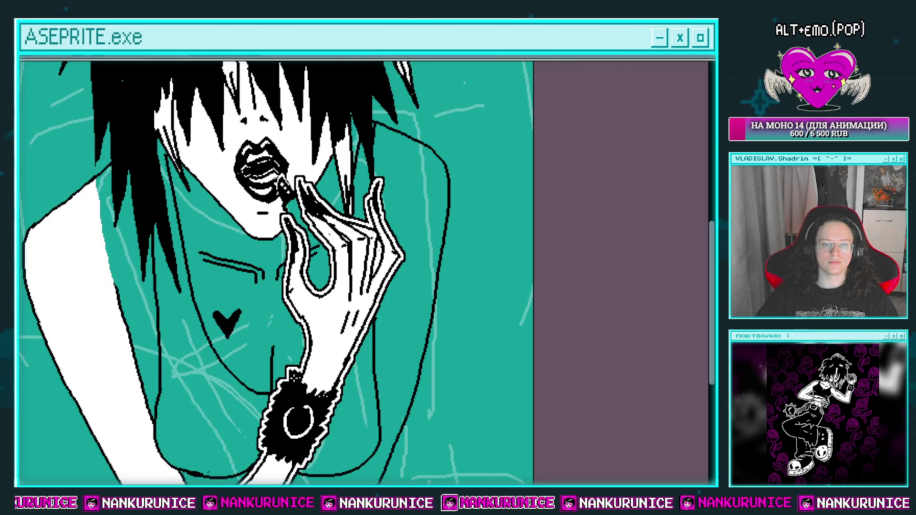
# Step: Fill the top region below the heart solid black
pyautogui.click(263, 388)
pyautogui.moveTo(258, 370); pyautogui.dragTo(296, 359)
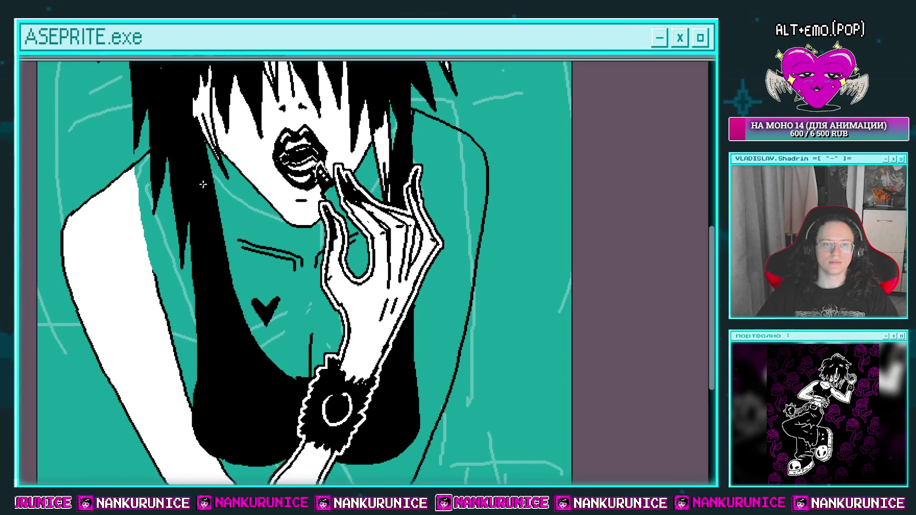
pyautogui.scroll(2, 202, 184)
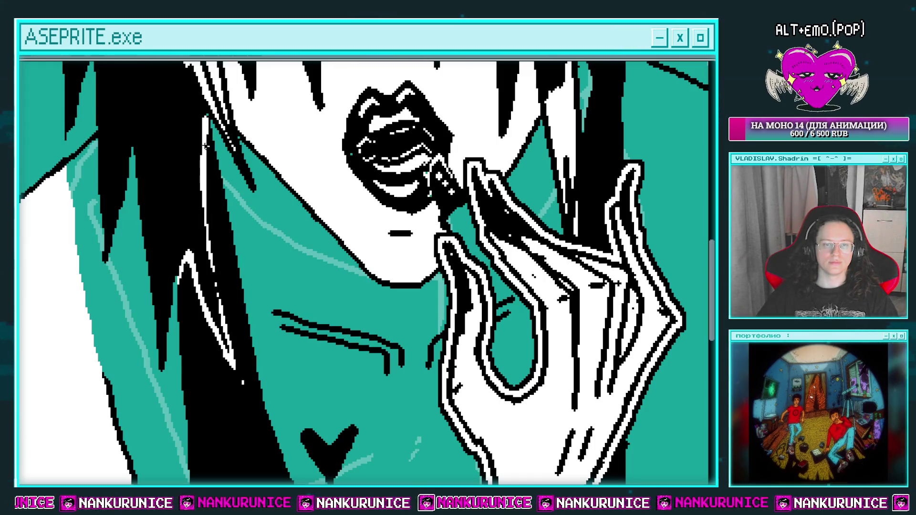
pyautogui.scroll(-2, 243, 383)
pyautogui.scroll(-2, 241, 330)
# Step: Pan and zoom around the illustration to check the heart and hand
pyautogui.moveTo(241, 329); pyautogui.dragTo(239, 233)
pyautogui.scroll(1, 238, 233)
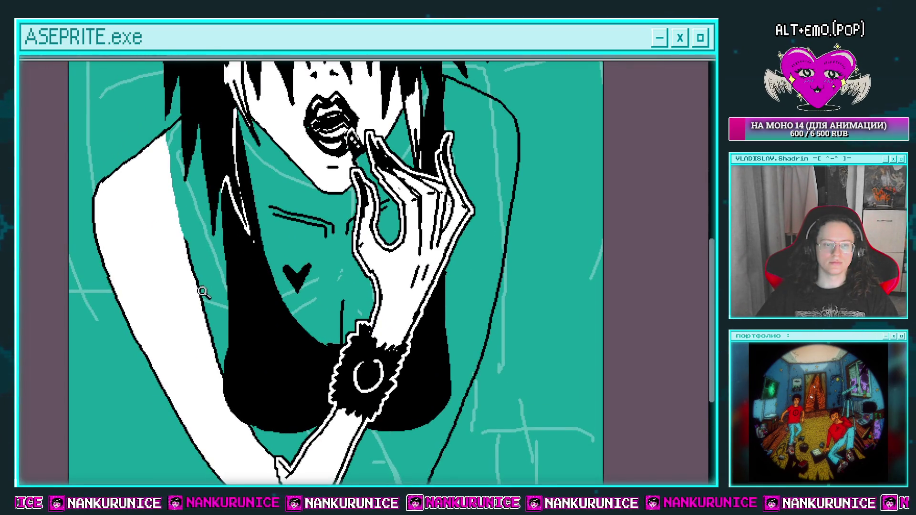
pyautogui.scroll(1, 202, 292)
pyautogui.moveTo(223, 305); pyautogui.dragTo(226, 285)
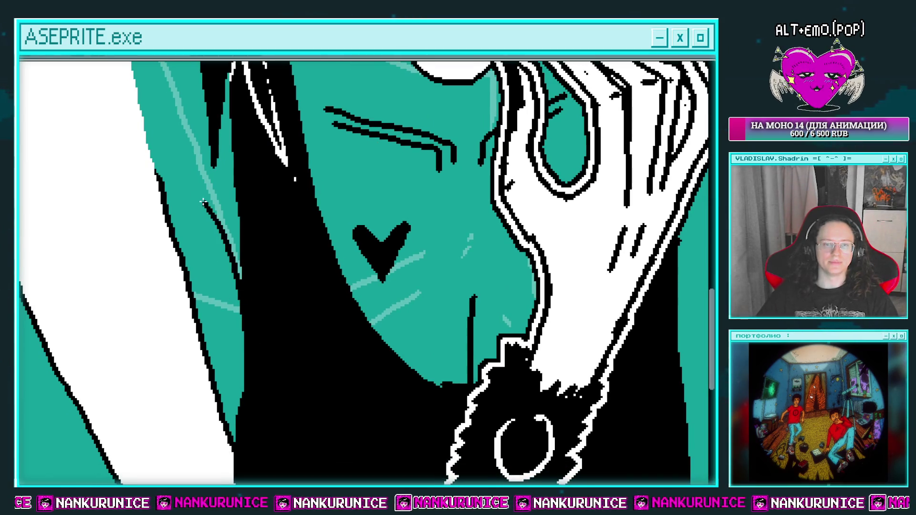
pyautogui.moveTo(181, 189); pyautogui.dragTo(188, 256)
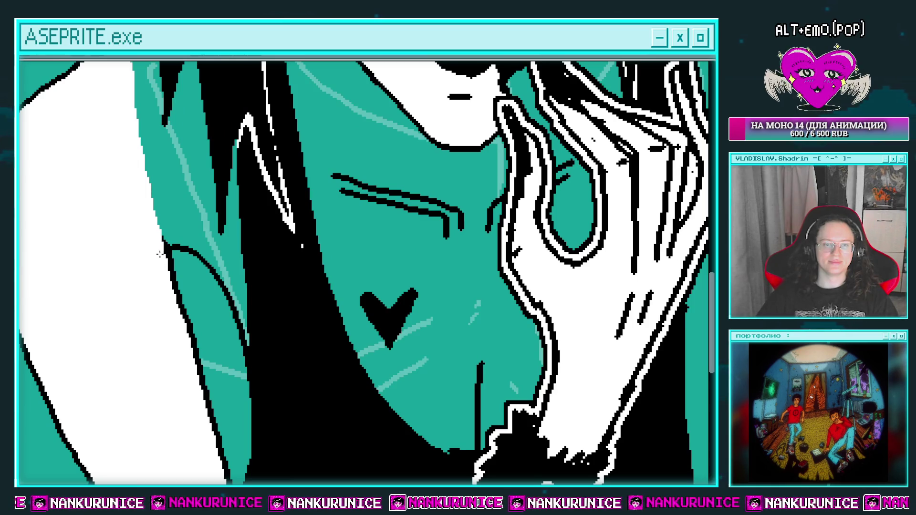
pyautogui.scroll(-1, 193, 198)
pyautogui.scroll(1, 186, 229)
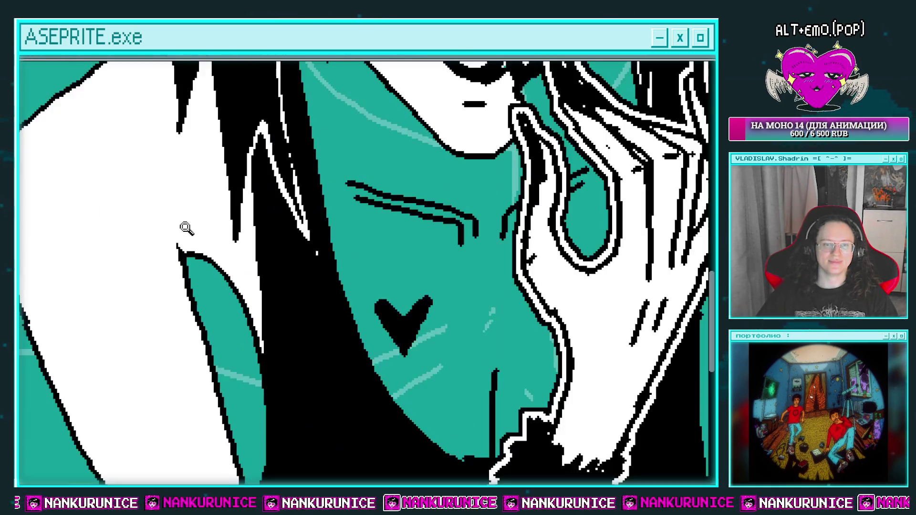
pyautogui.scroll(-2, 216, 207)
pyautogui.moveTo(191, 257); pyautogui.dragTo(211, 249)
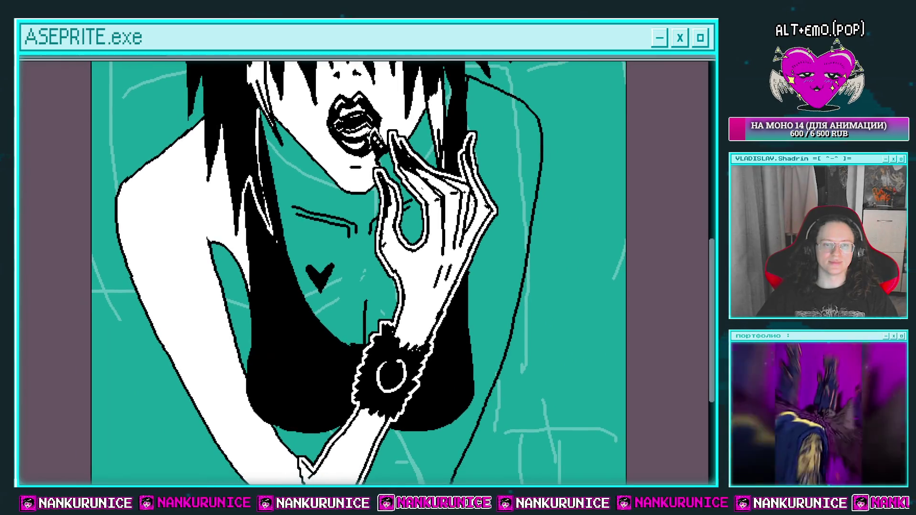
pyautogui.scroll(2, 244, 268)
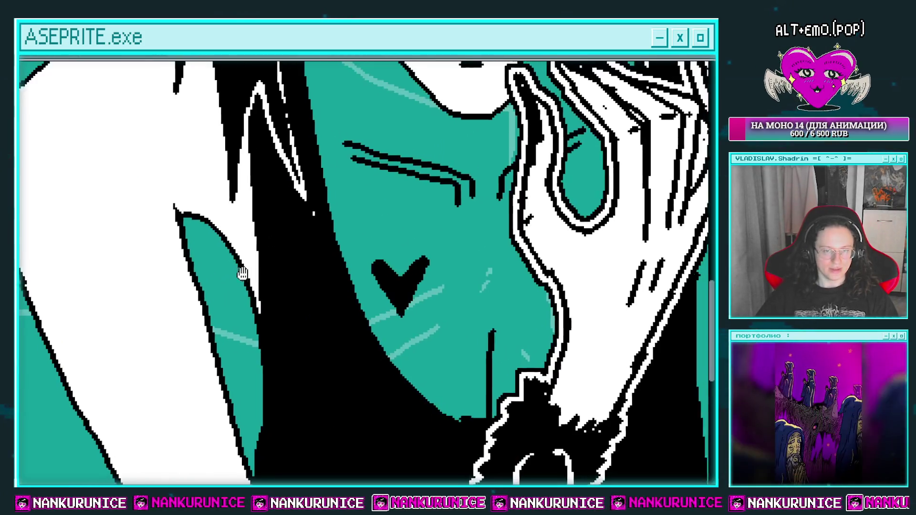
pyautogui.scroll(-2, 223, 226)
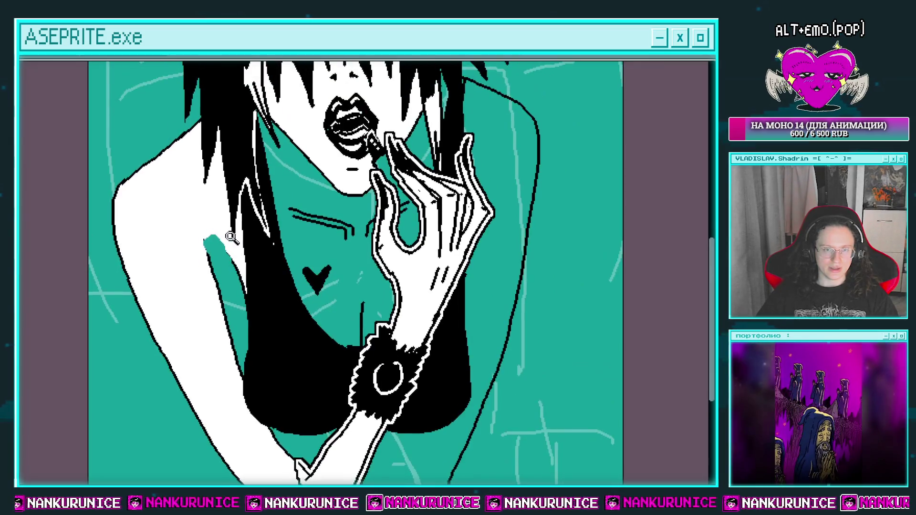
pyautogui.moveTo(100, 295); pyautogui.dragTo(200, 483)
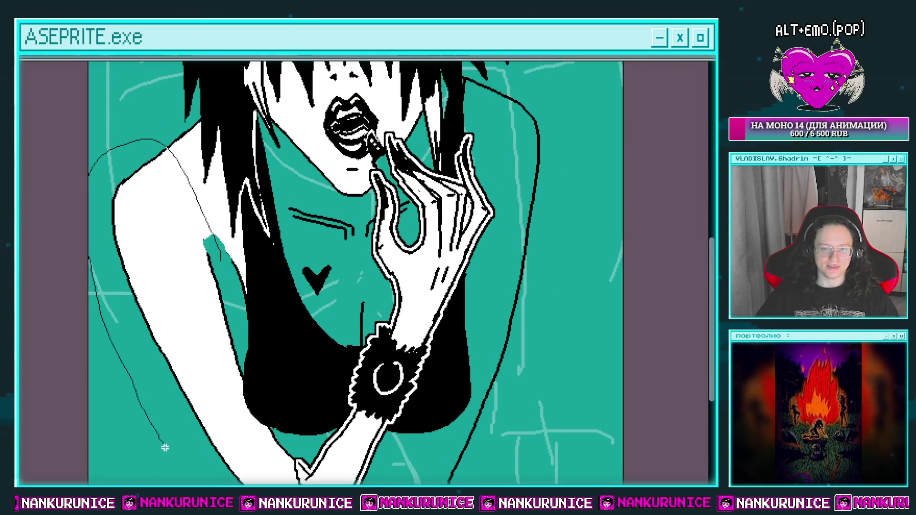
# Step: Lasso the left arm and move it slightly down and left
pyautogui.moveTo(249, 202)
pyautogui.mouseDown()
pyautogui.moveTo(224, 196)
pyautogui.moveTo(231, 197)
pyautogui.mouseUp()
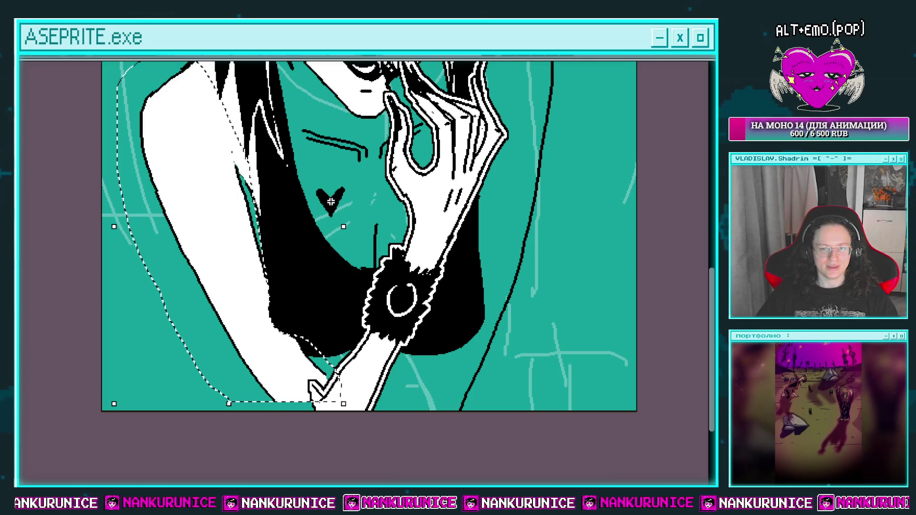
pyautogui.moveTo(330, 201); pyautogui.dragTo(316, 211)
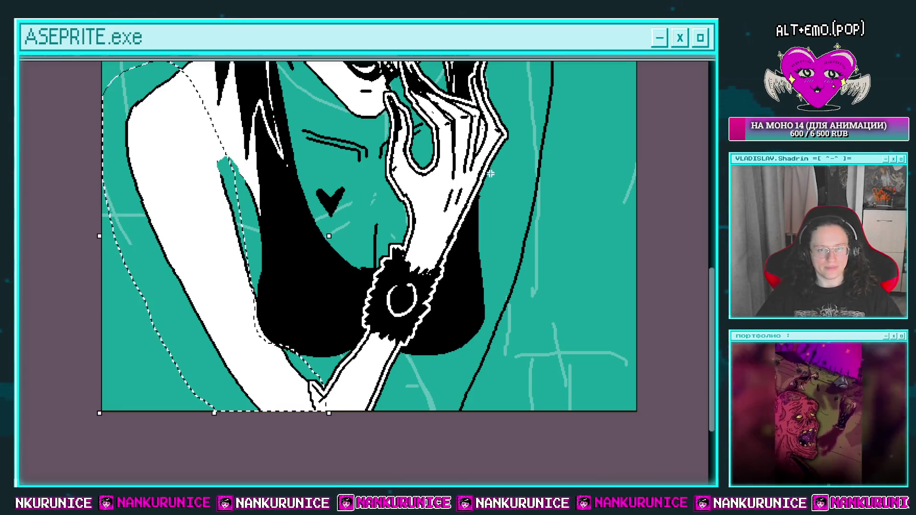
pyautogui.hotkey('ctrl', 'd')
pyautogui.moveTo(491, 173); pyautogui.dragTo(522, 225)
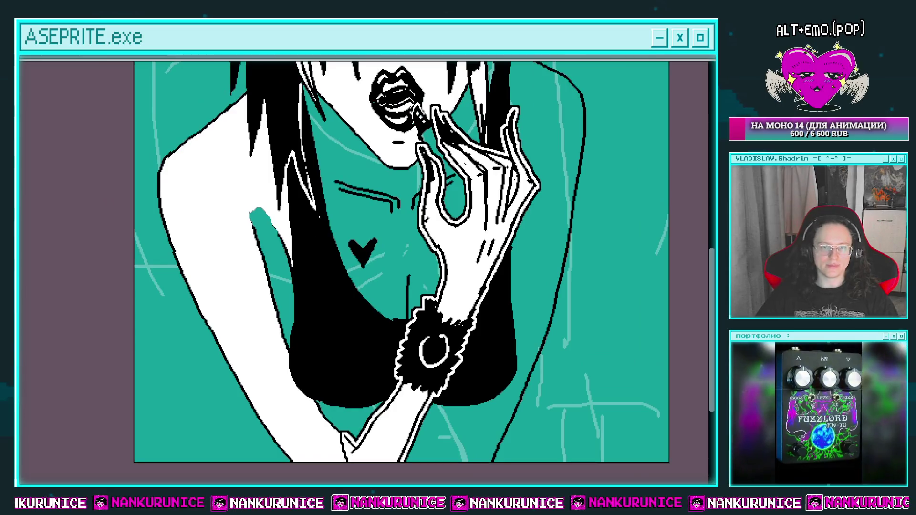
# Step: Paint teal along the arm's left edge from shoulder to elbow to narrow it
pyautogui.moveTo(254, 227); pyautogui.dragTo(279, 359)
pyautogui.moveTo(274, 292); pyautogui.dragTo(271, 309)
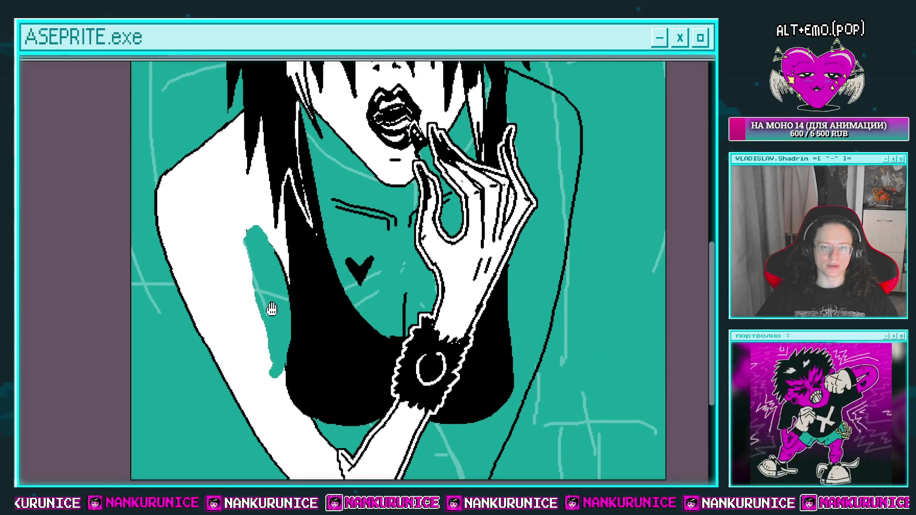
pyautogui.moveTo(276, 274); pyautogui.dragTo(274, 303)
pyautogui.moveTo(191, 186)
pyautogui.mouseDown()
pyautogui.moveTo(190, 332)
pyautogui.moveTo(169, 316)
pyautogui.mouseUp()
pyautogui.moveTo(148, 180); pyautogui.dragTo(203, 398)
pyautogui.moveTo(159, 162)
pyautogui.mouseDown()
pyautogui.moveTo(210, 405)
pyautogui.moveTo(232, 444)
pyautogui.mouseUp()
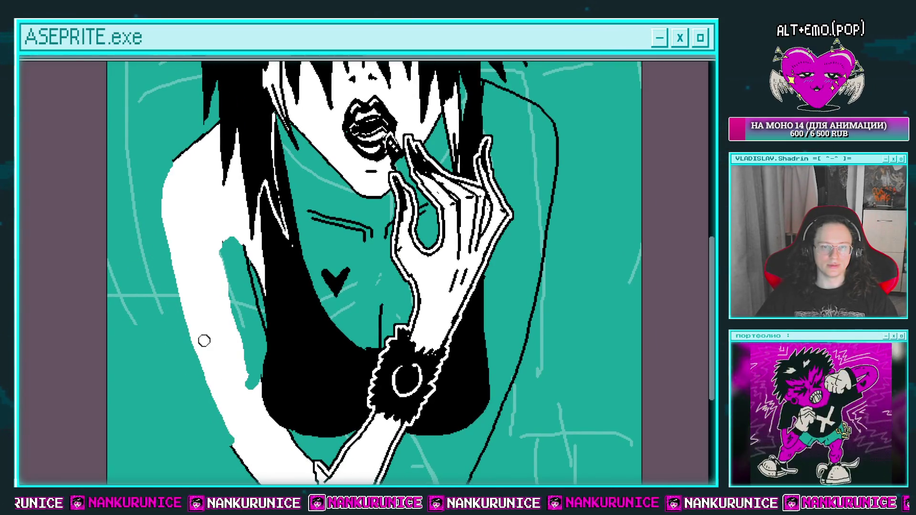
pyautogui.moveTo(165, 178); pyautogui.dragTo(210, 415)
pyautogui.moveTo(192, 319)
pyautogui.mouseDown()
pyautogui.moveTo(159, 253)
pyautogui.moveTo(229, 424)
pyautogui.mouseUp()
# Step: Recentre the upper body and save the drawing
pyautogui.moveTo(169, 298); pyautogui.dragTo(230, 427)
pyautogui.moveTo(187, 346); pyautogui.dragTo(181, 305)
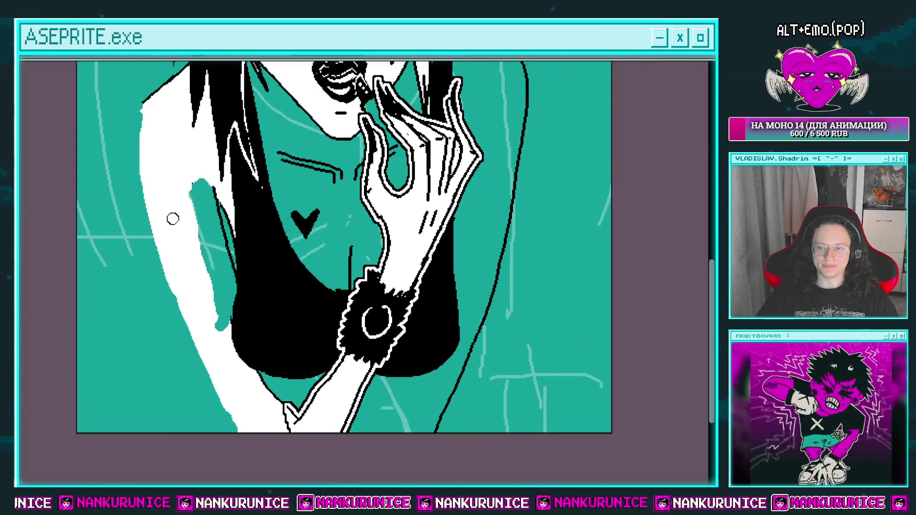
pyautogui.hotkey('ctrl', 's')
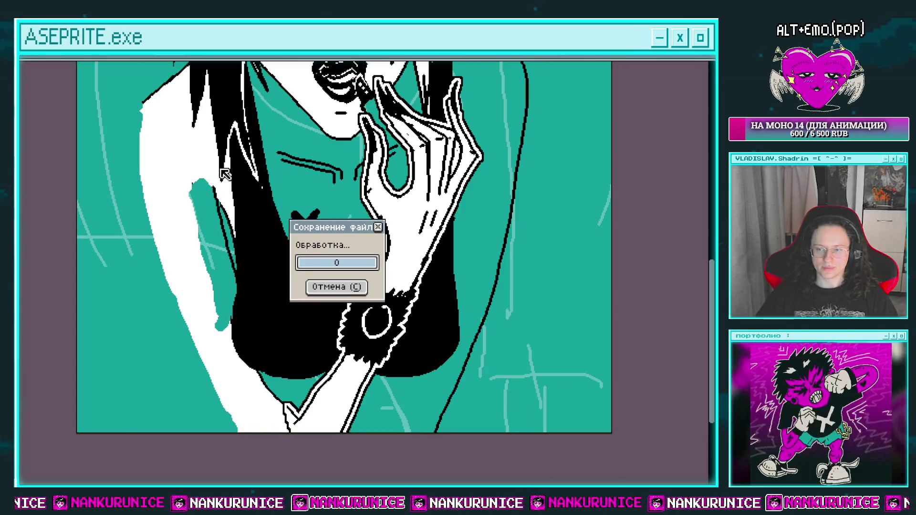
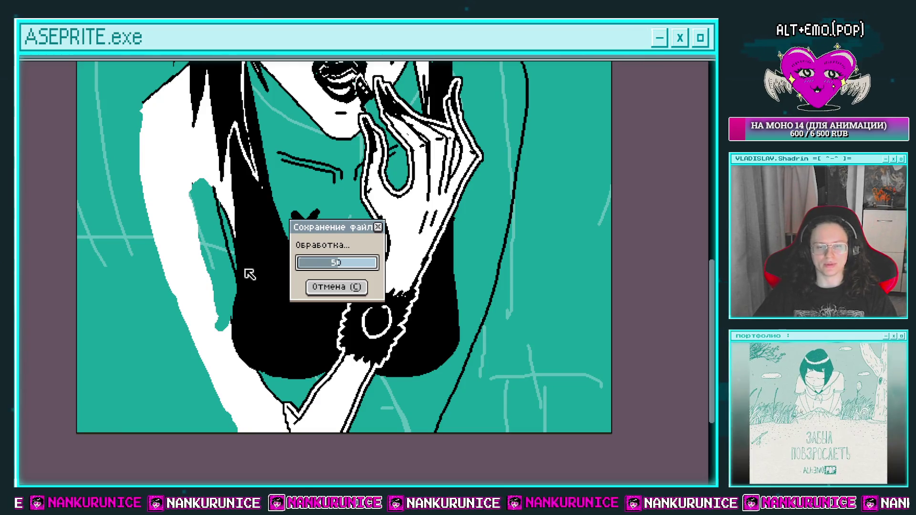
# Step: Undo the stray teal stroke on the girl's left arm
pyautogui.moveTo(175, 195); pyautogui.dragTo(199, 190)
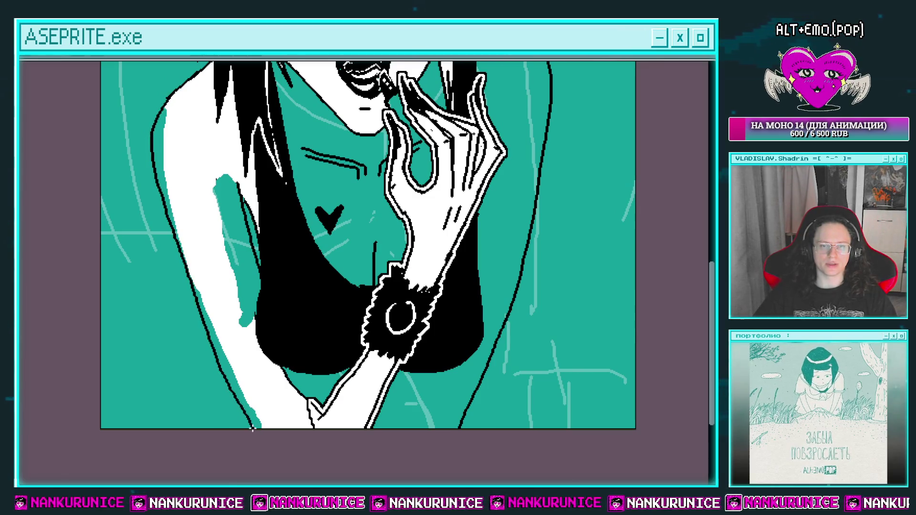
pyautogui.hotkey('ctrl', 'z')
pyautogui.scroll(1, 224, 361)
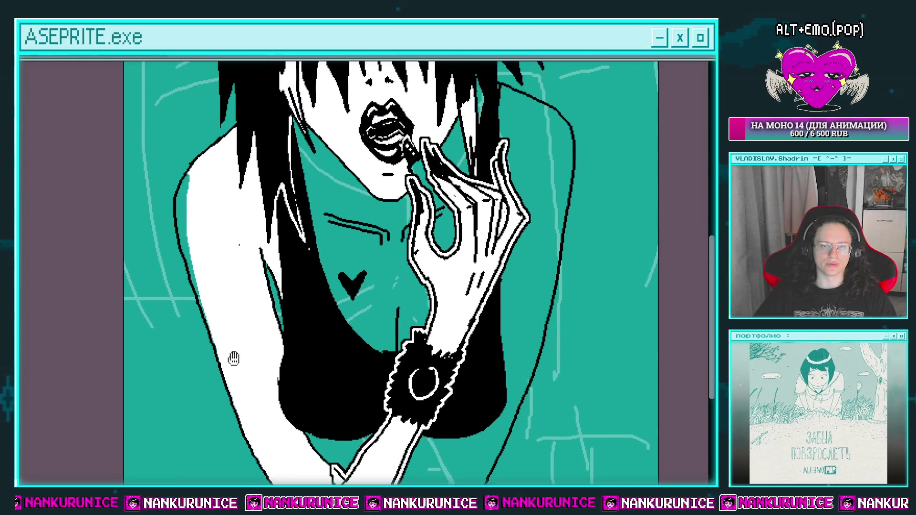
pyautogui.scroll(1, 205, 216)
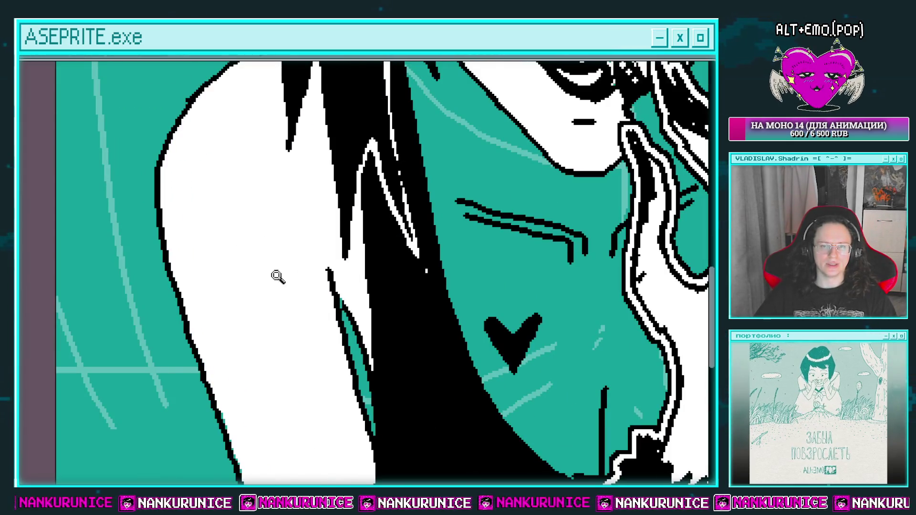
pyautogui.scroll(-5, 278, 276)
pyautogui.scroll(5, 271, 249)
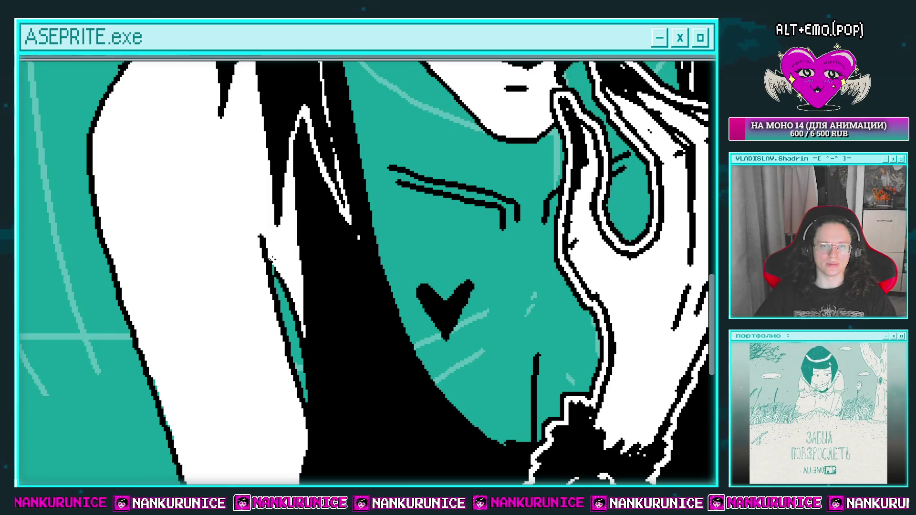
pyautogui.scroll(-3, 293, 278)
# Step: Pan up toward the face and zoom in and out to inspect the drawing
pyautogui.moveTo(410, 248)
pyautogui.mouseDown()
pyautogui.moveTo(323, 211)
pyautogui.moveTo(256, 289)
pyautogui.moveTo(293, 341)
pyautogui.mouseUp()
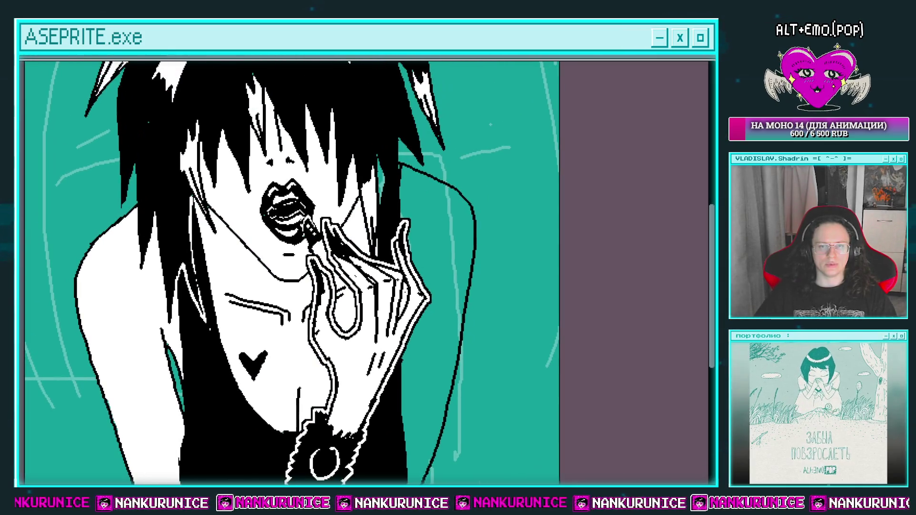
pyautogui.scroll(2, 362, 170)
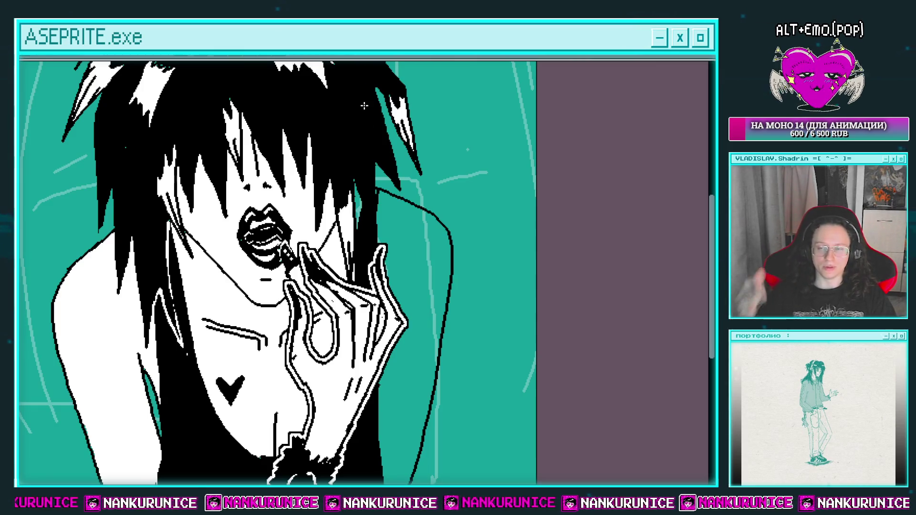
pyautogui.scroll(-3, 279, 235)
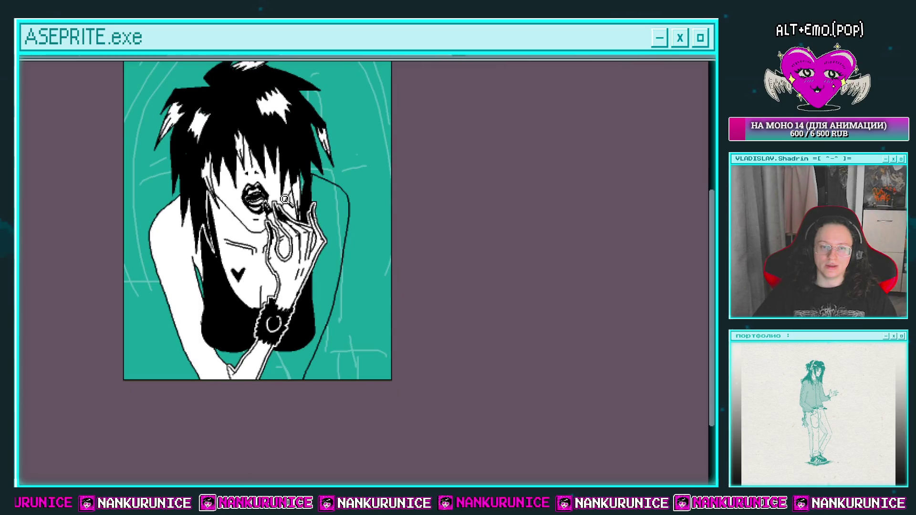
pyautogui.scroll(3, 324, 200)
pyautogui.scroll(2, 312, 176)
pyautogui.scroll(-3, 333, 191)
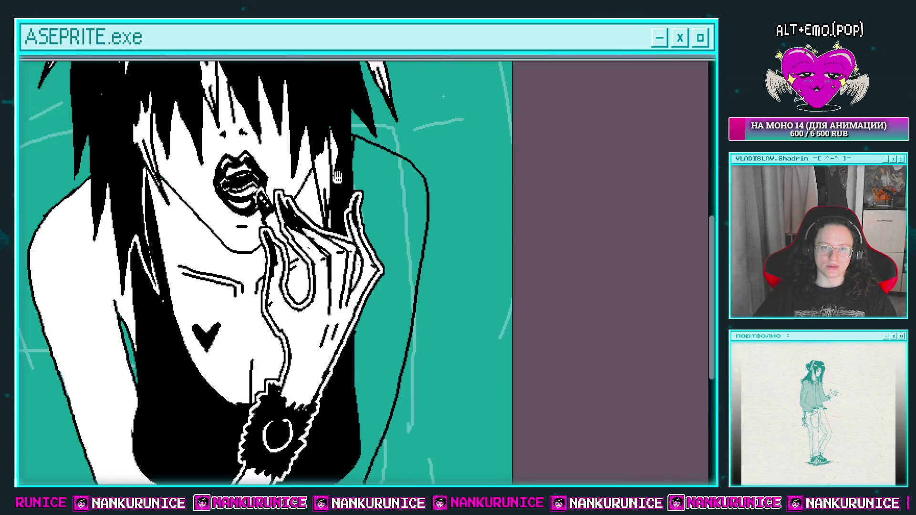
pyautogui.scroll(2, 354, 177)
pyautogui.scroll(-2, 353, 176)
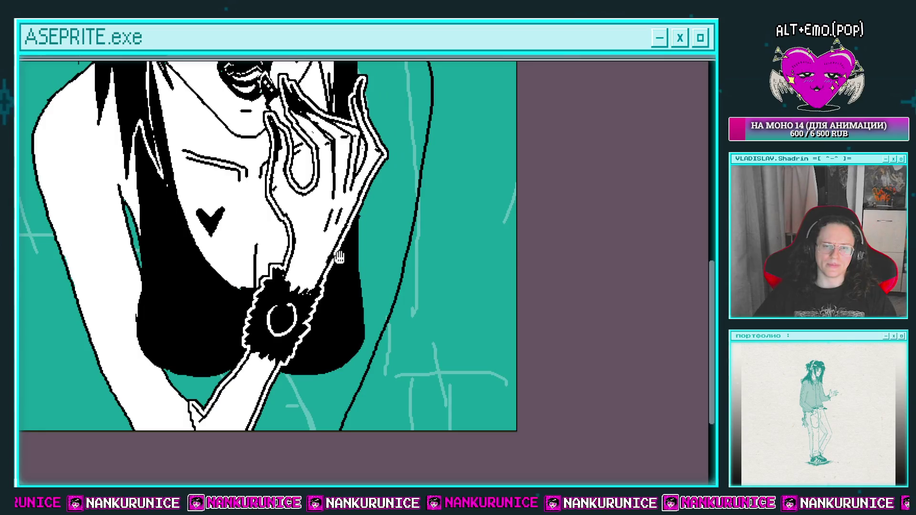
pyautogui.scroll(2, 327, 289)
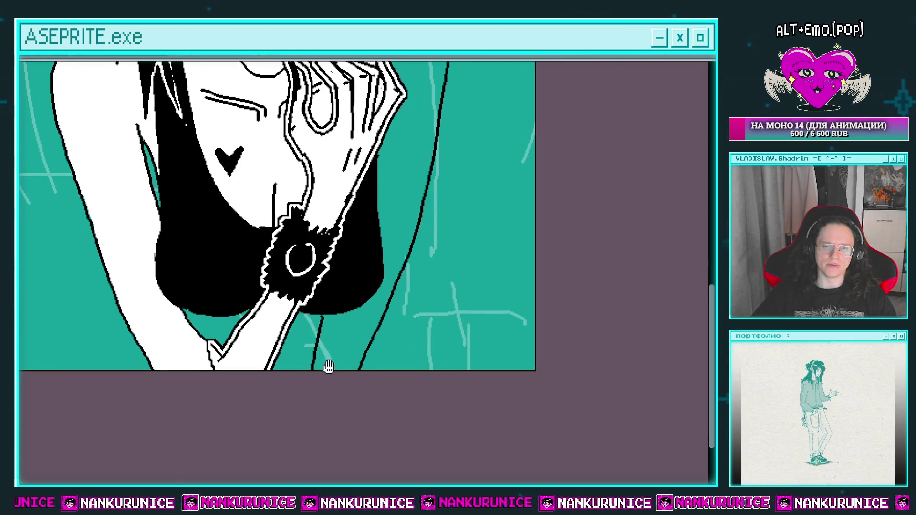
pyautogui.scroll(-1, 329, 321)
pyautogui.scroll(1, 340, 317)
pyautogui.scroll(1, 304, 340)
pyautogui.scroll(3, 350, 311)
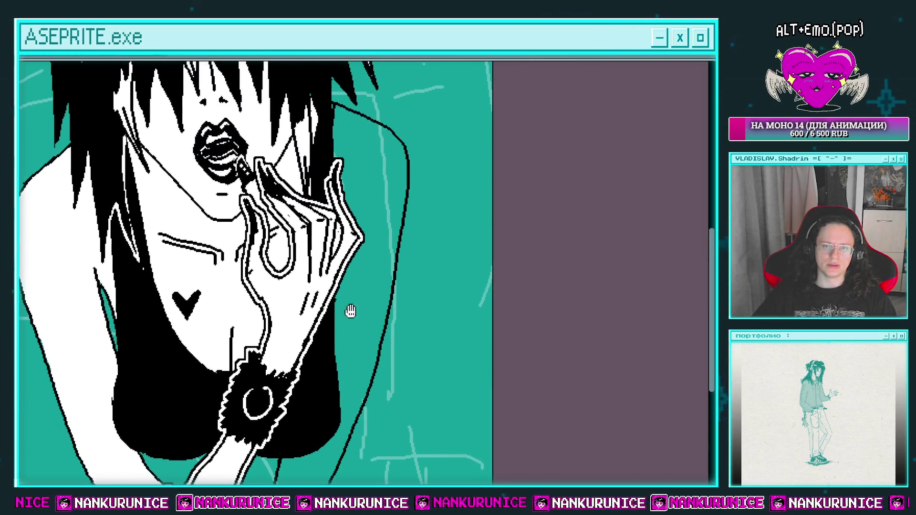
pyautogui.scroll(-1, 359, 288)
pyautogui.scroll(1, 368, 213)
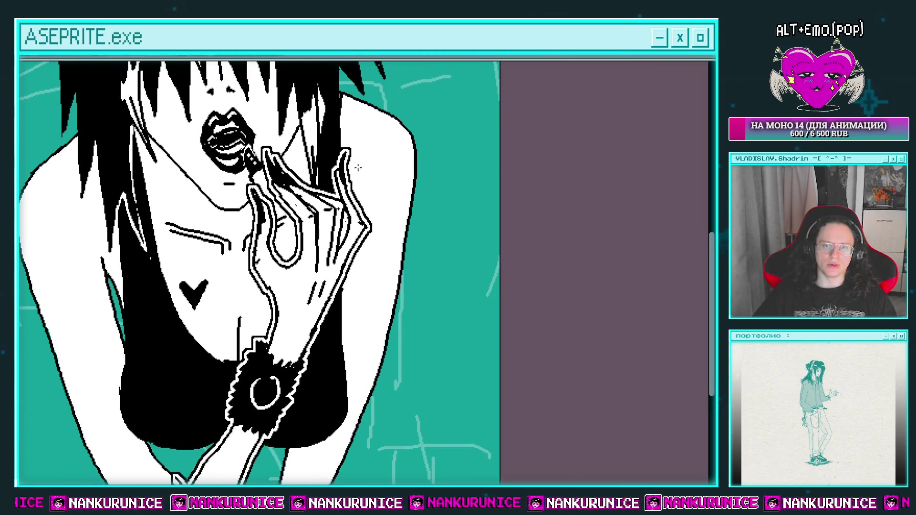
pyautogui.scroll(1, 358, 167)
pyautogui.scroll(-1, 346, 210)
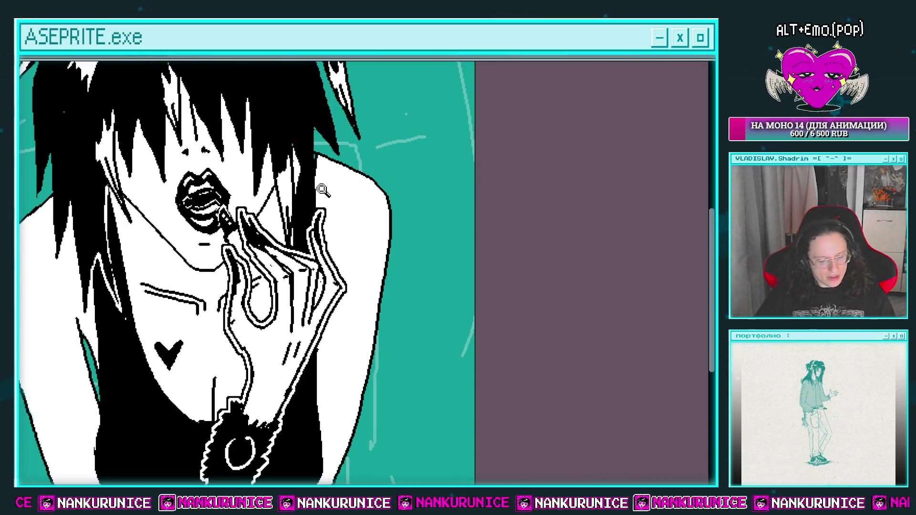
# Step: Pan and zoom to frame a close-up of the heart on the chest
pyautogui.moveTo(264, 239); pyautogui.dragTo(394, 151)
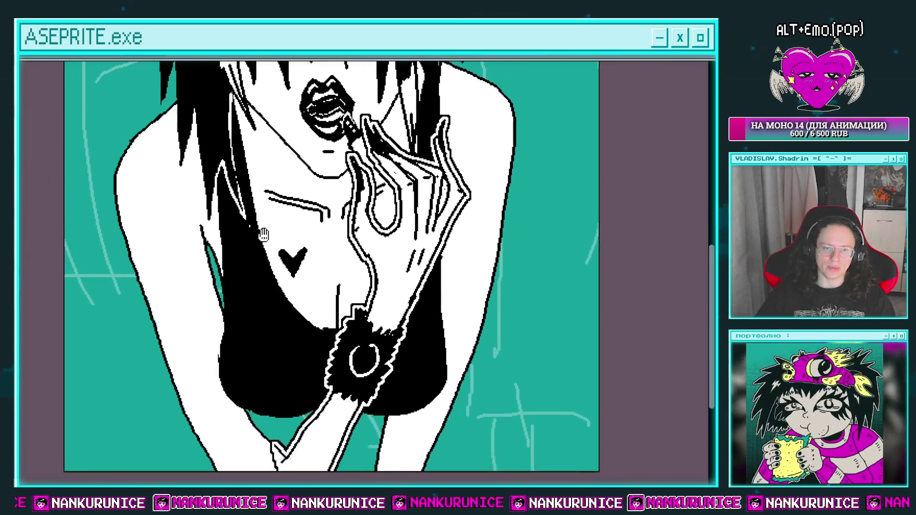
pyautogui.scroll(1, 268, 282)
pyautogui.scroll(1, 243, 297)
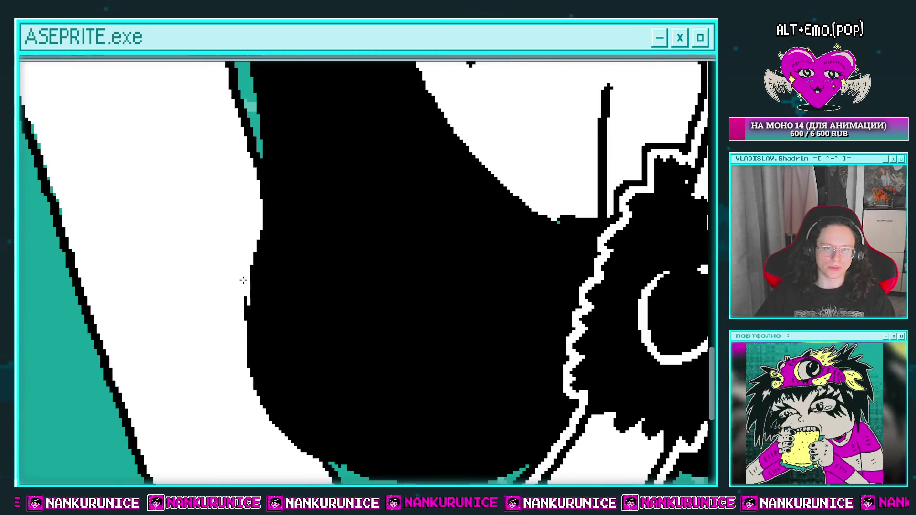
pyautogui.scroll(-1, 254, 288)
pyautogui.scroll(-1, 280, 263)
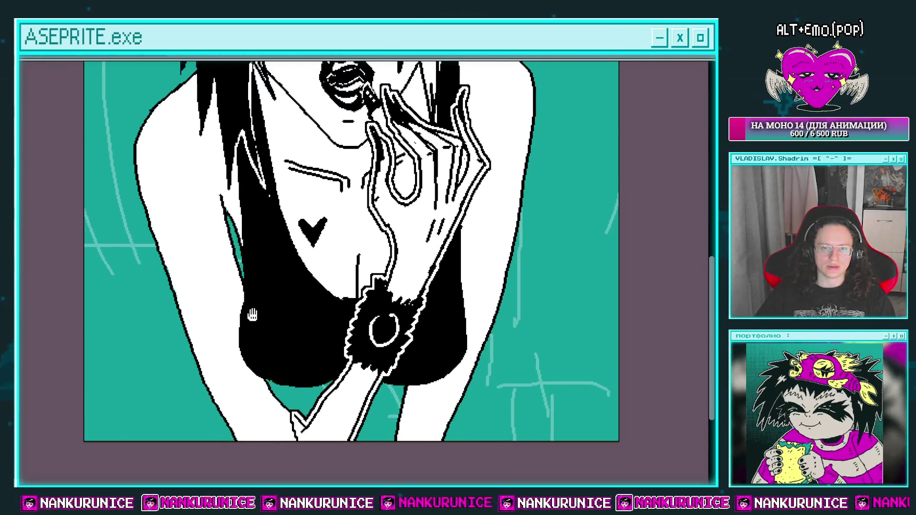
pyautogui.scroll(1, 281, 308)
pyautogui.scroll(1, 248, 260)
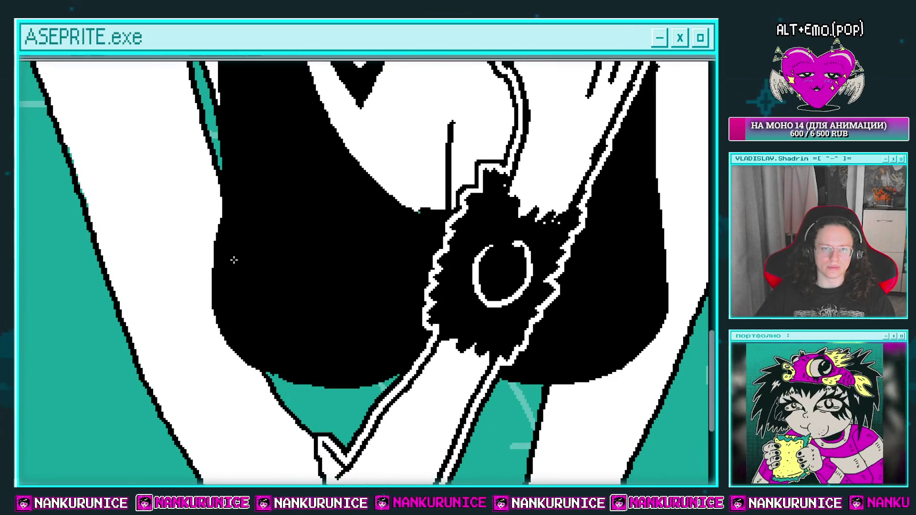
pyautogui.moveTo(233, 260); pyautogui.dragTo(239, 309)
pyautogui.moveTo(302, 212); pyautogui.dragTo(299, 270)
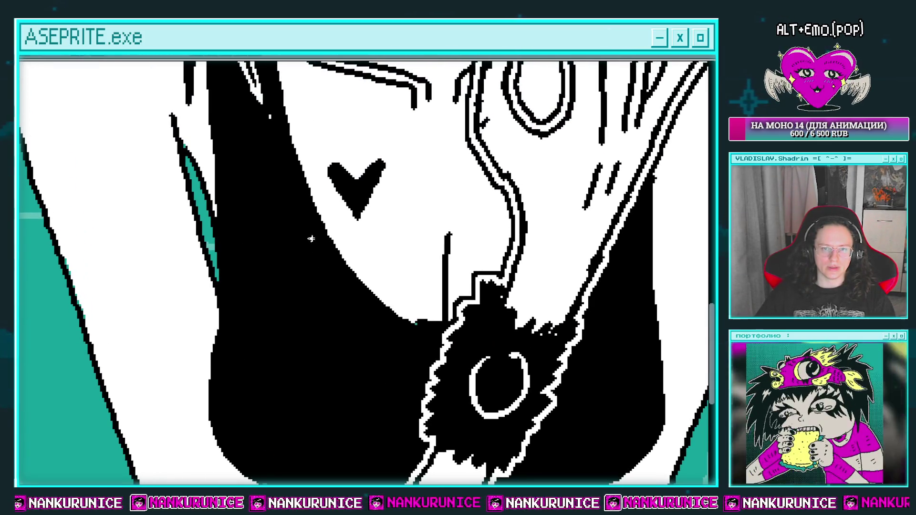
pyautogui.moveTo(382, 319)
pyautogui.mouseDown()
pyautogui.moveTo(313, 267)
pyautogui.moveTo(320, 207)
pyautogui.moveTo(339, 305)
pyautogui.moveTo(357, 334)
pyautogui.mouseUp()
pyautogui.scroll(-2, 255, 258)
pyautogui.scroll(2, 251, 257)
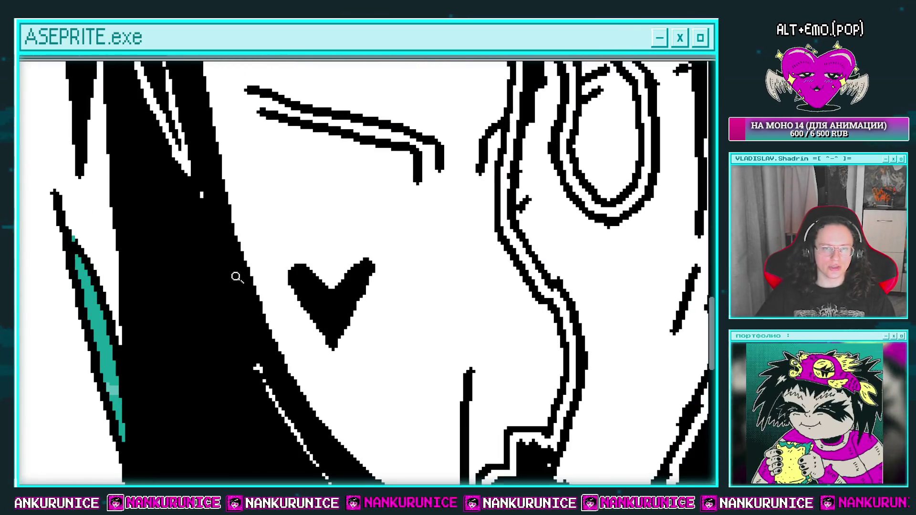
# Step: Try a thin white line on the hair, undo it, and show the layers panel
pyautogui.moveTo(213, 242); pyautogui.dragTo(243, 325)
pyautogui.hotkey('ctrl', 'z')
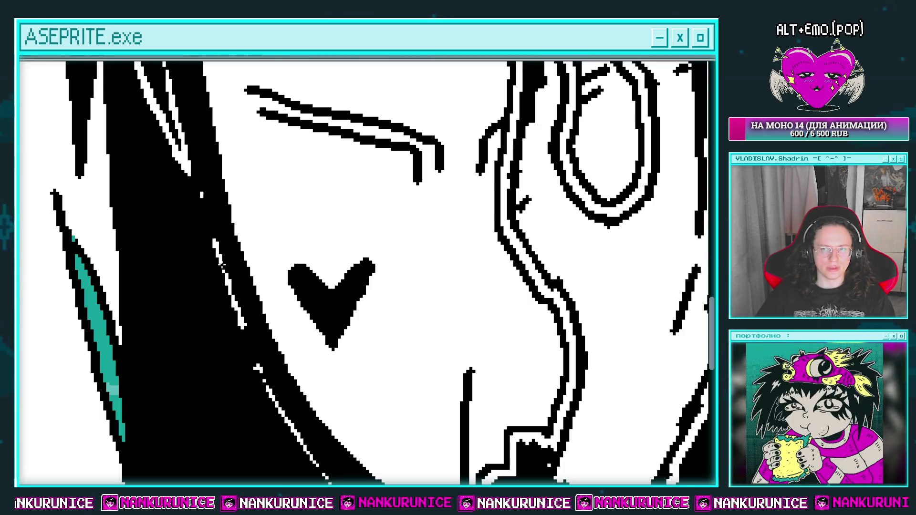
pyautogui.scroll(-2, 255, 275)
pyautogui.moveTo(337, 281)
pyautogui.mouseDown()
pyautogui.moveTo(310, 245)
pyautogui.moveTo(320, 292)
pyautogui.mouseUp()
pyautogui.scroll(1, 363, 215)
pyautogui.scroll(1, 353, 210)
pyautogui.scroll(1, 350, 228)
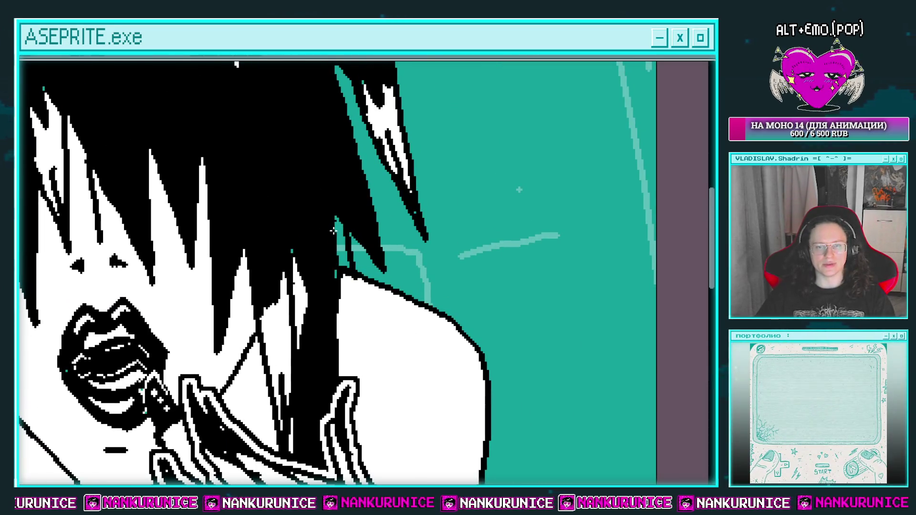
pyautogui.scroll(-1, 345, 237)
pyautogui.scroll(-1, 329, 226)
pyautogui.scroll(-1, 307, 215)
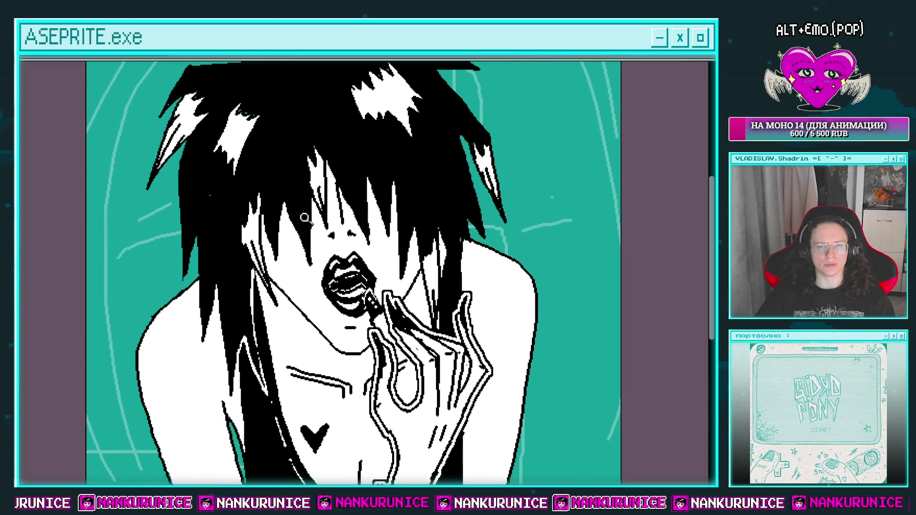
pyautogui.scroll(-2, 318, 227)
pyautogui.press('Tab')
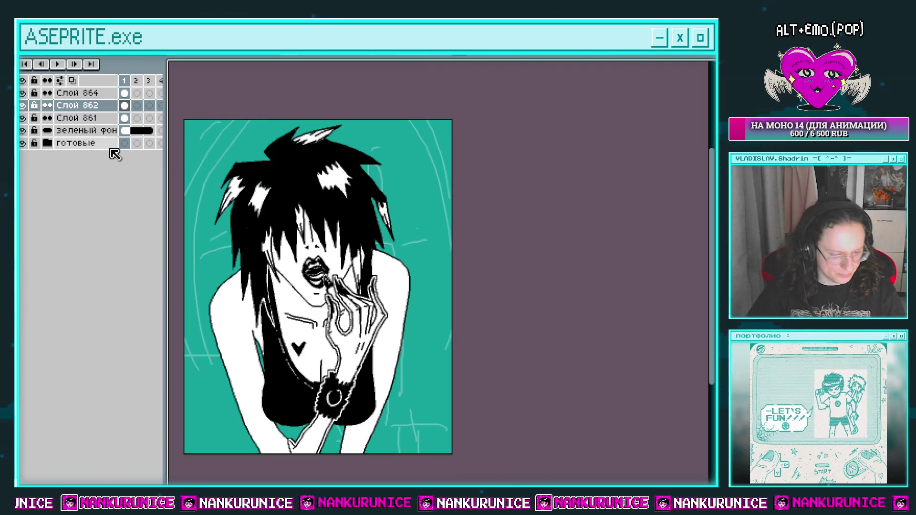
# Step: Delete layer Слой 864 and scale the whole sprite down, shifted slightly right
pyautogui.hotkey('ctrl', 'i')
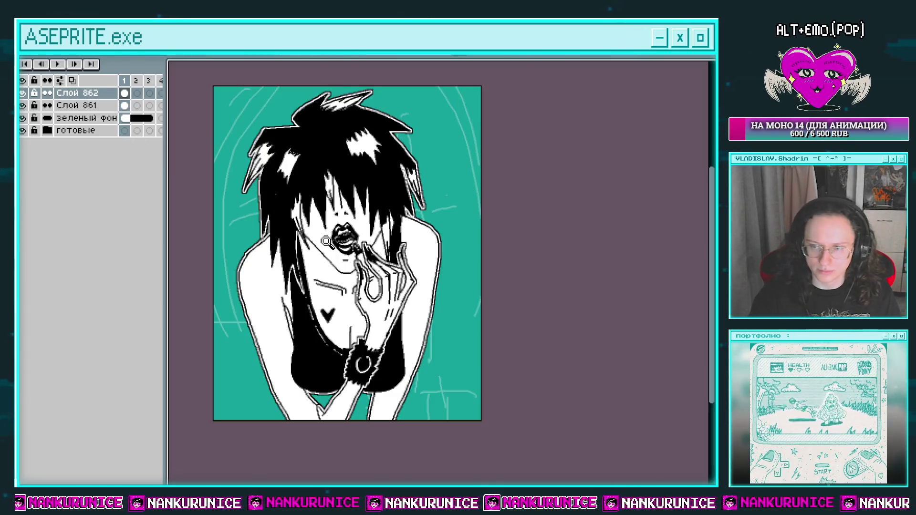
pyautogui.hotkey('ctrl', 'a')
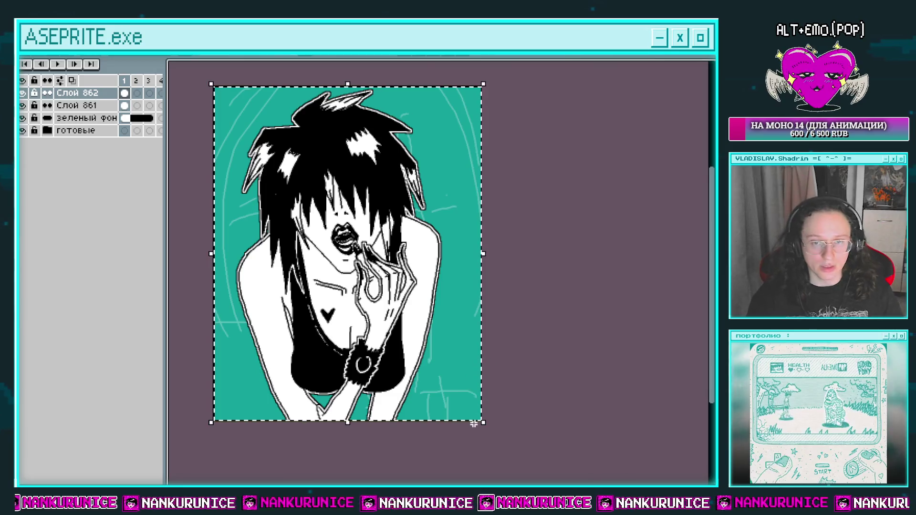
pyautogui.moveTo(483, 426); pyautogui.dragTo(459, 407)
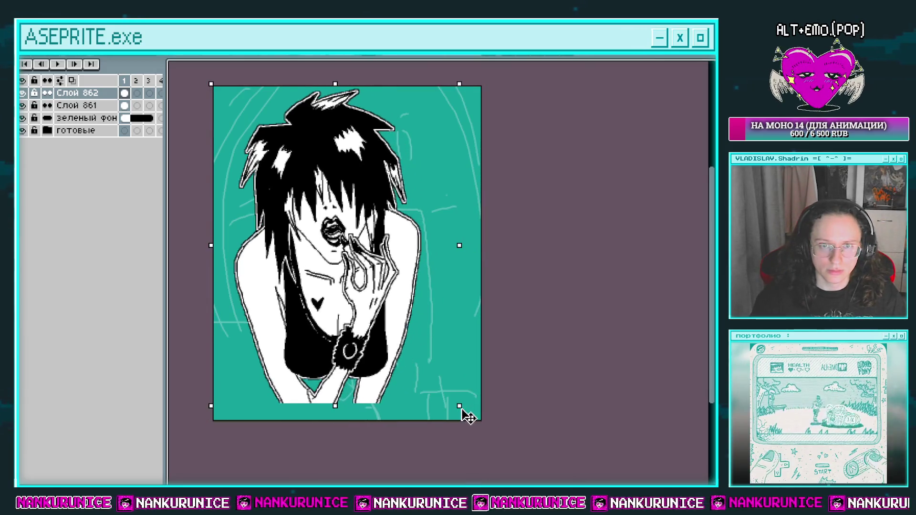
pyautogui.moveTo(383, 294); pyautogui.dragTo(401, 300)
pyautogui.press('Return')
pyautogui.hotkey('ctrl', 'd')
# Step: Add a new blank layer Слой 863 on top
pyautogui.hotkey('shift', 'n')
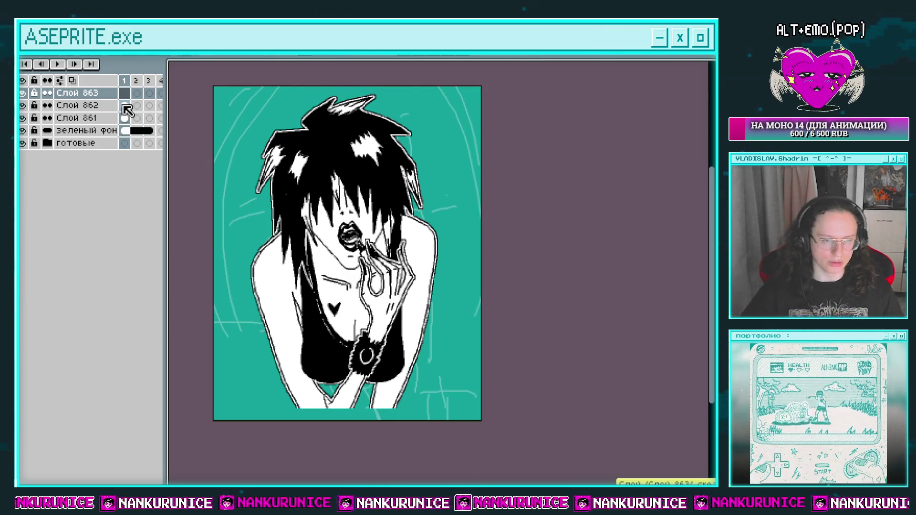
pyautogui.press('Tab')
pyautogui.moveTo(296, 319); pyautogui.dragTo(227, 329)
pyautogui.press('Tab')
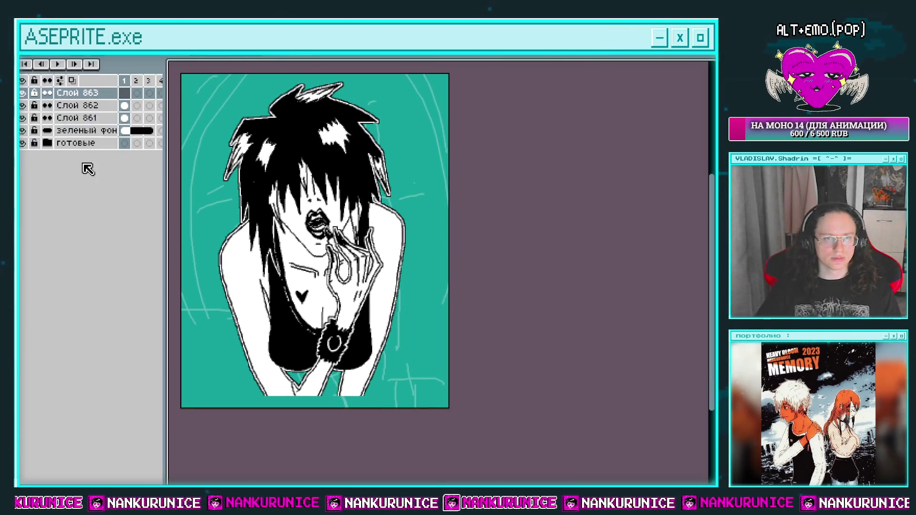
# Step: Set Слой 862 opacity to 52% and return to layer Слой 863
pyautogui.doubleClick(86, 108)
pyautogui.moveTo(548, 398); pyautogui.dragTo(541, 399)
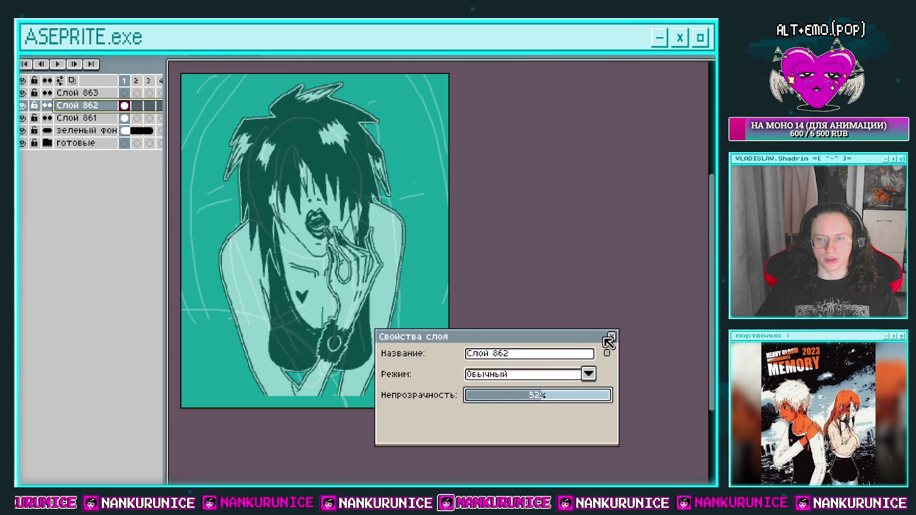
pyautogui.click(613, 337)
pyautogui.press('Up')
pyautogui.press('Tab')
pyautogui.moveTo(277, 301); pyautogui.dragTo(331, 282)
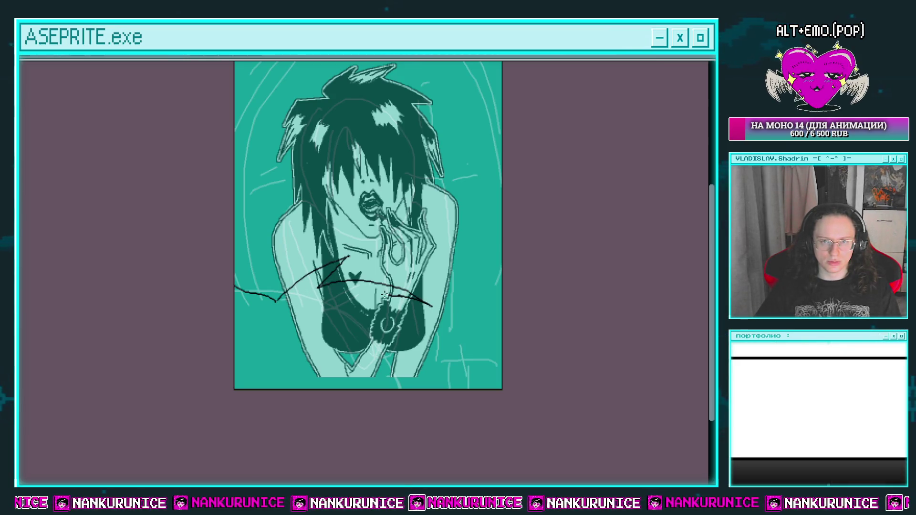
# Step: Pencil a spiky zigzag outline across the lower-left, after several discarded attempts
pyautogui.moveTo(446, 388); pyautogui.dragTo(418, 357)
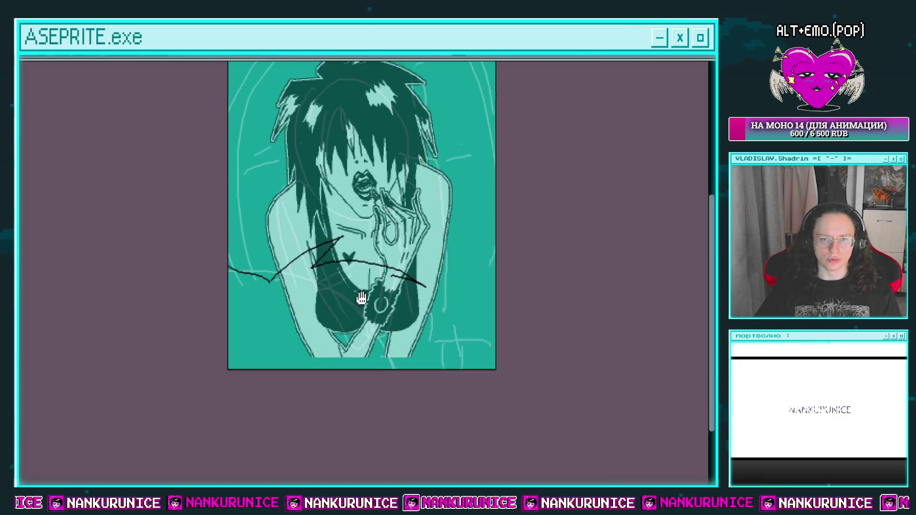
pyautogui.hotkey('ctrl', 'z')
pyautogui.hotkey('ctrl', 'z')
pyautogui.hotkey('ctrl', 'z')
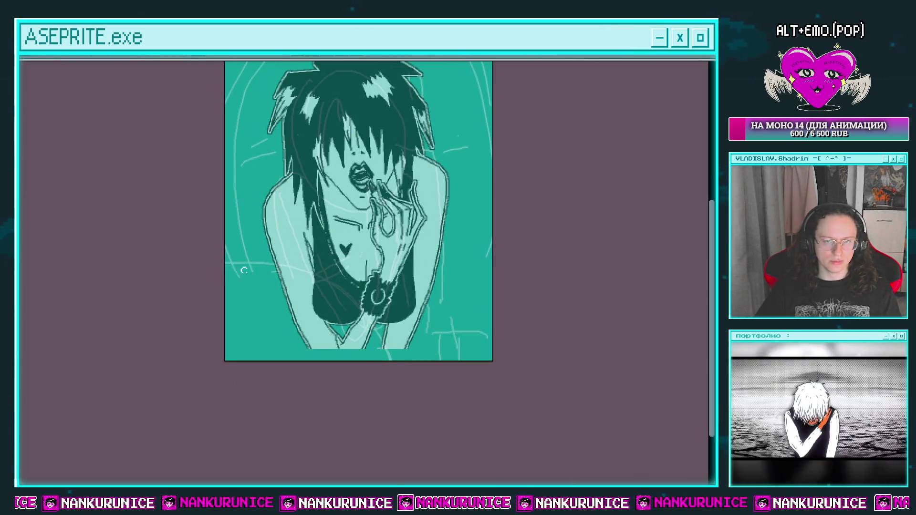
pyautogui.hotkey('ctrl', 'z')
pyautogui.moveTo(266, 304)
pyautogui.mouseDown()
pyautogui.moveTo(291, 280)
pyautogui.moveTo(438, 263)
pyautogui.mouseUp()
pyautogui.hotkey('ctrl', 'z')
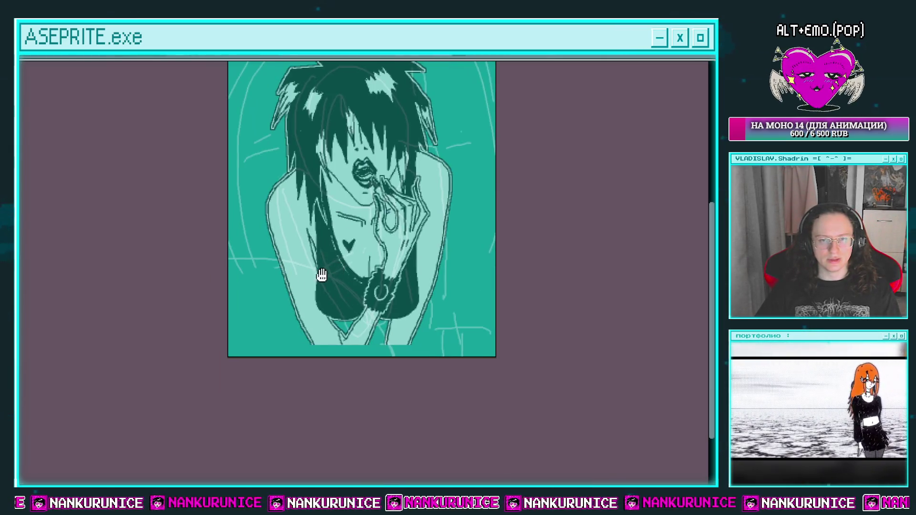
pyautogui.moveTo(265, 295); pyautogui.dragTo(325, 225)
pyautogui.hotkey('ctrl', 'z')
pyautogui.moveTo(265, 295); pyautogui.dragTo(391, 269)
pyautogui.hotkey('ctrl', 'z')
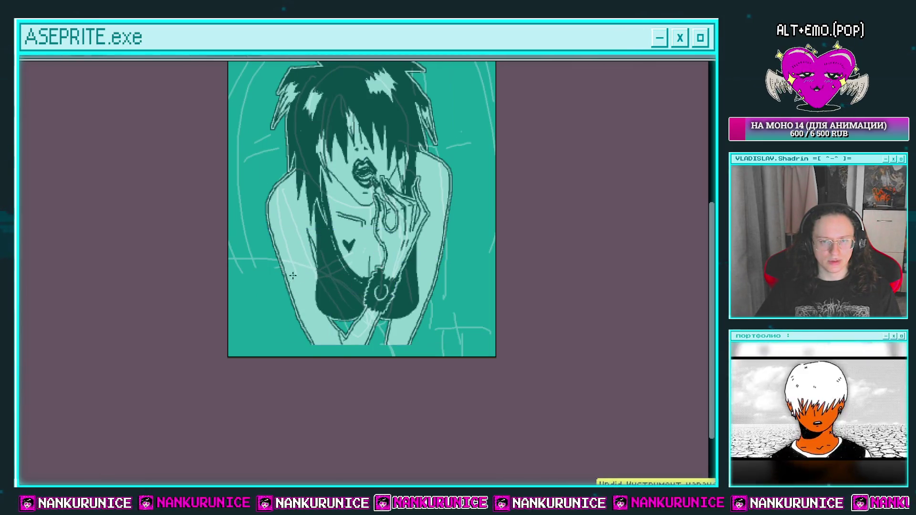
pyautogui.moveTo(248, 320); pyautogui.dragTo(388, 314)
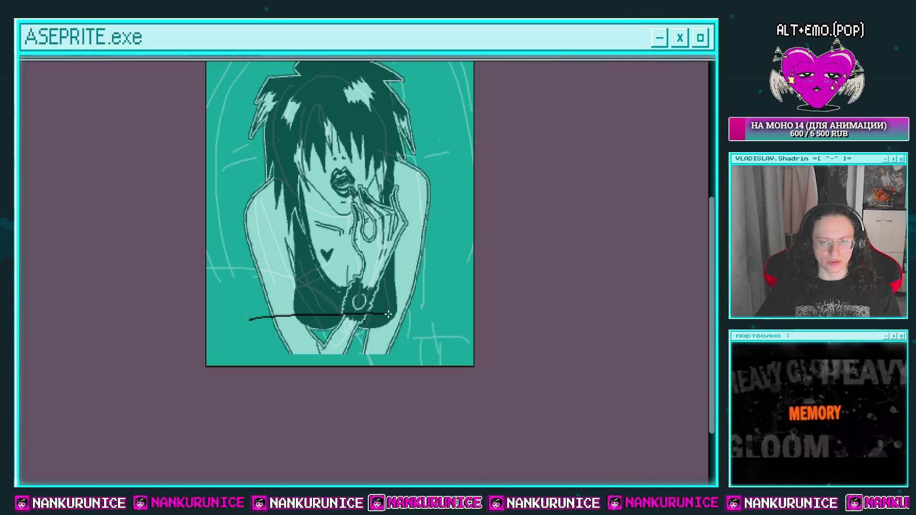
pyautogui.hotkey('ctrl', 'z')
pyautogui.moveTo(274, 316)
pyautogui.mouseDown()
pyautogui.moveTo(385, 326)
pyautogui.moveTo(421, 341)
pyautogui.mouseUp()
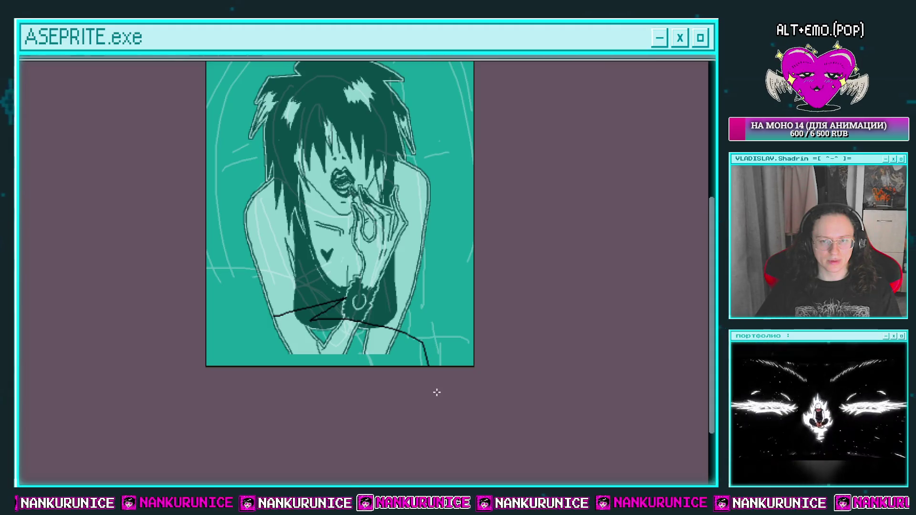
# Step: Bucket-fill the spiky shape black and give it a white Outline effect
pyautogui.moveTo(361, 377); pyautogui.dragTo(381, 410)
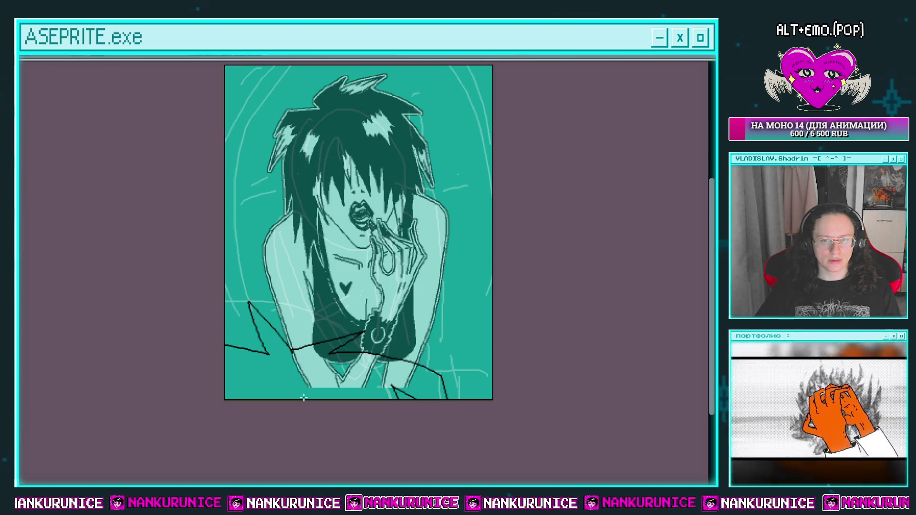
pyautogui.click(350, 383)
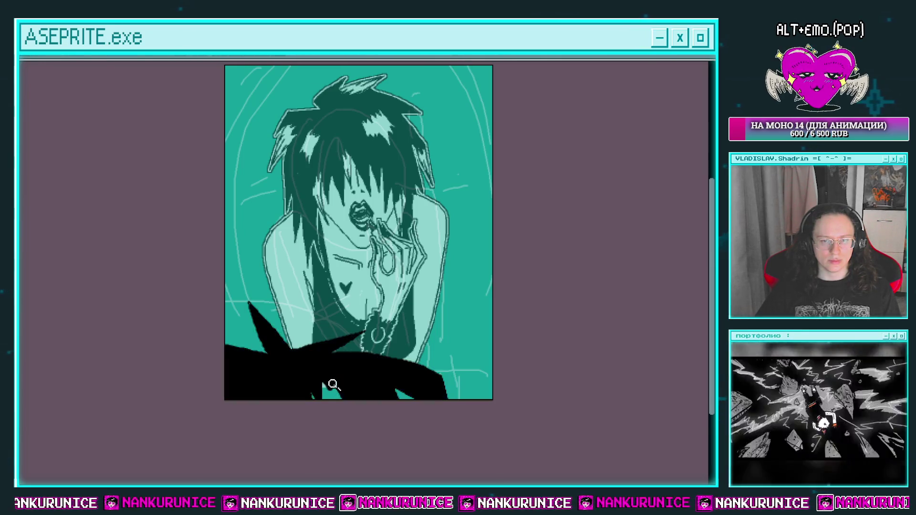
pyautogui.scroll(1, 339, 382)
pyautogui.scroll(-3, 308, 407)
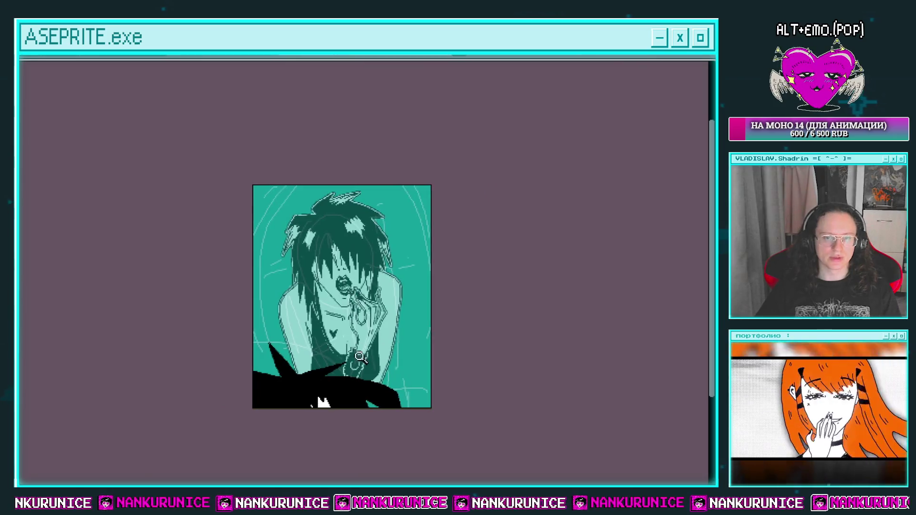
pyautogui.hotkey('shift', 'o')
pyautogui.press('Return')
pyautogui.hotkey('shift', 'o')
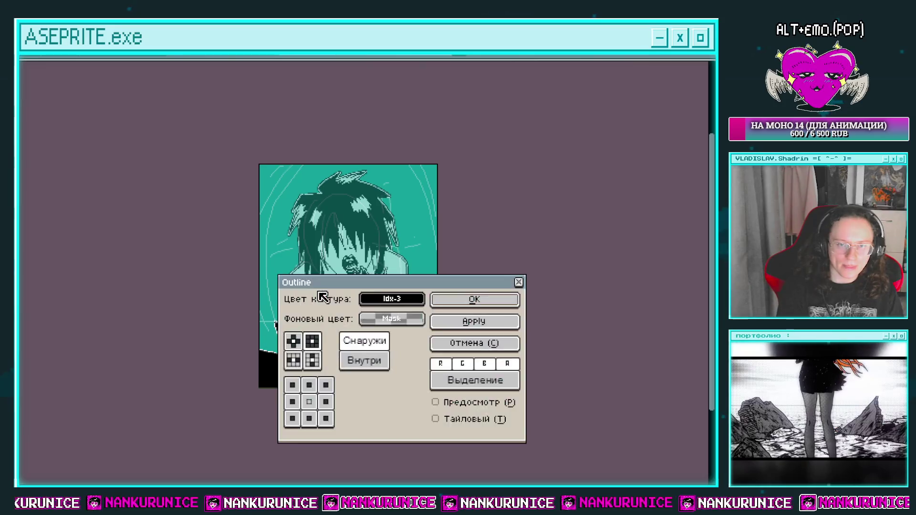
pyautogui.press('Return')
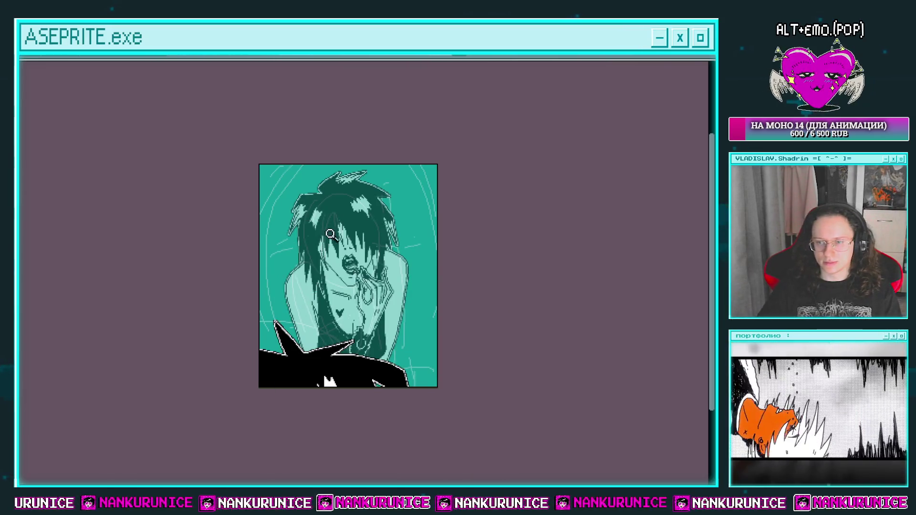
# Step: Set layer Слой 862 opacity back to 100%
pyautogui.scroll(1, 340, 290)
pyautogui.press('Tab')
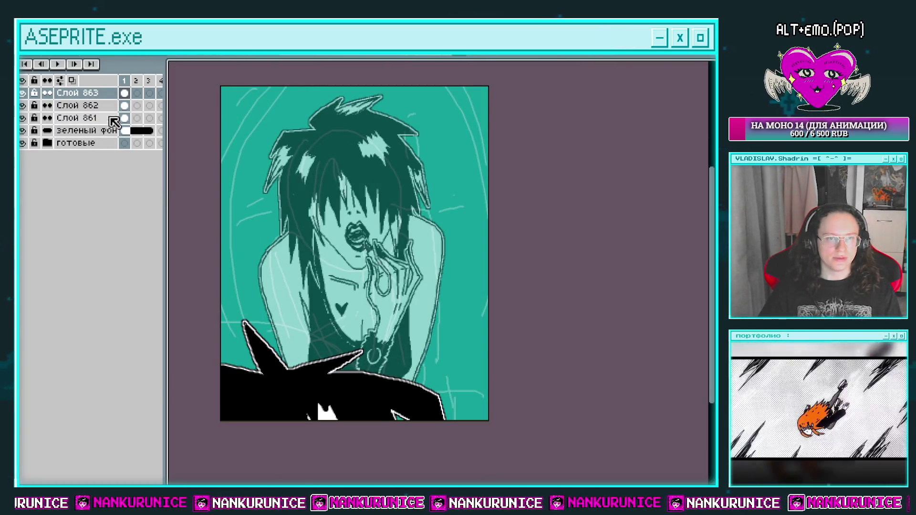
pyautogui.doubleClick(115, 106)
pyautogui.moveTo(542, 393); pyautogui.dragTo(610, 394)
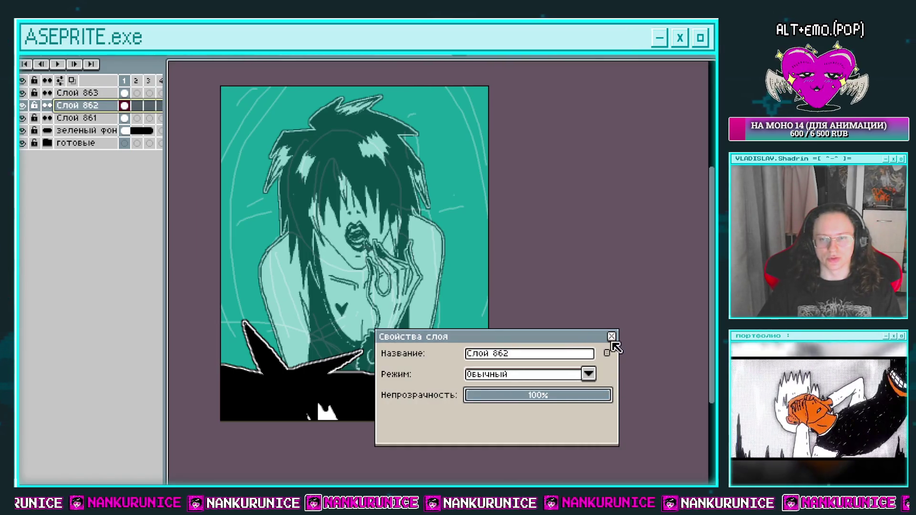
# Step: Lower Слой 862 opacity slightly so its line art becomes semi-transparent
pyautogui.click(610, 336)
pyautogui.doubleClick(103, 106)
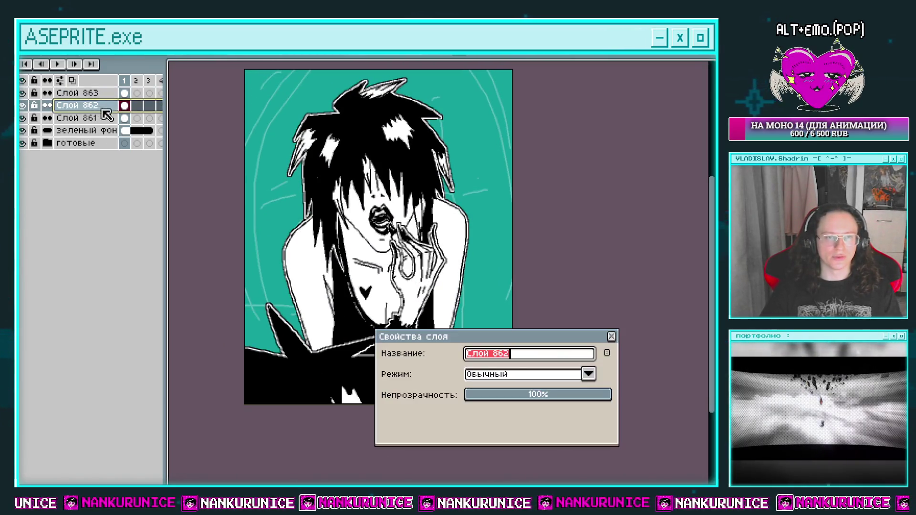
pyautogui.moveTo(606, 394); pyautogui.dragTo(596, 394)
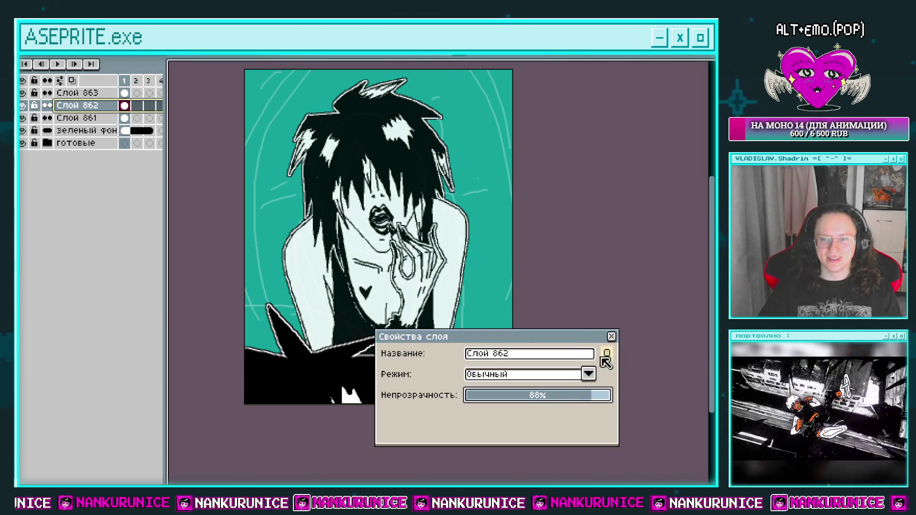
pyautogui.click(611, 336)
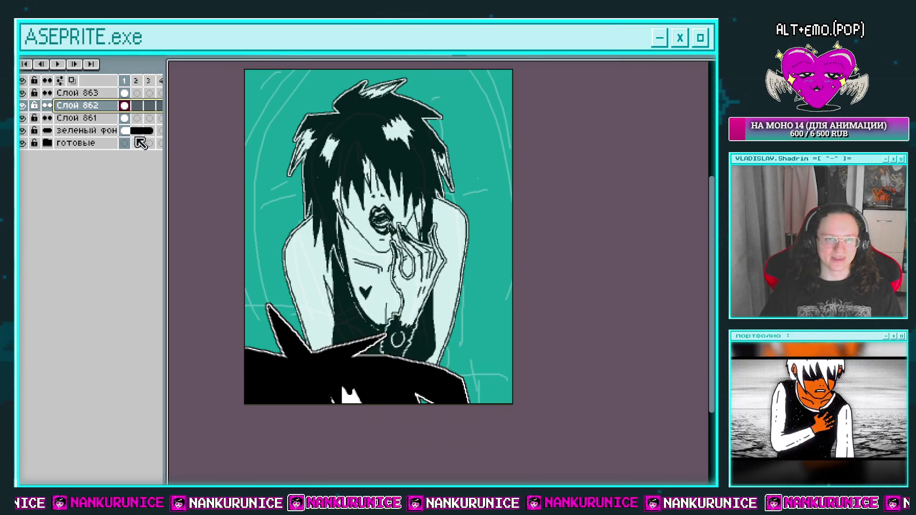
# Step: Add a new empty layer and bring the top of the head into view
pyautogui.hotkey('shift', 'n')
pyautogui.press('Tab')
pyautogui.moveTo(395, 178); pyautogui.dragTo(354, 221)
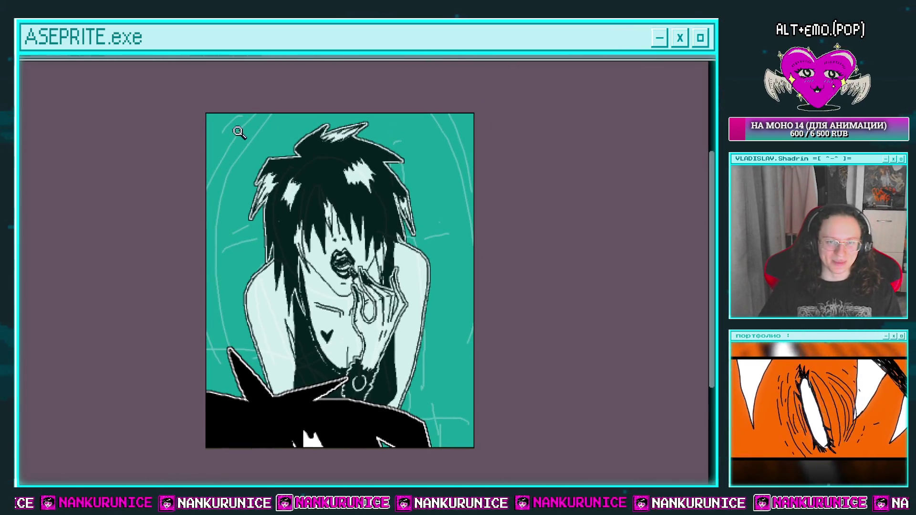
pyautogui.scroll(1, 245, 128)
pyautogui.moveTo(377, 126); pyautogui.dragTo(352, 110)
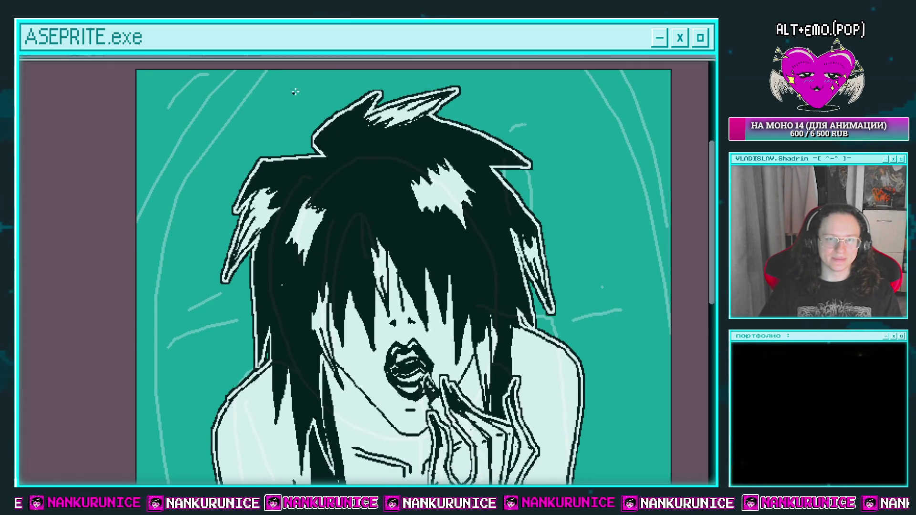
# Step: Draw a curved black arc above the head for the round frame
pyautogui.moveTo(337, 71); pyautogui.dragTo(200, 164)
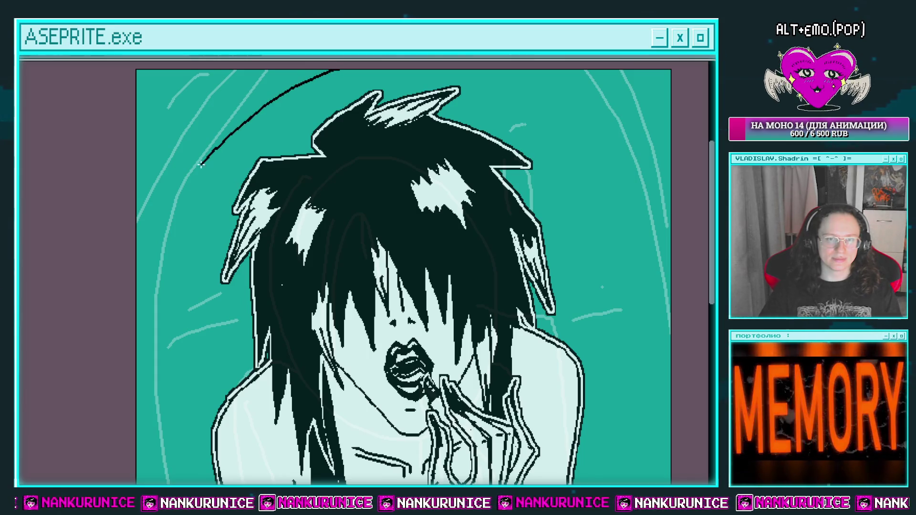
pyautogui.moveTo(183, 273); pyautogui.dragTo(112, 322)
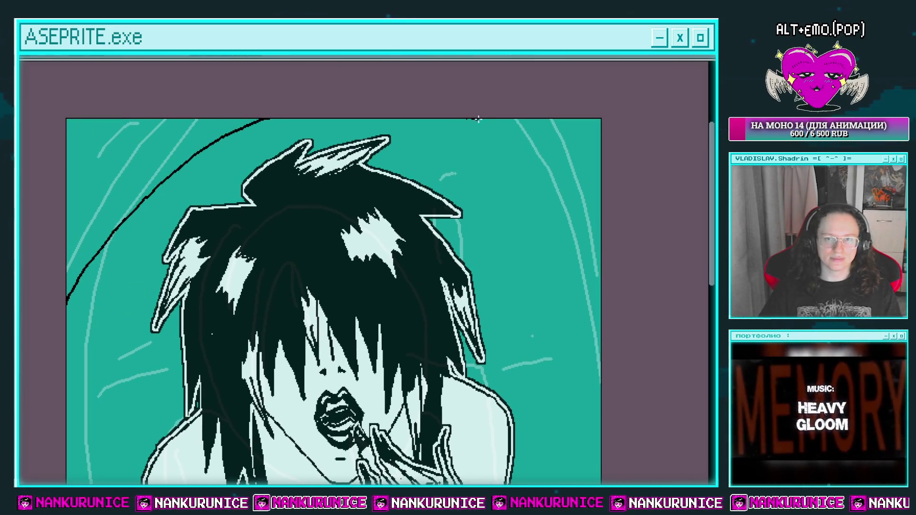
pyautogui.scroll(-4, 495, 99)
pyautogui.scroll(-3, 511, 96)
pyautogui.scroll(-2, 577, 282)
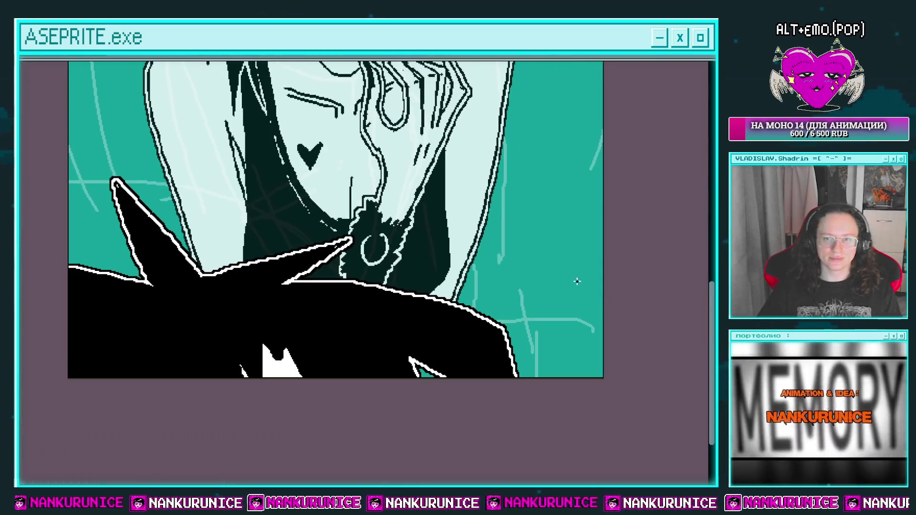
pyautogui.hscroll(-1, 548, 399)
pyautogui.hscroll(3, 298, 288)
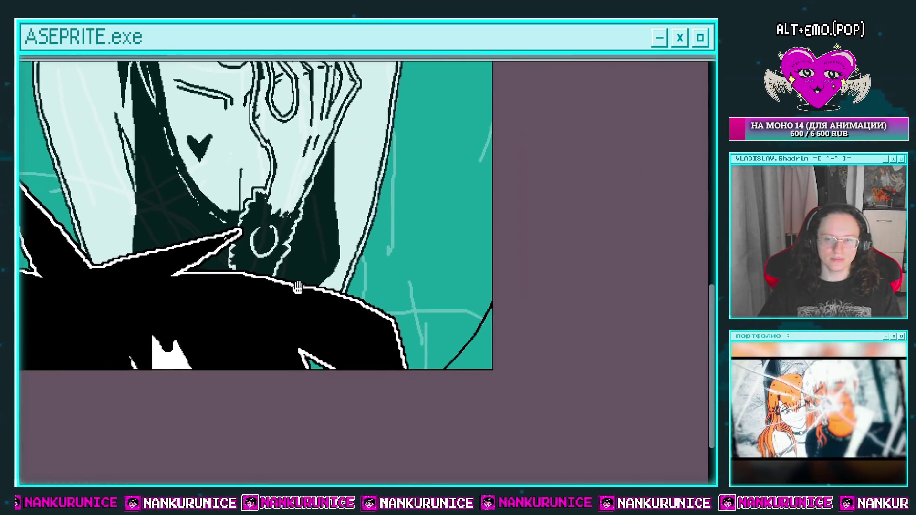
pyautogui.scroll(-2, 481, 273)
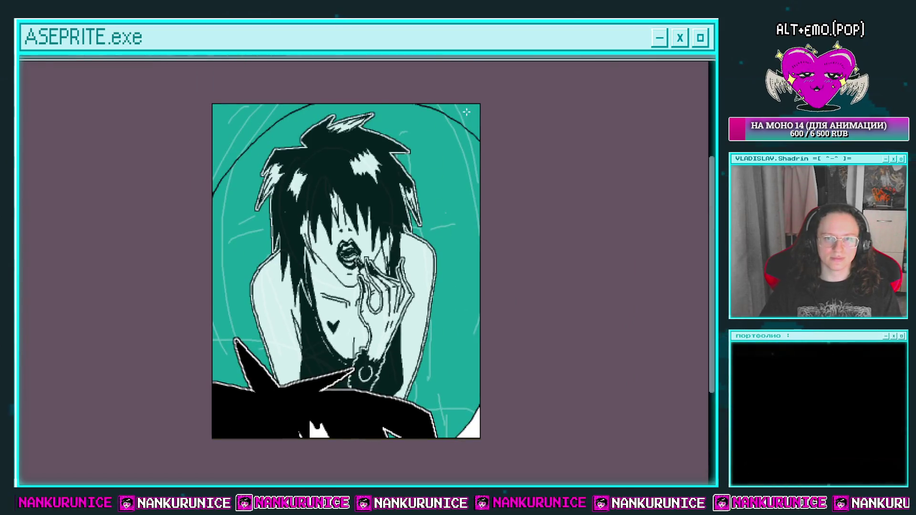
pyautogui.scroll(2, 243, 126)
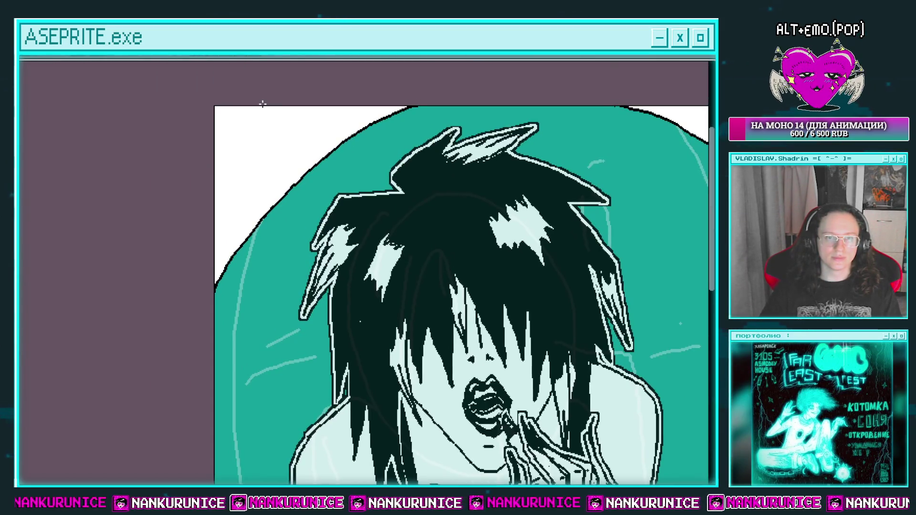
# Step: Move to the frame's top-left edge, try a black edge line, and undo it
pyautogui.moveTo(227, 159); pyautogui.dragTo(177, 162)
pyautogui.scroll(-1, 172, 152)
pyautogui.scroll(2, 138, 200)
pyautogui.scroll(-1, 231, 192)
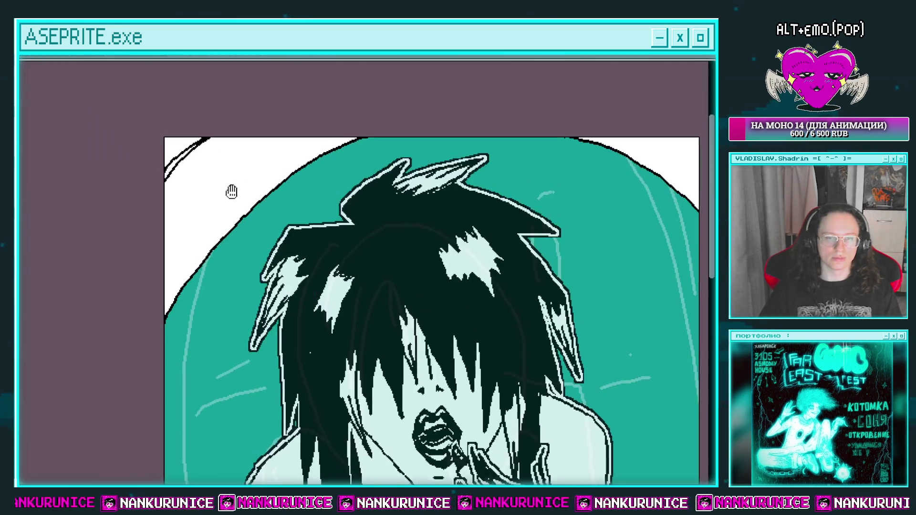
pyautogui.moveTo(231, 192); pyautogui.dragTo(223, 196)
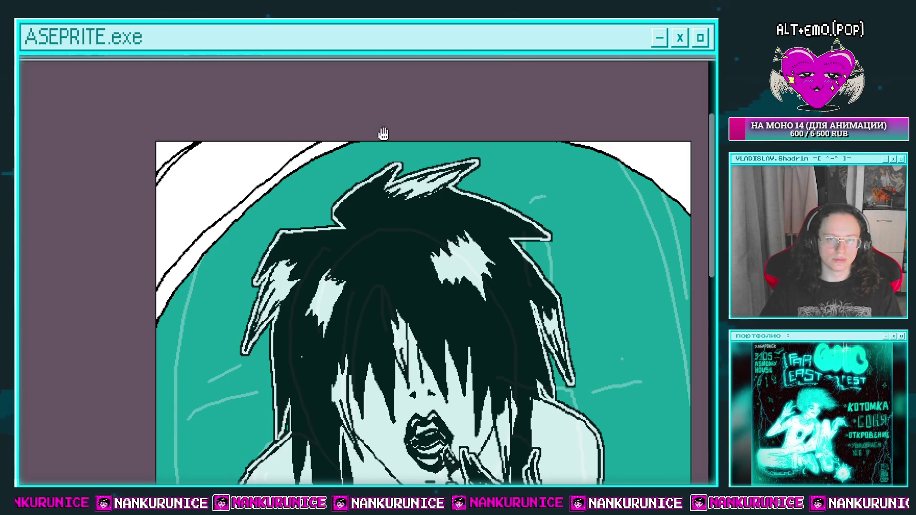
pyautogui.moveTo(383, 134); pyautogui.dragTo(350, 136)
pyautogui.moveTo(170, 241)
pyautogui.mouseDown()
pyautogui.moveTo(308, 145)
pyautogui.moveTo(191, 208)
pyautogui.moveTo(126, 310)
pyautogui.mouseUp()
pyautogui.hotkey('ctrl', 'z')
# Step: Add black tick marks inside the frame's white band
pyautogui.scroll(2, 135, 297)
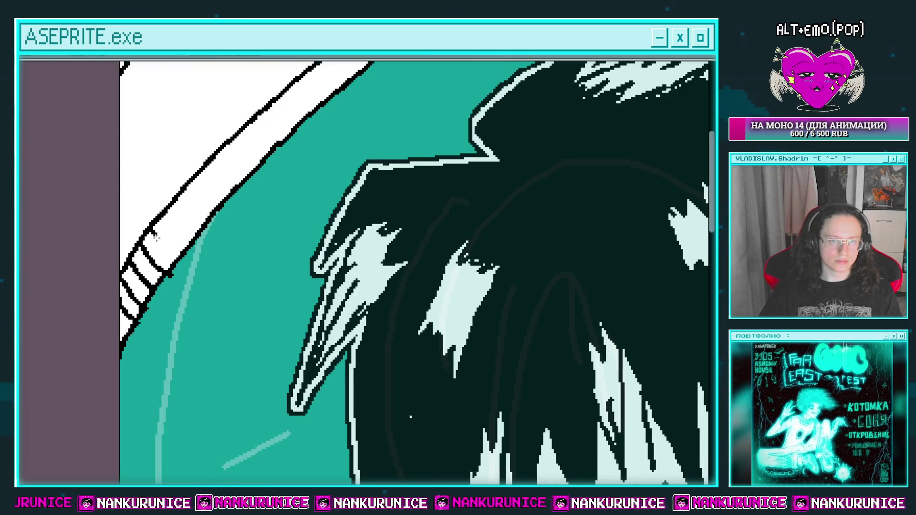
pyautogui.scroll(-1, 155, 237)
pyautogui.scroll(1, 171, 263)
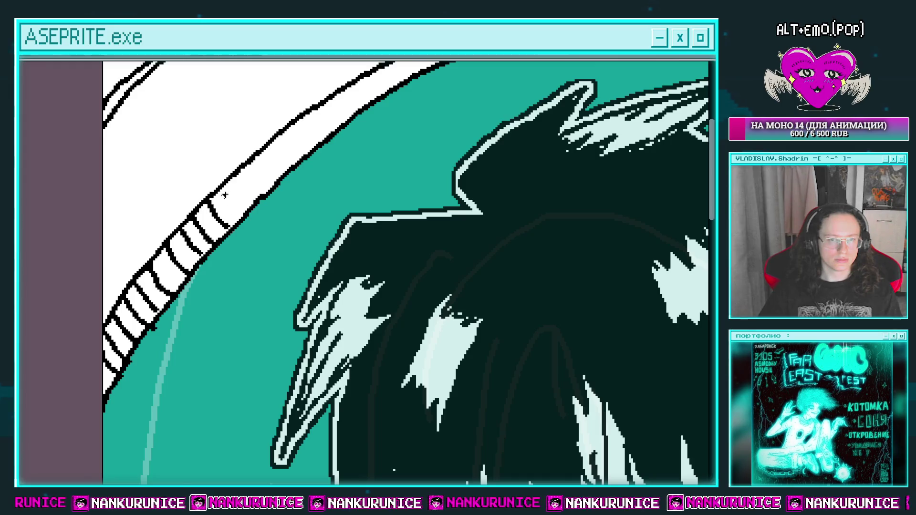
pyautogui.moveTo(225, 195); pyautogui.dragTo(223, 214)
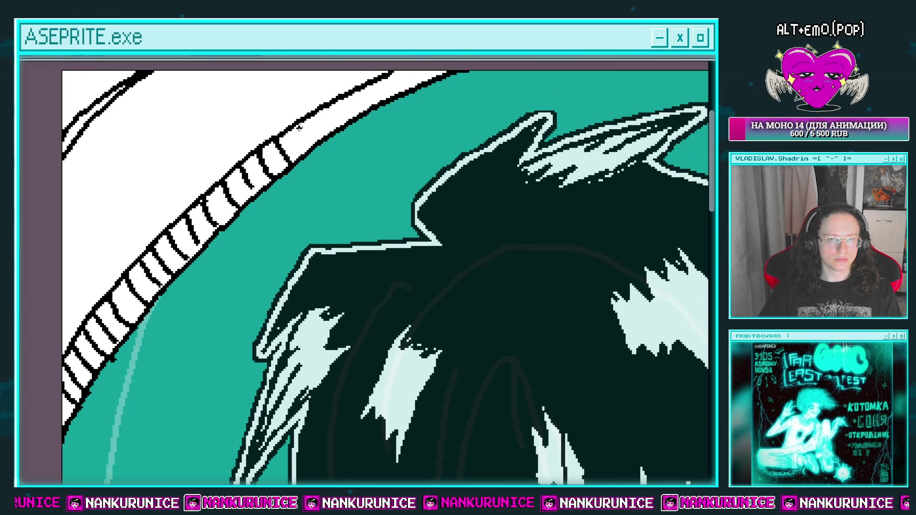
pyautogui.moveTo(299, 126); pyautogui.dragTo(298, 144)
pyautogui.moveTo(321, 111); pyautogui.dragTo(316, 130)
# Step: Draw a black line along the band's right part and add more tick marks
pyautogui.scroll(-2, 394, 95)
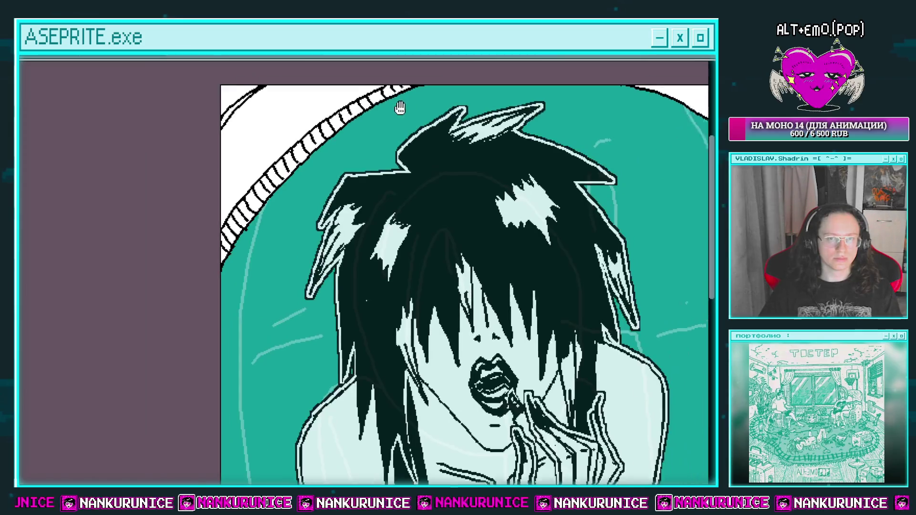
pyautogui.moveTo(553, 62); pyautogui.dragTo(429, 139)
pyautogui.scroll(2, 401, 108)
pyautogui.moveTo(317, 97); pyautogui.dragTo(545, 209)
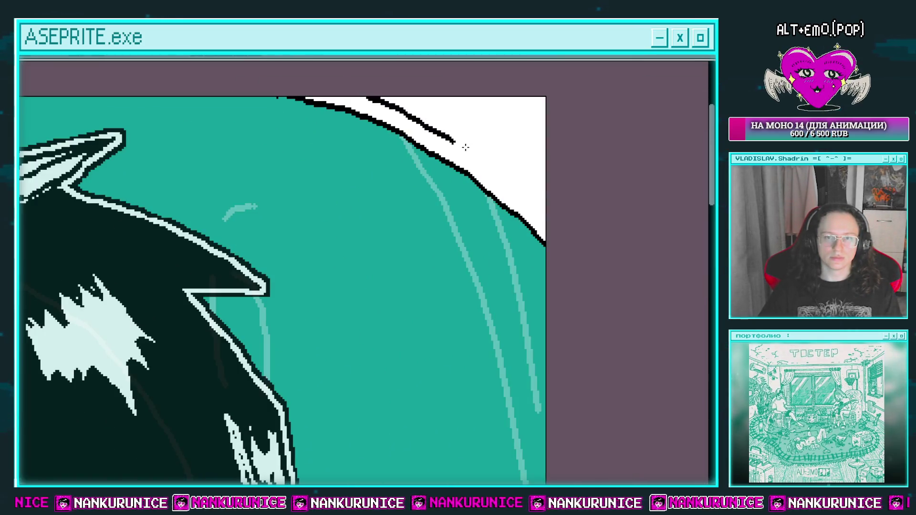
pyautogui.moveTo(362, 94)
pyautogui.mouseDown()
pyautogui.moveTo(369, 110)
pyautogui.moveTo(403, 122)
pyautogui.mouseUp()
pyautogui.moveTo(400, 115)
pyautogui.mouseDown()
pyautogui.moveTo(323, 106)
pyautogui.moveTo(314, 116)
pyautogui.mouseUp()
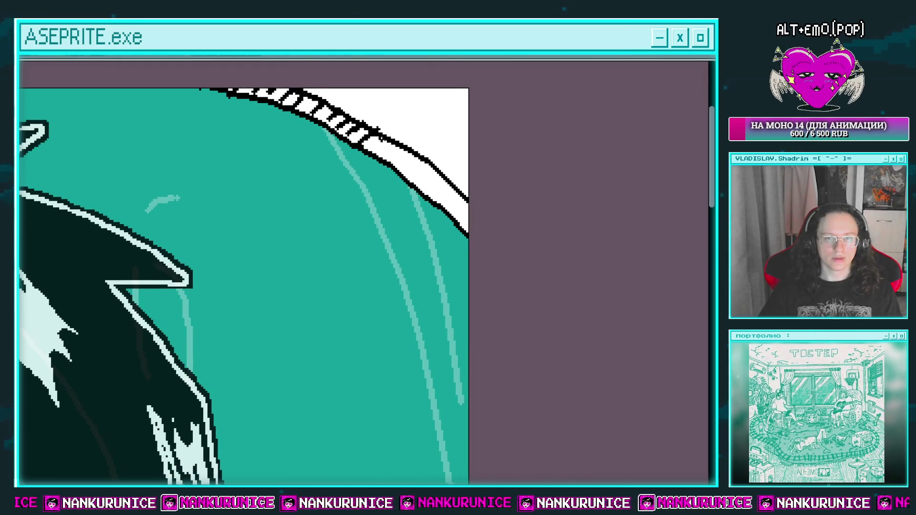
pyautogui.moveTo(400, 148); pyautogui.dragTo(404, 164)
pyautogui.moveTo(416, 162); pyautogui.dragTo(419, 177)
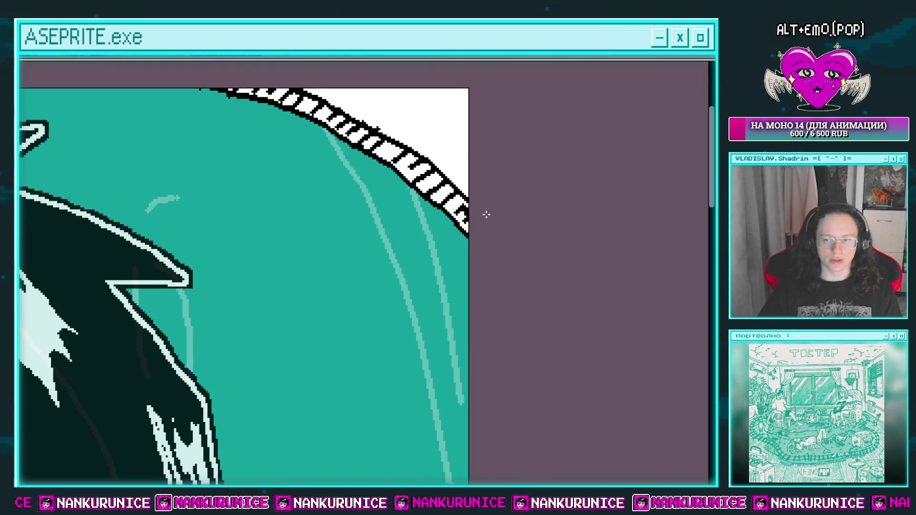
# Step: Zoom and pan from the face and neck back up to the top of the hair
pyautogui.scroll(-5, 435, 196)
pyautogui.scroll(-3, 402, 244)
pyautogui.scroll(-5, 407, 129)
pyautogui.scroll(-1, 449, 314)
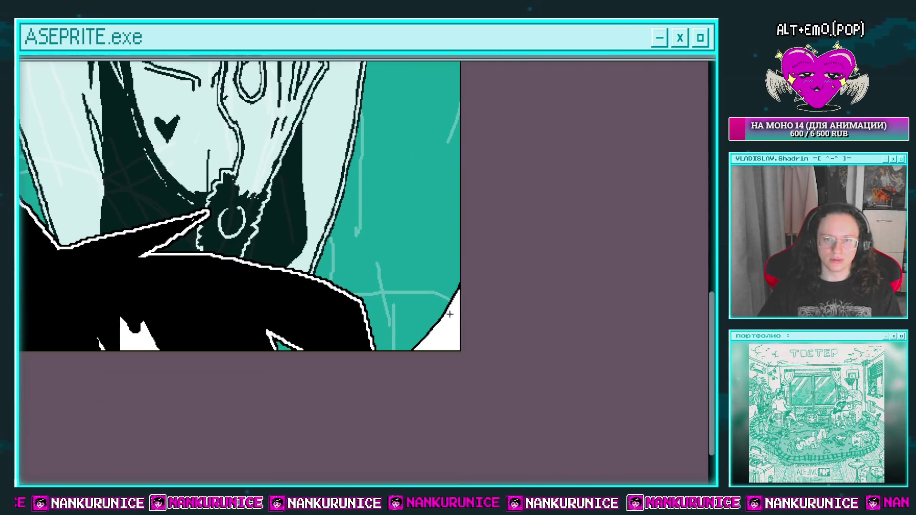
pyautogui.scroll(1, 435, 351)
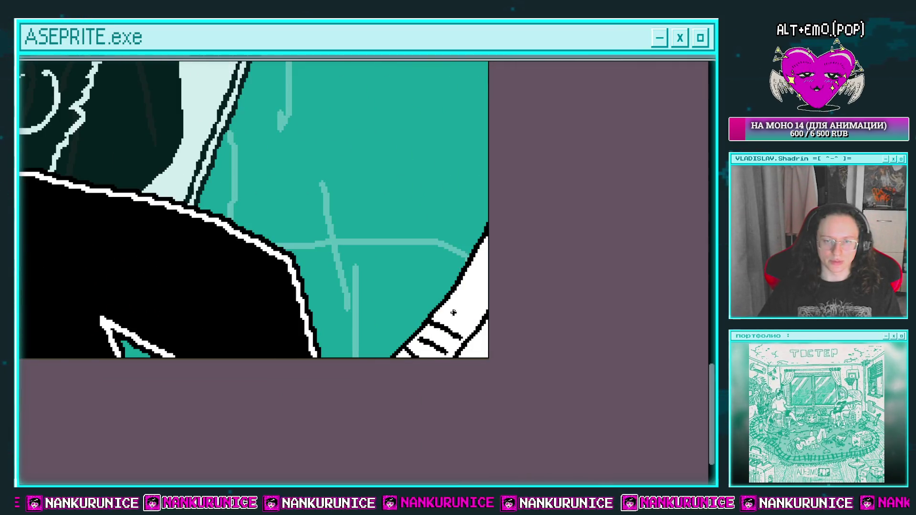
pyautogui.scroll(-2, 517, 243)
pyautogui.moveTo(198, 185)
pyautogui.mouseDown()
pyautogui.moveTo(403, 191)
pyautogui.moveTo(509, 320)
pyautogui.mouseUp()
pyautogui.scroll(5, 213, 237)
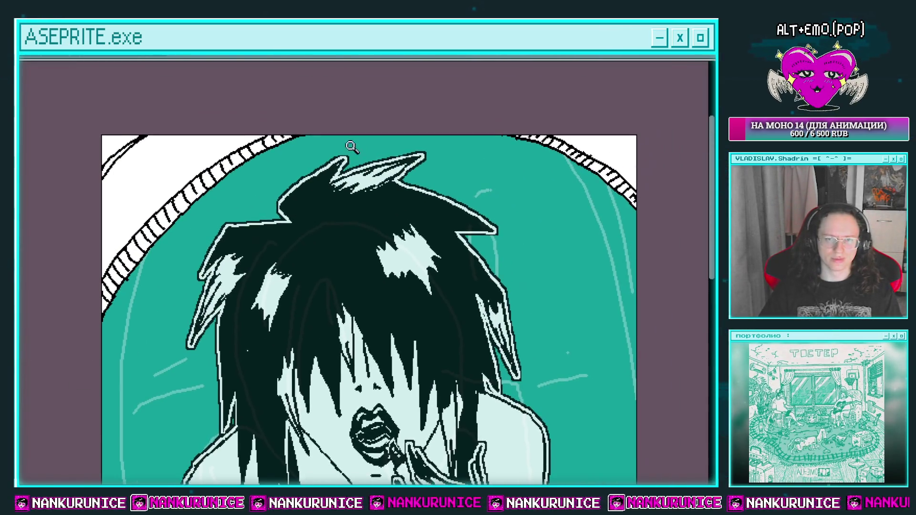
pyautogui.click(361, 132)
# Step: Bucket-fill the three pieces of the gap under the brim black, then undo the bad fills
pyautogui.moveTo(251, 140)
pyautogui.mouseDown()
pyautogui.moveTo(353, 113)
pyautogui.moveTo(334, 123)
pyautogui.mouseUp()
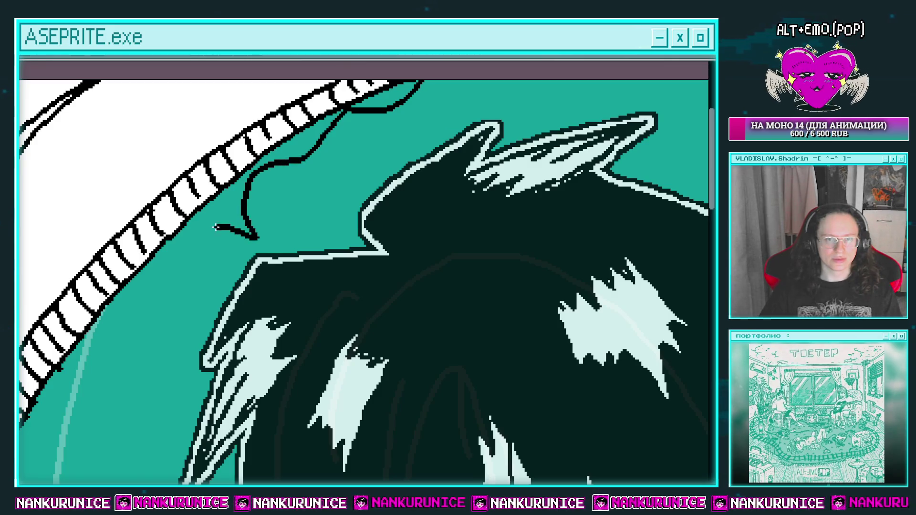
pyautogui.moveTo(175, 265)
pyautogui.mouseDown()
pyautogui.moveTo(276, 193)
pyautogui.moveTo(139, 380)
pyautogui.mouseUp()
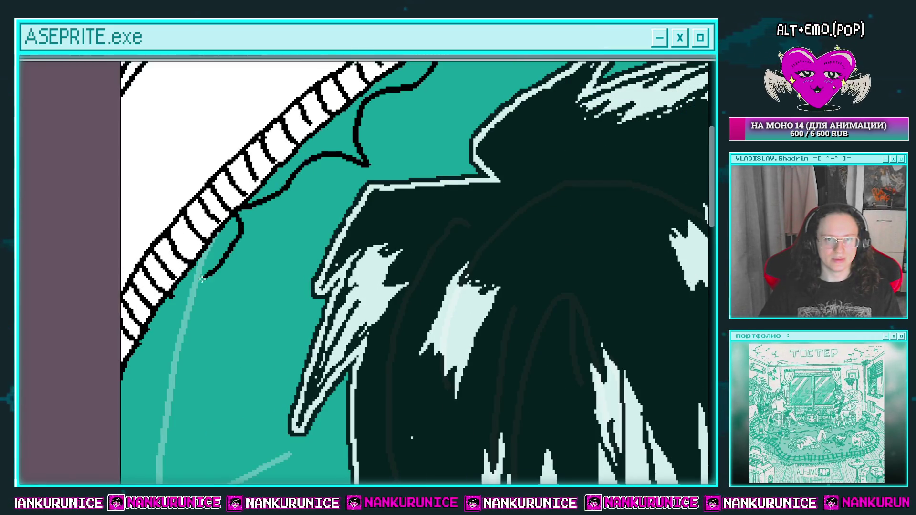
pyautogui.click(143, 368)
pyautogui.click(205, 258)
pyautogui.click(302, 164)
pyautogui.scroll(3, 417, 185)
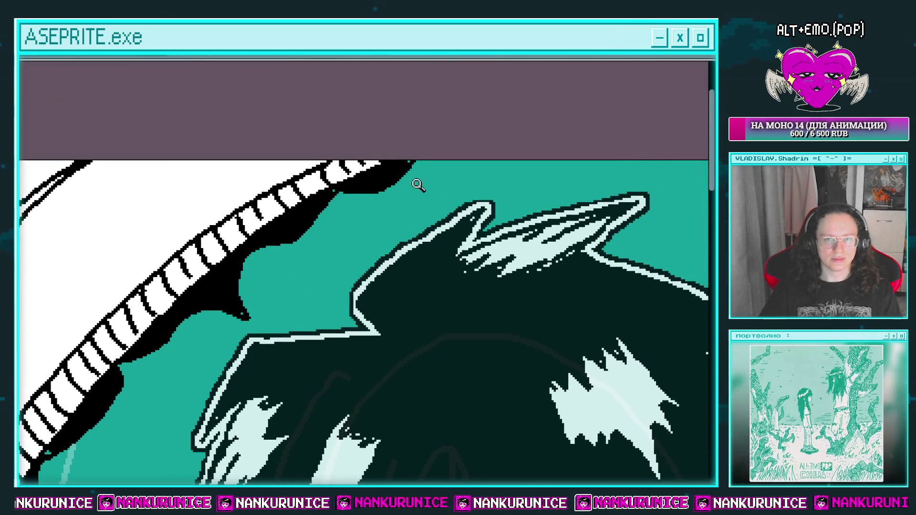
pyautogui.scroll(-5, 418, 185)
pyautogui.scroll(3, 392, 158)
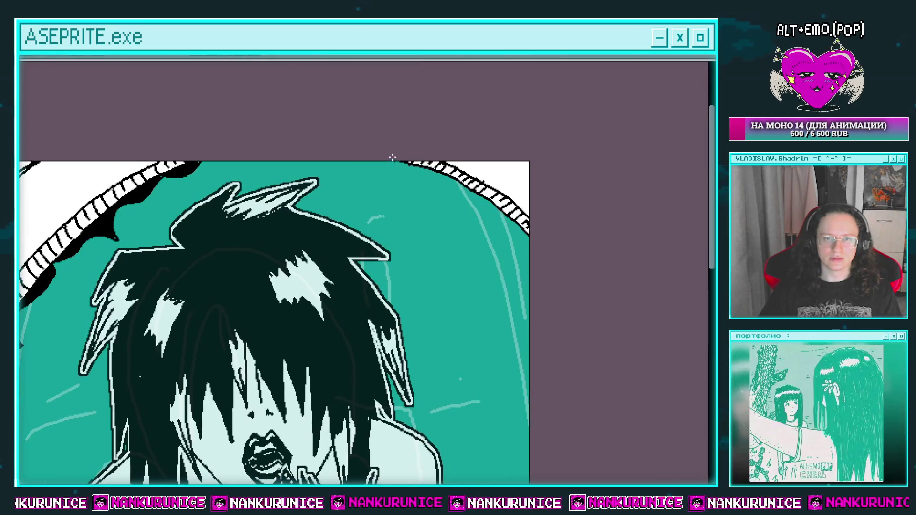
pyautogui.hotkey('ctrl', 'z')
pyautogui.hotkey('ctrl', 'z')
pyautogui.hotkey('ctrl', 'z')
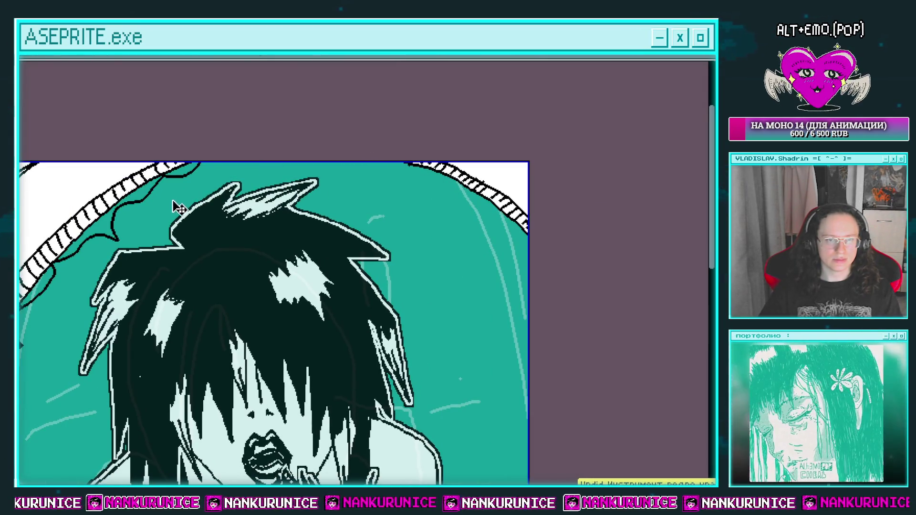
# Step: Repaint the shadow beneath the brim black, including the small triangle
pyautogui.scroll(1, 201, 213)
pyautogui.scroll(1, 200, 212)
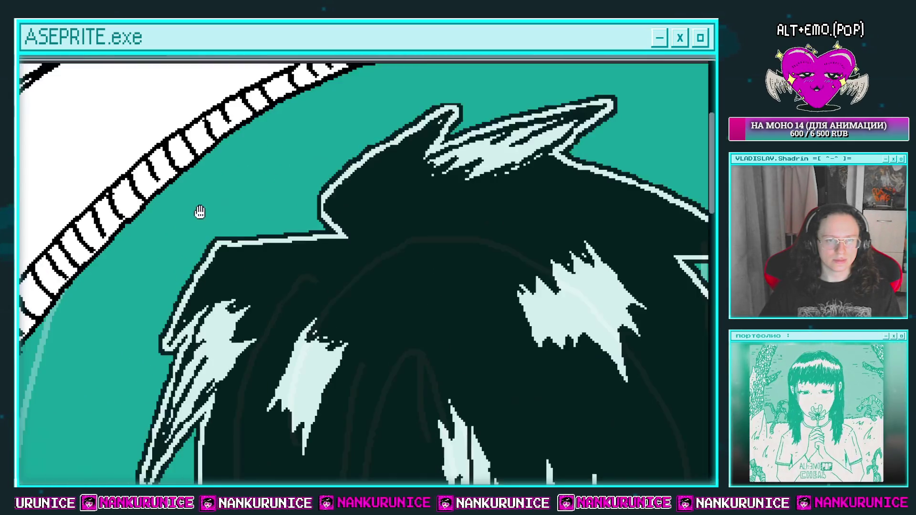
pyautogui.moveTo(199, 213)
pyautogui.mouseDown()
pyautogui.moveTo(307, 126)
pyautogui.moveTo(265, 225)
pyautogui.mouseUp()
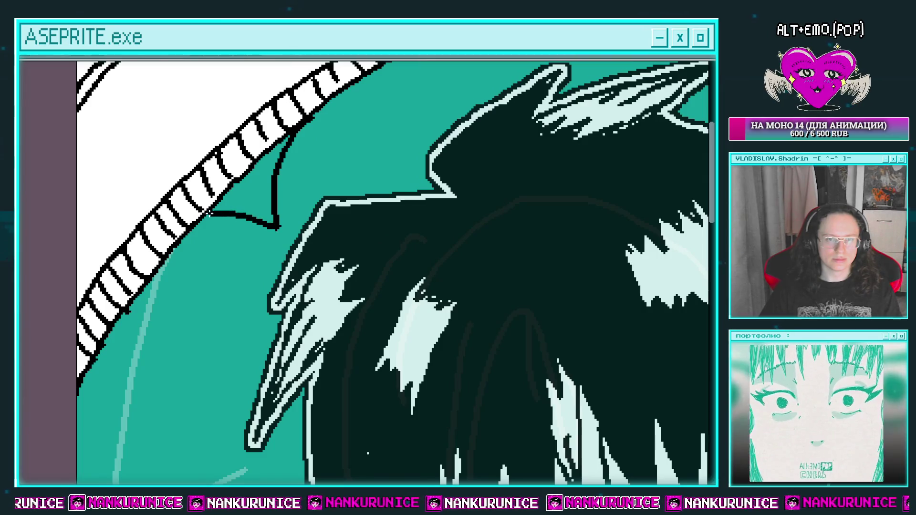
pyautogui.moveTo(184, 242)
pyautogui.mouseDown()
pyautogui.moveTo(238, 211)
pyautogui.moveTo(144, 363)
pyautogui.mouseUp()
pyautogui.moveTo(148, 324); pyautogui.dragTo(133, 382)
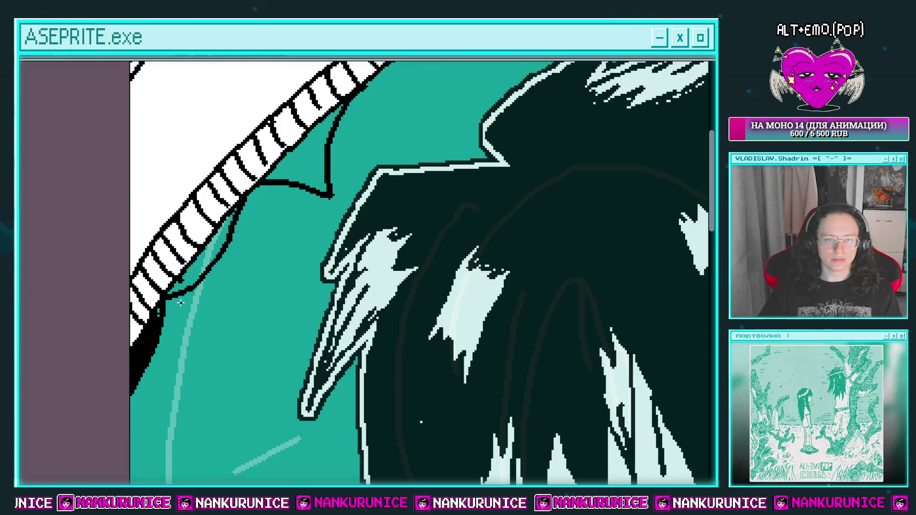
pyautogui.moveTo(229, 220); pyautogui.dragTo(172, 286)
pyautogui.click(280, 190)
pyautogui.moveTo(294, 175)
pyautogui.mouseDown()
pyautogui.moveTo(251, 240)
pyautogui.moveTo(432, 133)
pyautogui.mouseUp()
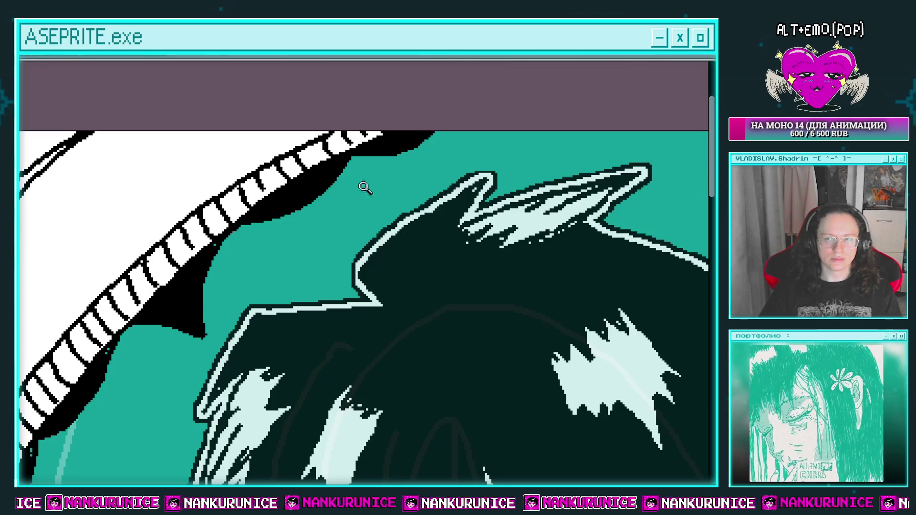
pyautogui.scroll(-4, 367, 186)
pyautogui.scroll(2, 368, 172)
pyautogui.scroll(-3, 358, 174)
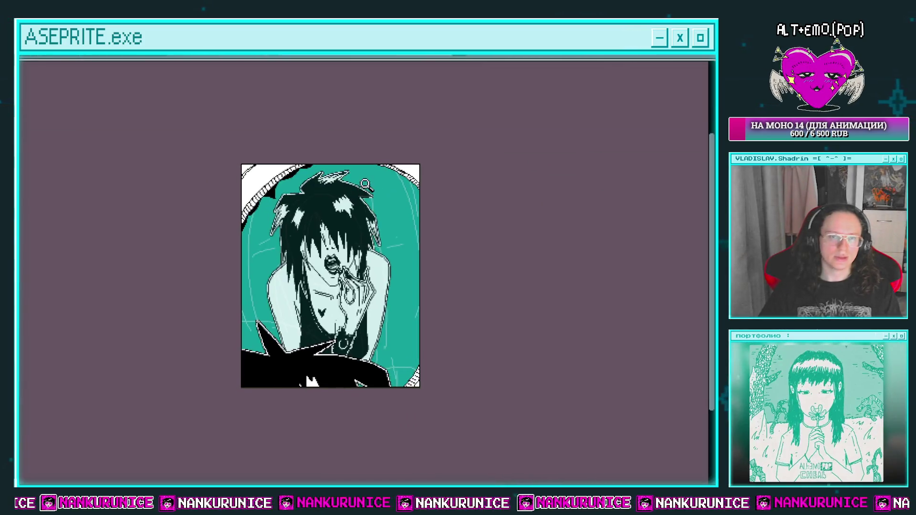
# Step: Select and deselect the whole canvas, then try and cancel the Outline effect twice
pyautogui.hotkey('ctrl', 'a')
pyautogui.hotkey('ctrl', 'd')
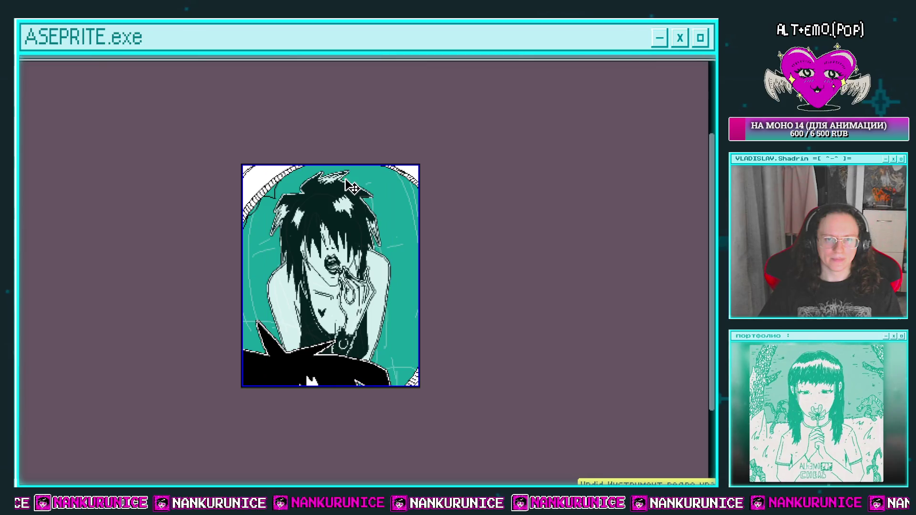
pyautogui.hotkey('shift', 'o')
pyautogui.press('Escape')
pyautogui.hotkey('shift', 'o')
pyautogui.press('Escape')
# Step: Make layer Слой 861 the active painting layer after toggling Слой 862's visibility
pyautogui.press('Tab')
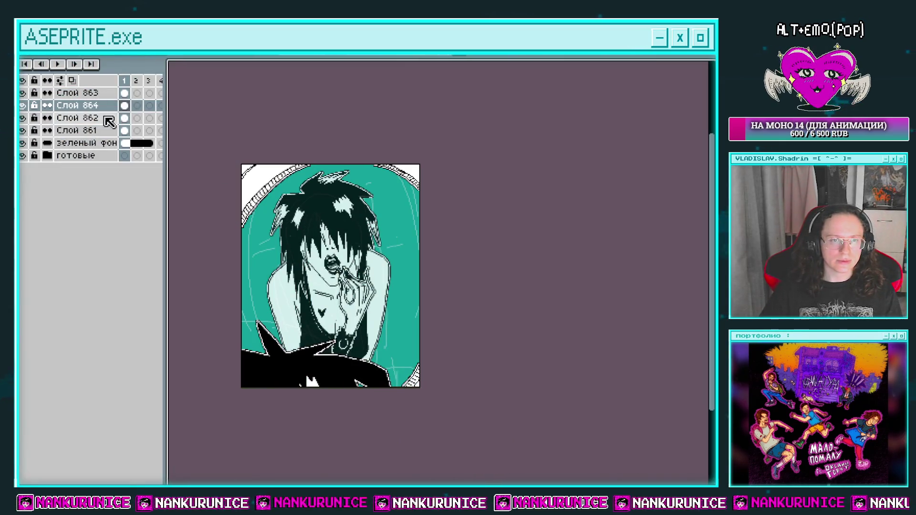
pyautogui.click(95, 120)
pyautogui.click(23, 118)
pyautogui.click(23, 117)
pyautogui.click(77, 131)
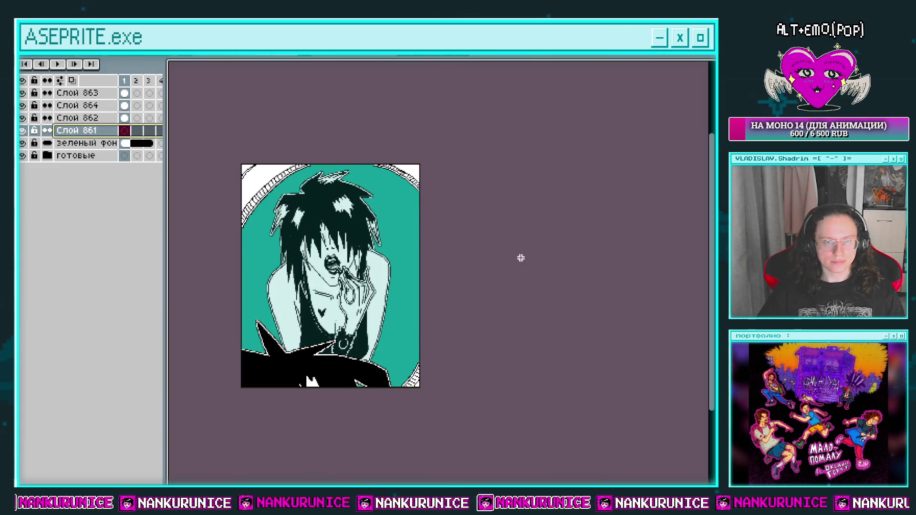
pyautogui.press('Tab')
# Step: Fill background checker areas darker teal, undoing stray marks and keeping the band across the chest
pyautogui.scroll(1, 326, 275)
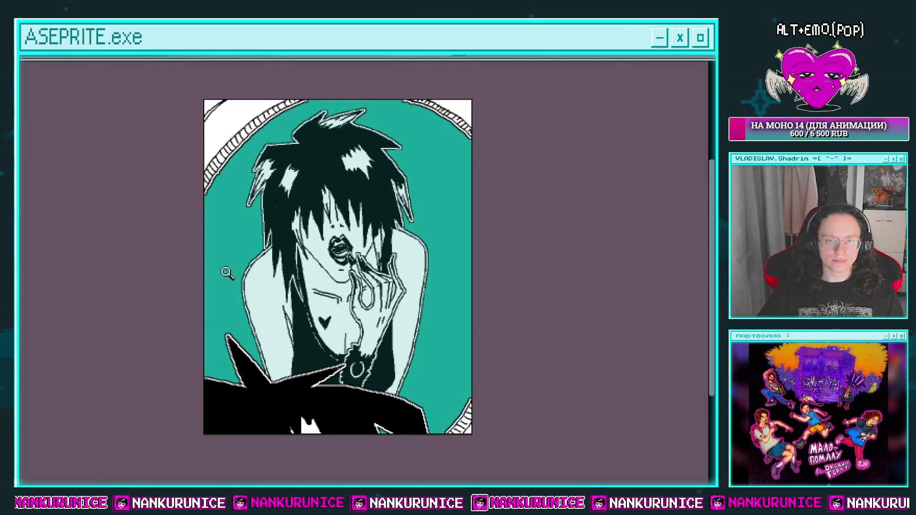
pyautogui.moveTo(235, 274); pyautogui.dragTo(223, 274)
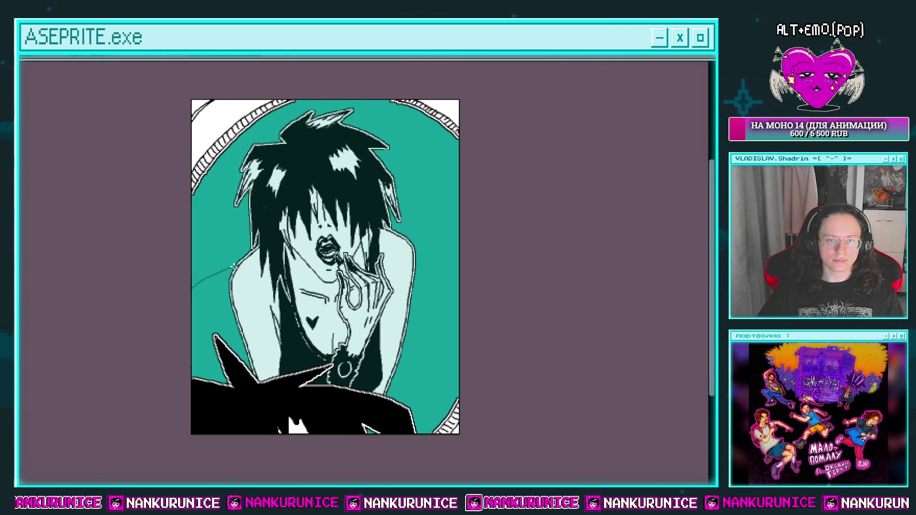
pyautogui.scroll(2, 448, 248)
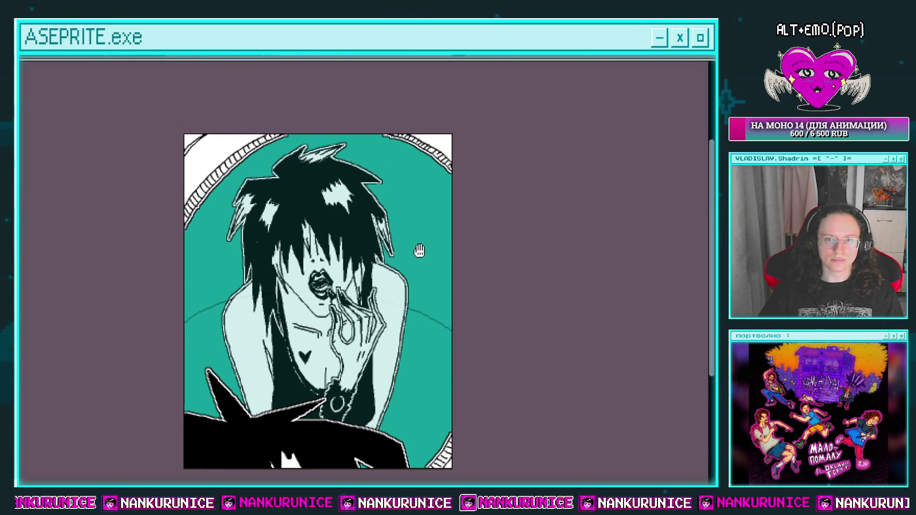
pyautogui.scroll(-2, 409, 229)
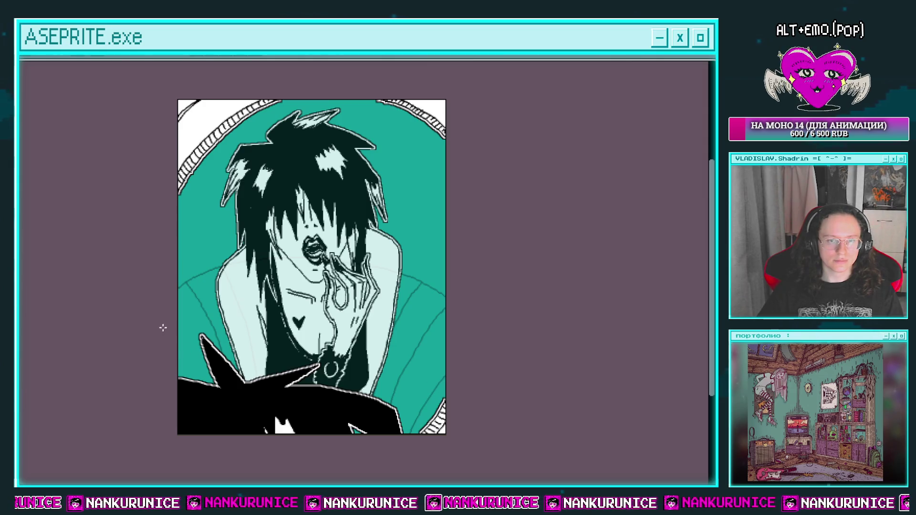
pyautogui.click(425, 338)
pyautogui.hotkey('ctrl', 'z')
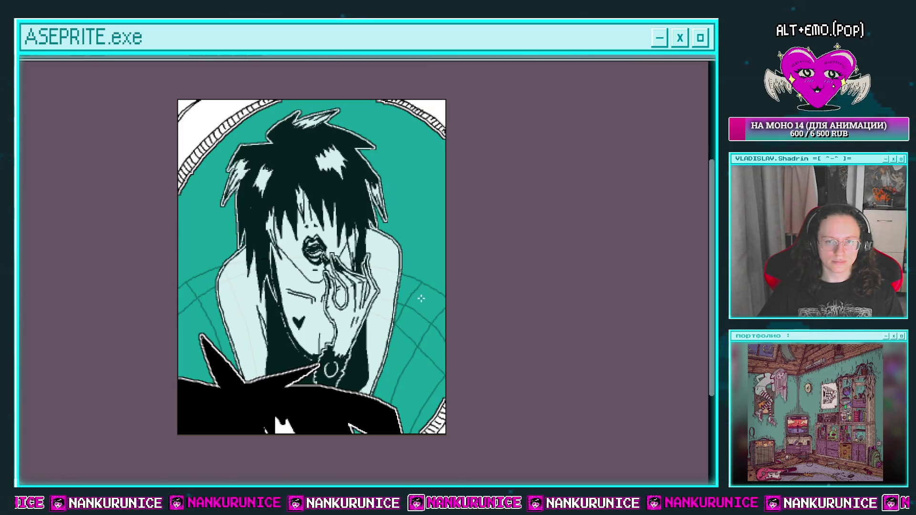
pyautogui.scroll(-2, 432, 306)
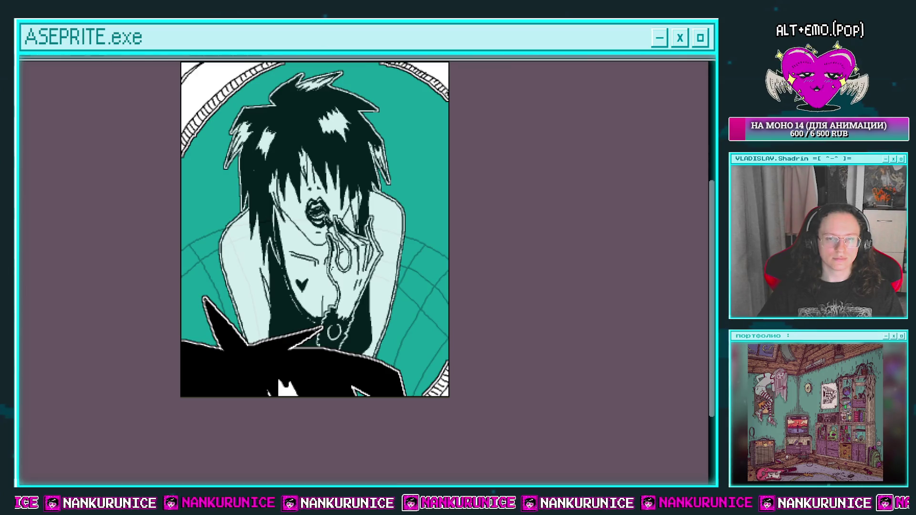
pyautogui.press('ctrl')
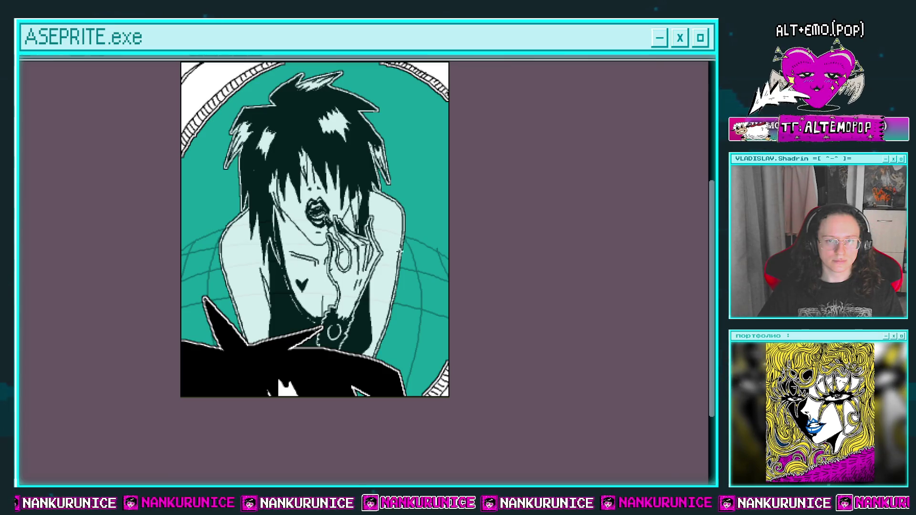
pyautogui.scroll(-2, 427, 321)
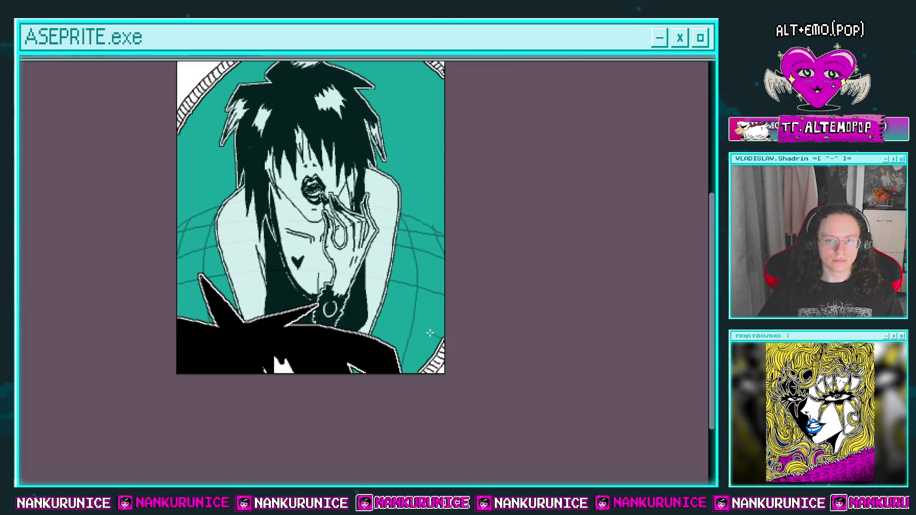
pyautogui.moveTo(420, 286); pyautogui.dragTo(381, 326)
pyautogui.hotkey('ctrl', 'z')
pyautogui.hotkey('ctrl', 'y')
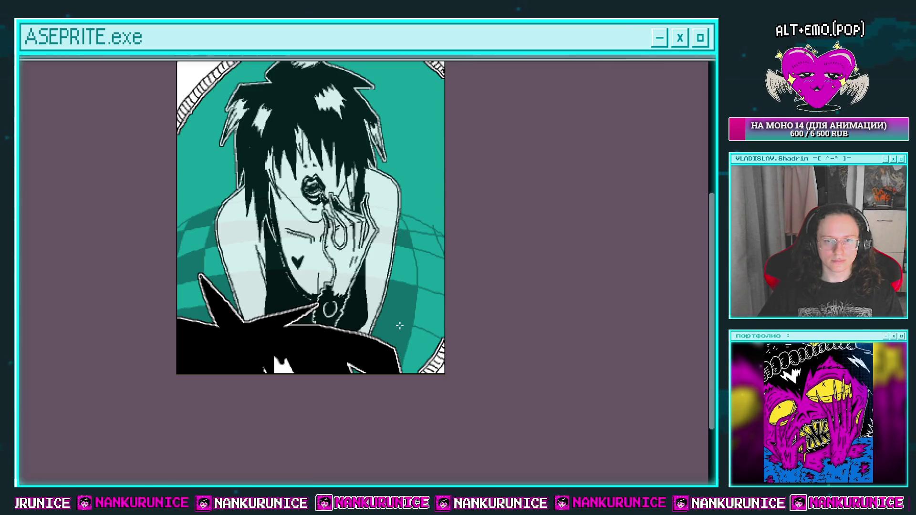
# Step: Repaint five dark checker squares on the globe's left and right edges in lighter teal
pyautogui.moveTo(399, 326); pyautogui.dragTo(403, 327)
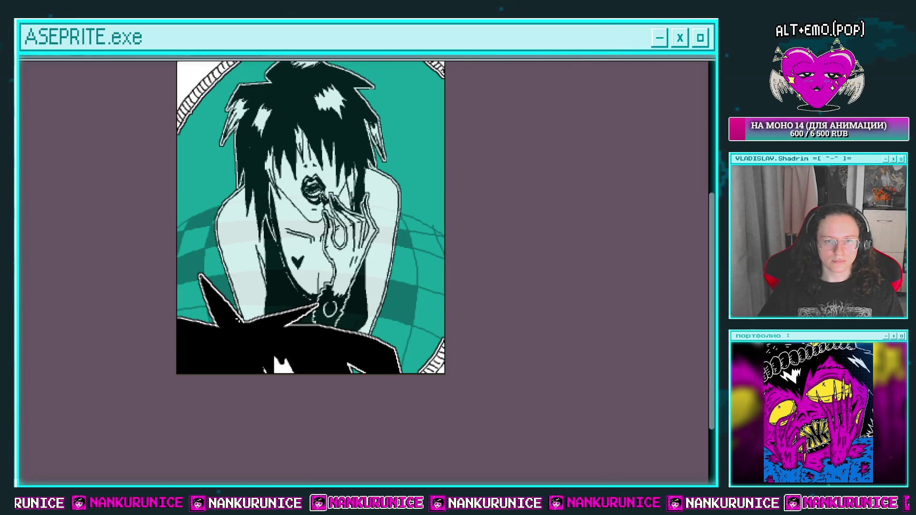
pyautogui.hotkey('ctrl', 'z')
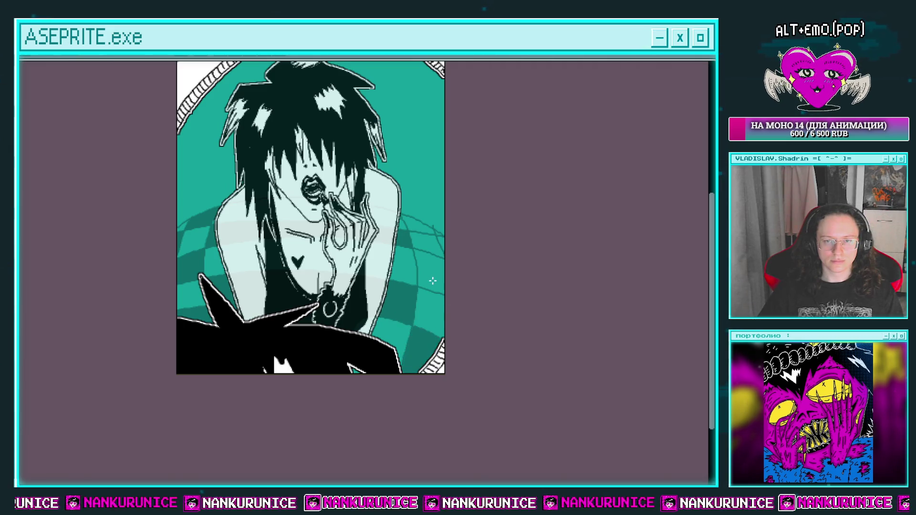
pyautogui.hotkey('ctrl', 'z')
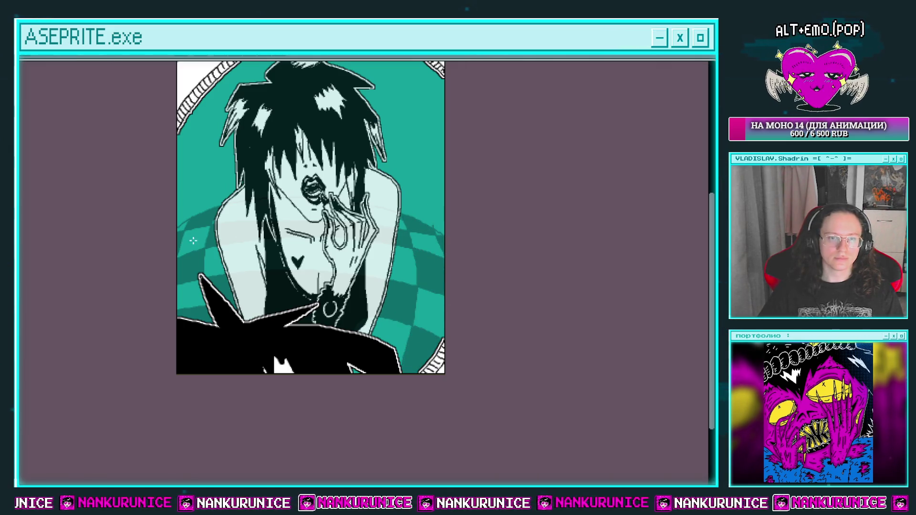
pyautogui.click(188, 231)
pyautogui.click(212, 267)
pyautogui.click(193, 293)
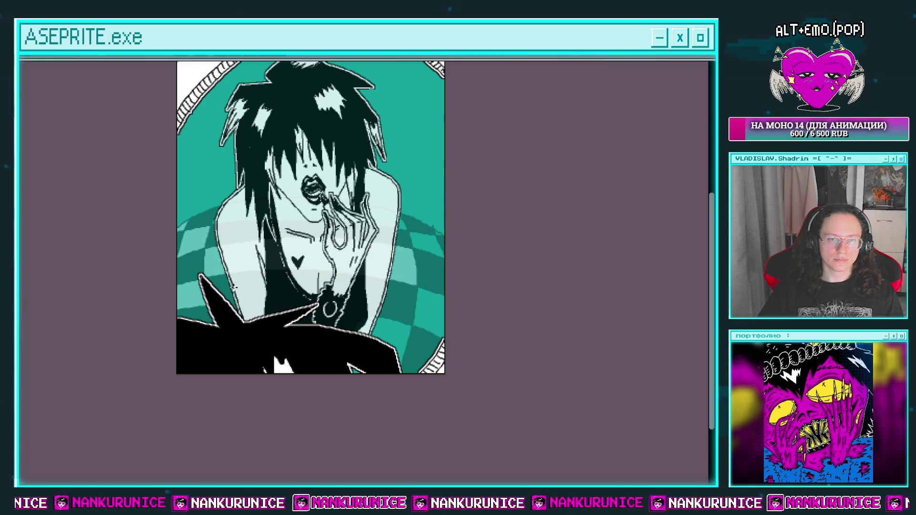
pyautogui.click(436, 296)
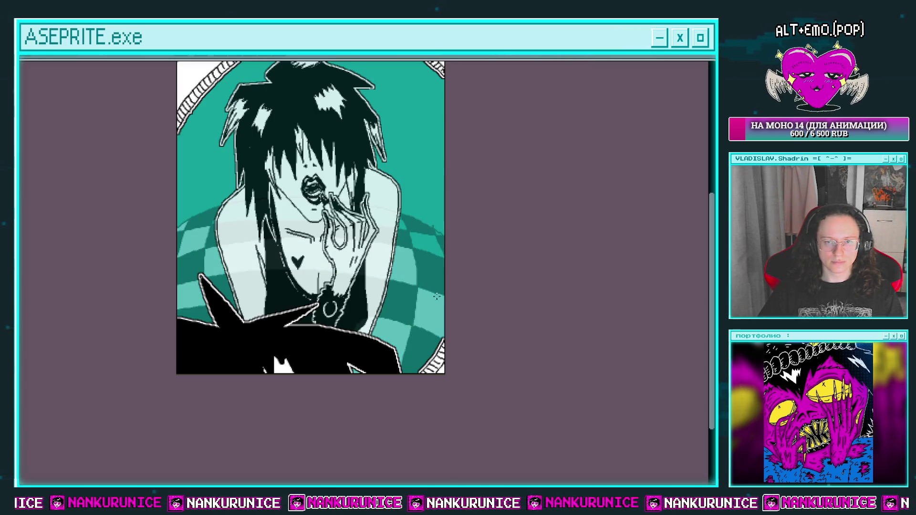
pyautogui.click(425, 242)
pyautogui.moveTo(217, 176); pyautogui.dragTo(215, 204)
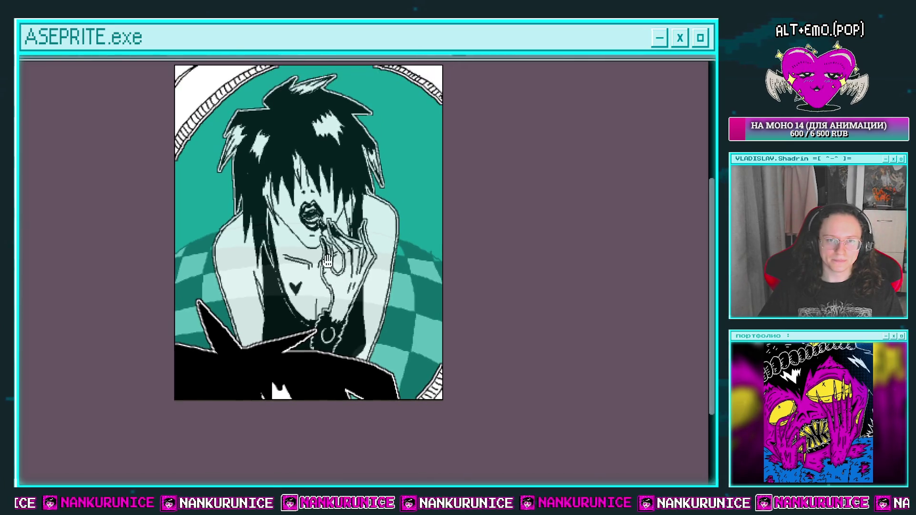
pyautogui.press('Tab')
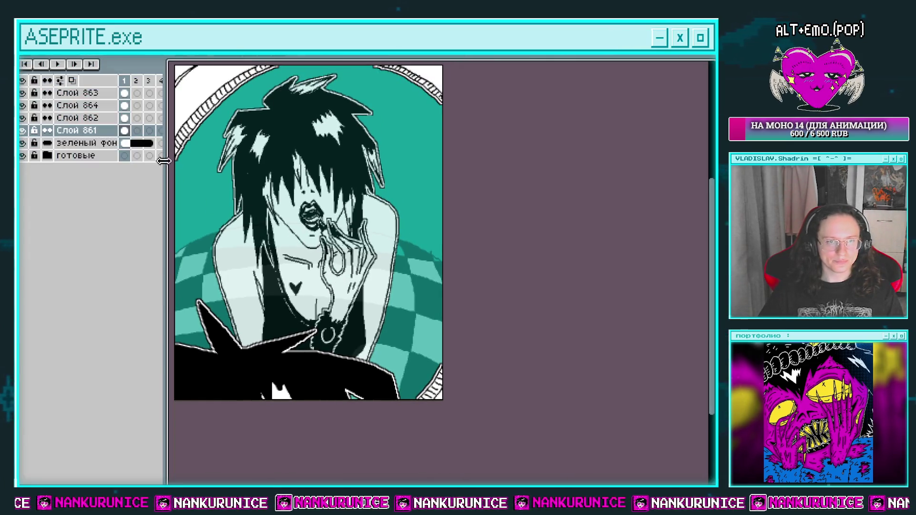
# Step: Set layer Слой 862's opacity to 100%, then check Слой 861's properties without changes
pyautogui.moveTo(86, 119); pyautogui.dragTo(88, 132)
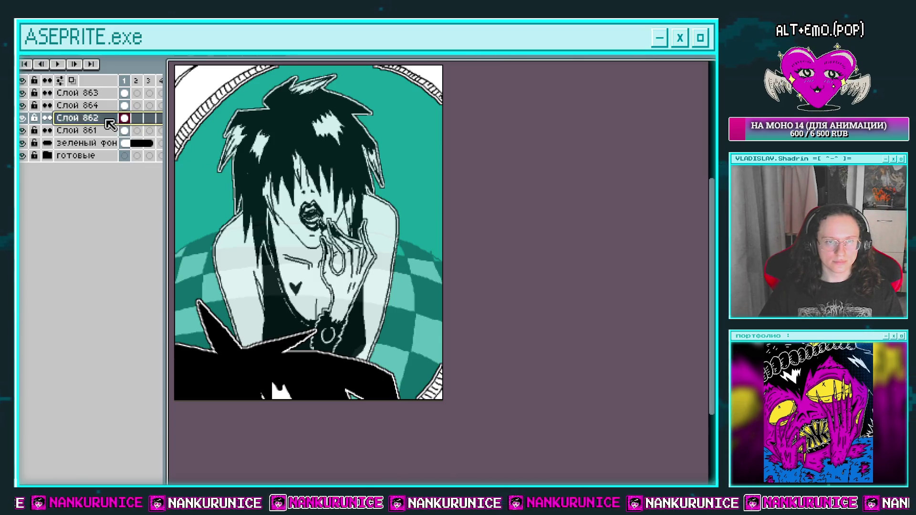
pyautogui.doubleClick(79, 118)
pyautogui.moveTo(548, 401); pyautogui.dragTo(612, 395)
pyautogui.click(611, 337)
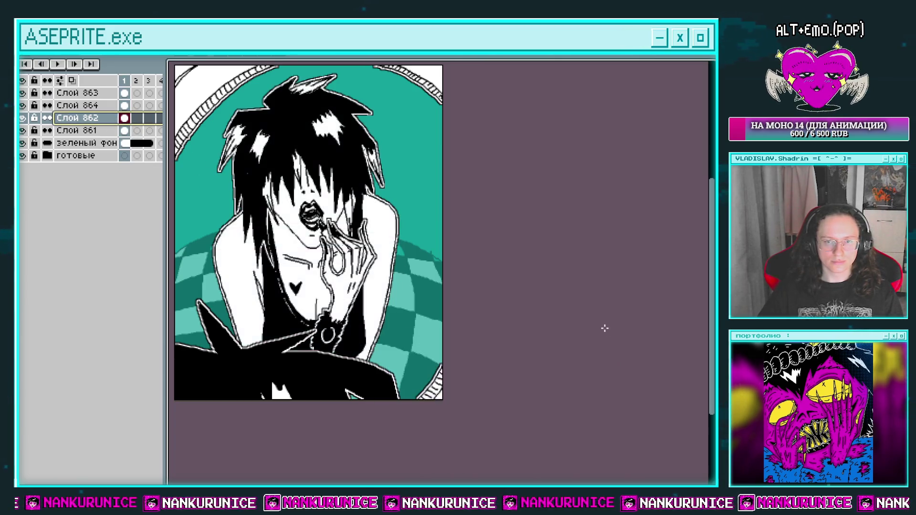
pyautogui.doubleClick(127, 131)
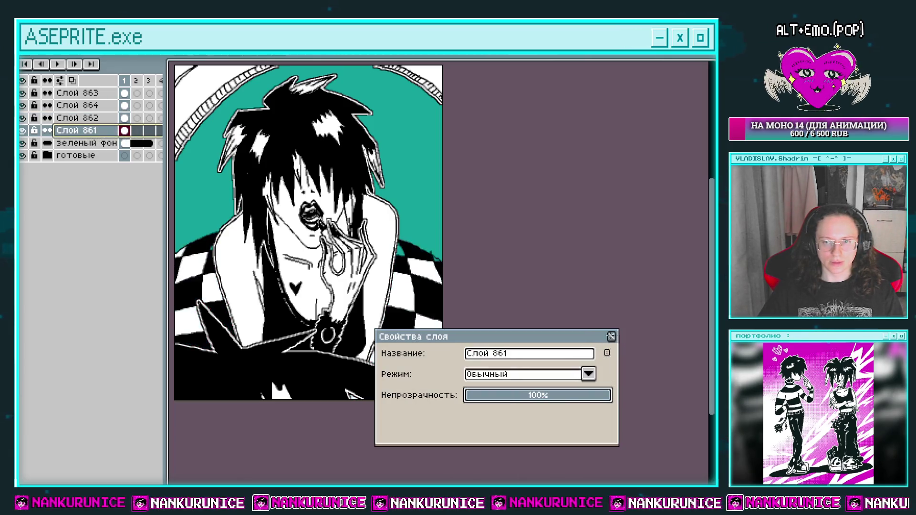
pyautogui.click(611, 337)
pyautogui.press('Tab')
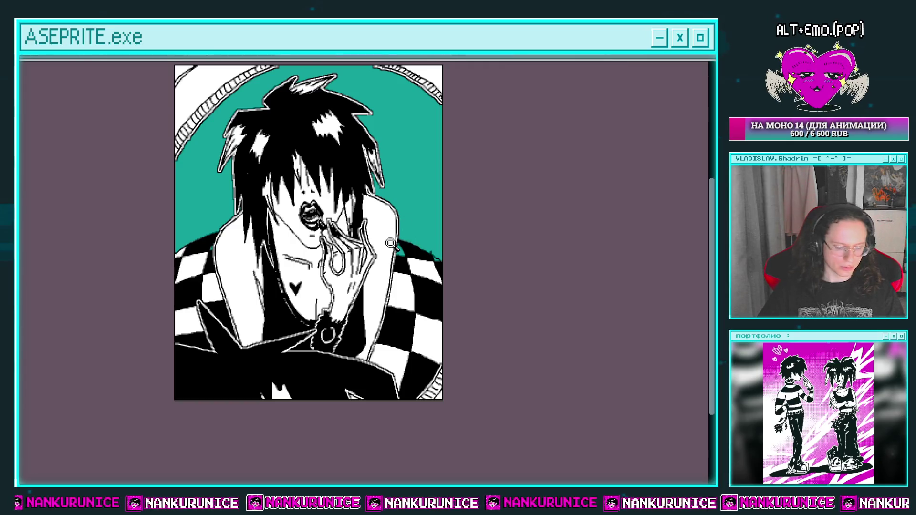
# Step: Draw a short dash and four sparkle dots in a white checker square with the pencil
pyautogui.scroll(2, 423, 237)
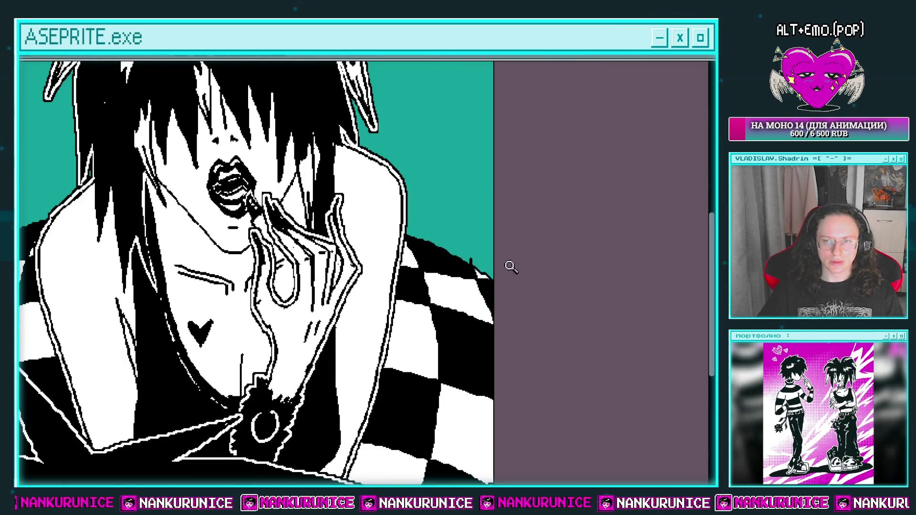
pyautogui.scroll(-2, 511, 265)
pyautogui.moveTo(368, 199); pyautogui.dragTo(361, 238)
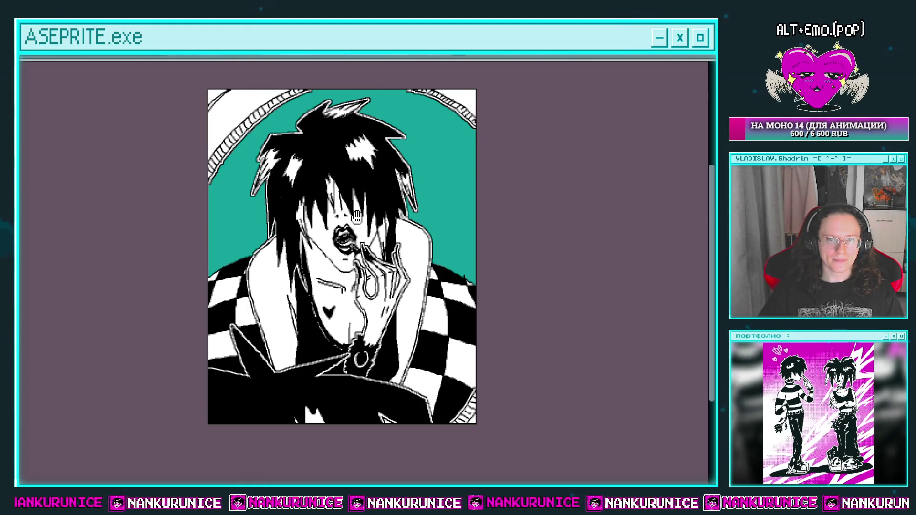
pyautogui.scroll(1, 432, 256)
pyautogui.scroll(1, 449, 239)
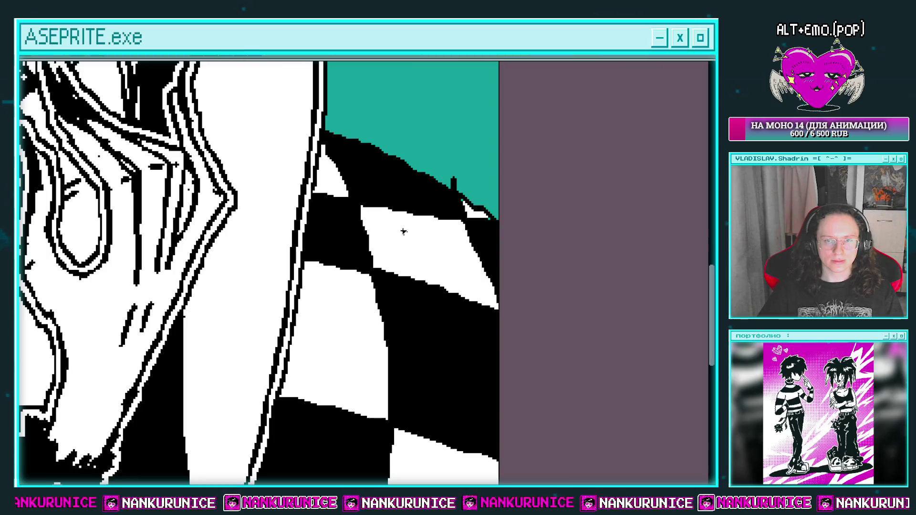
pyautogui.scroll(1, 449, 239)
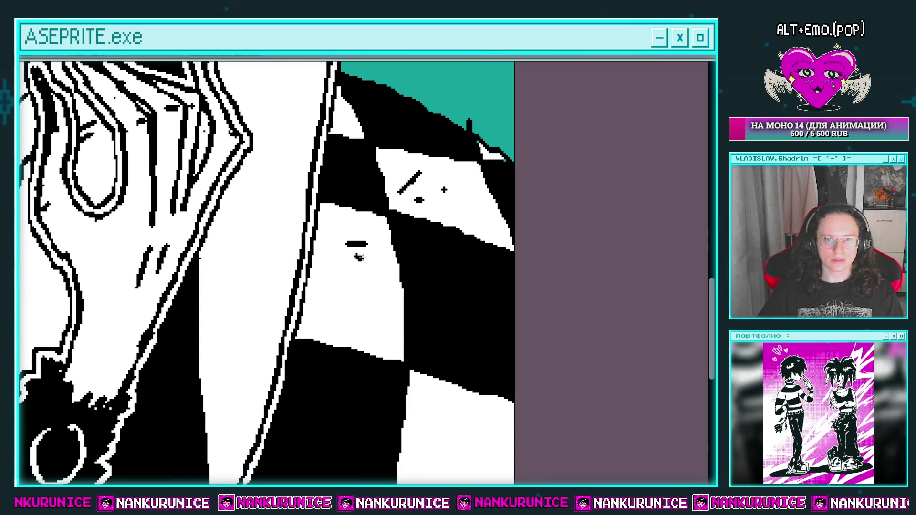
pyautogui.scroll(-3, 429, 214)
pyautogui.moveTo(432, 271); pyautogui.dragTo(461, 268)
pyautogui.click(438, 296)
pyautogui.click(458, 311)
pyautogui.click(446, 334)
pyautogui.click(487, 346)
# Step: Pan and zoom to bring the chest and lower jacket into view
pyautogui.scroll(-1, 447, 306)
pyautogui.scroll(-1, 448, 306)
pyautogui.moveTo(447, 306); pyautogui.dragTo(485, 293)
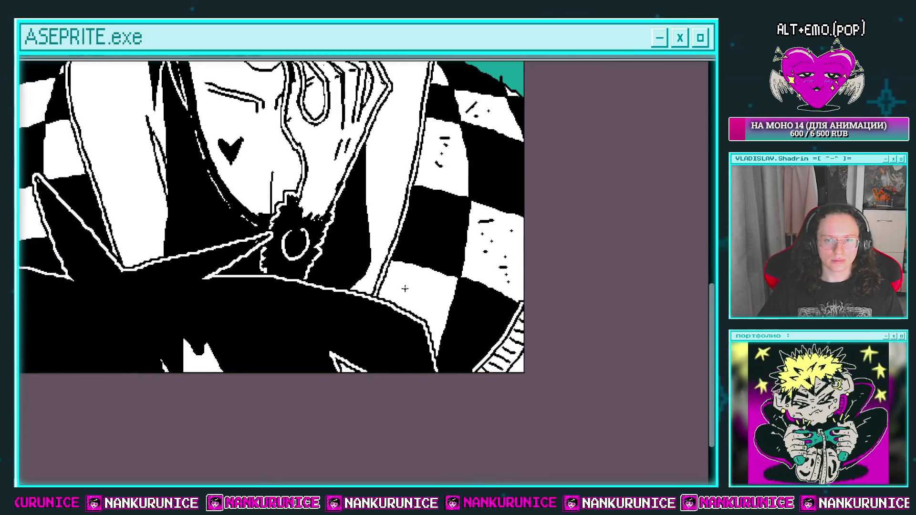
pyautogui.moveTo(291, 248); pyautogui.dragTo(464, 298)
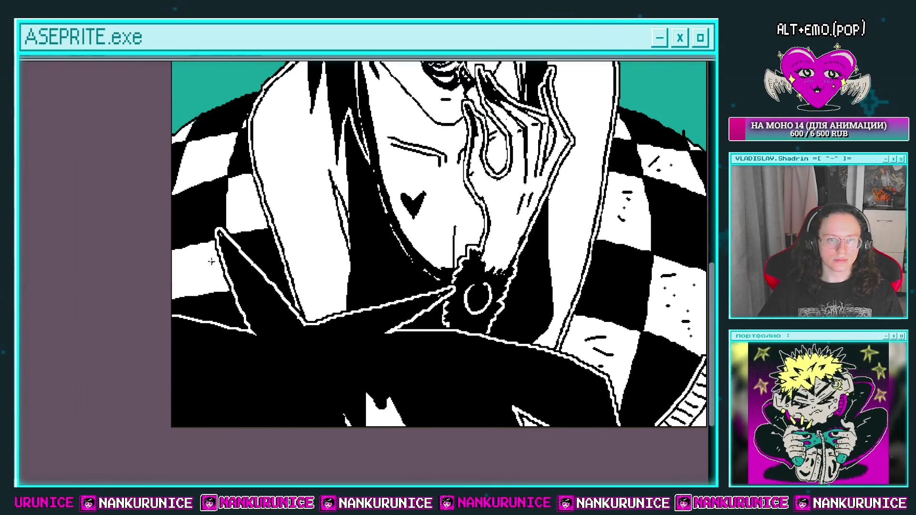
pyautogui.scroll(2, 230, 244)
pyautogui.scroll(-1, 230, 244)
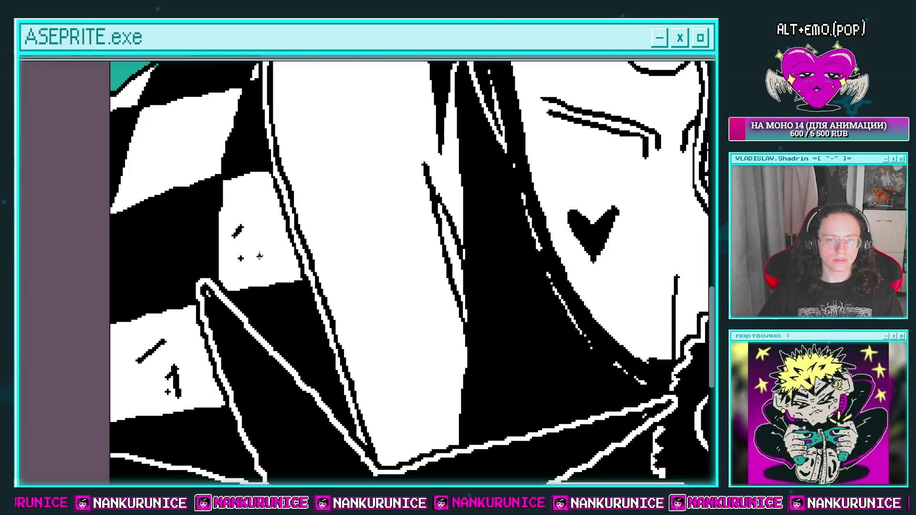
pyautogui.scroll(1, 219, 254)
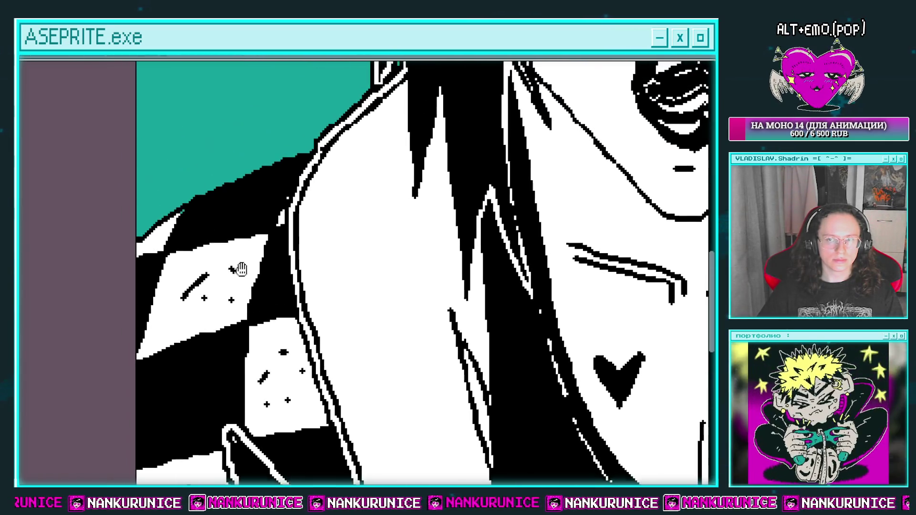
pyautogui.scroll(-5, 173, 301)
pyautogui.scroll(2, 205, 241)
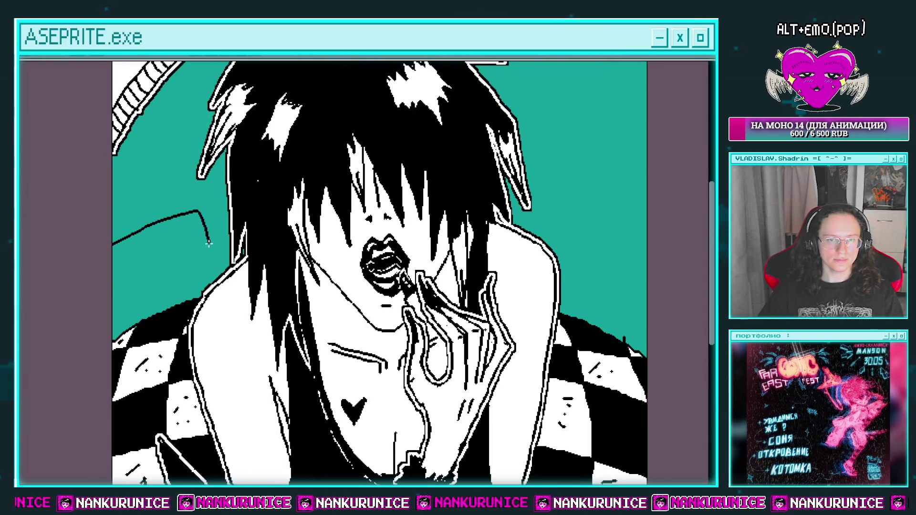
# Step: Fill the camera lens black, undoing a fill that whitened the background
pyautogui.scroll(2, 178, 262)
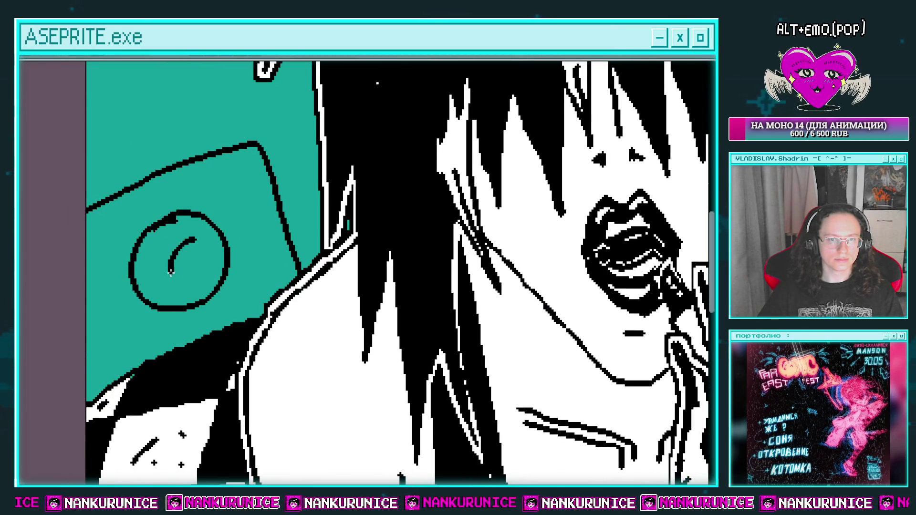
pyautogui.click(187, 283)
pyautogui.moveTo(197, 268)
pyautogui.mouseDown()
pyautogui.moveTo(213, 292)
pyautogui.moveTo(275, 260)
pyautogui.mouseUp()
pyautogui.click(227, 264)
pyautogui.click(206, 282)
pyautogui.hotkey('ctrl', 'z')
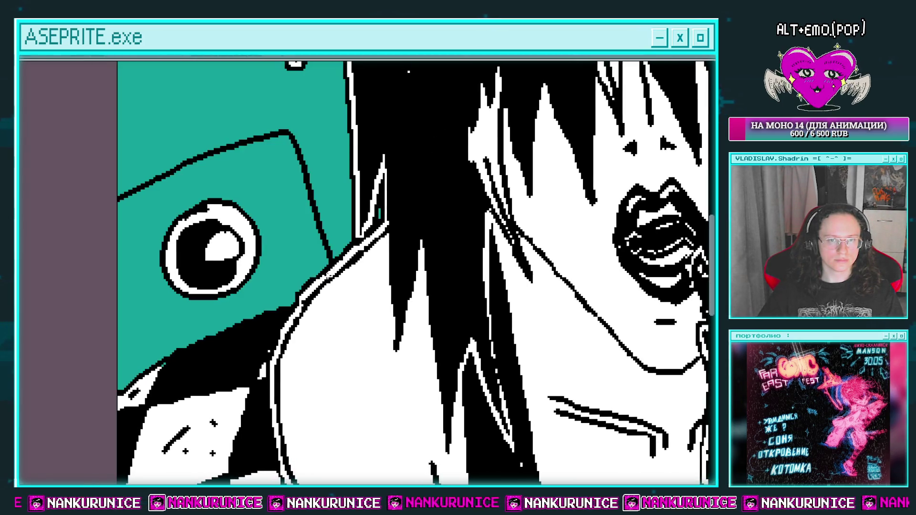
# Step: Fill the camera body around the lens white and add a short black detail
pyautogui.moveTo(268, 299); pyautogui.dragTo(297, 293)
pyautogui.click(293, 272)
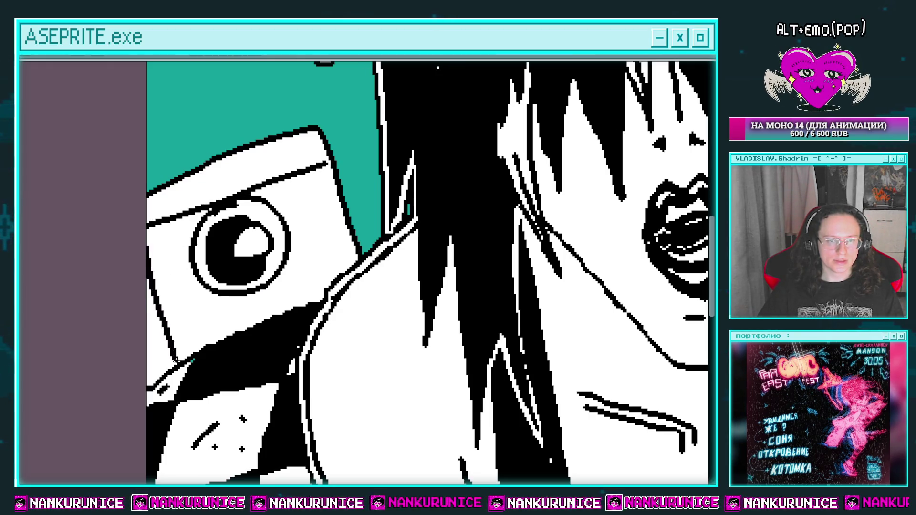
pyautogui.scroll(1, 178, 353)
pyautogui.hscroll(1, 186, 344)
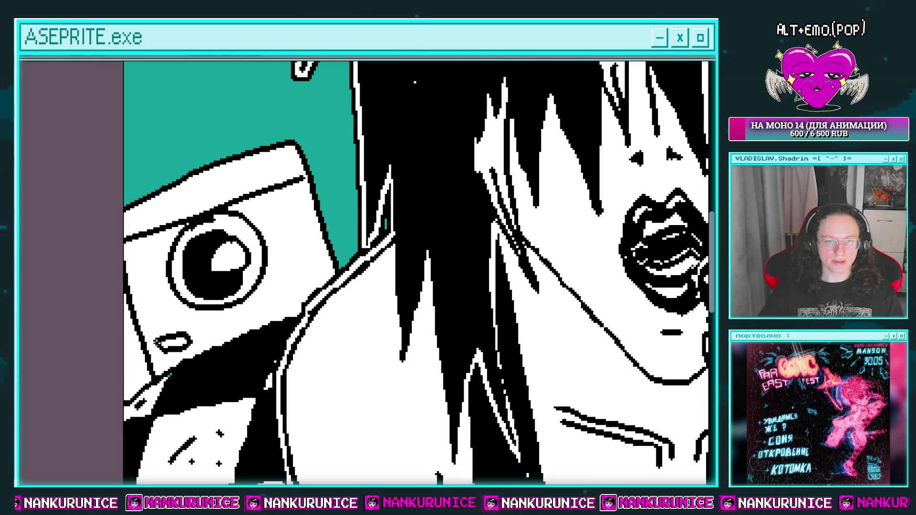
pyautogui.moveTo(165, 312); pyautogui.dragTo(154, 318)
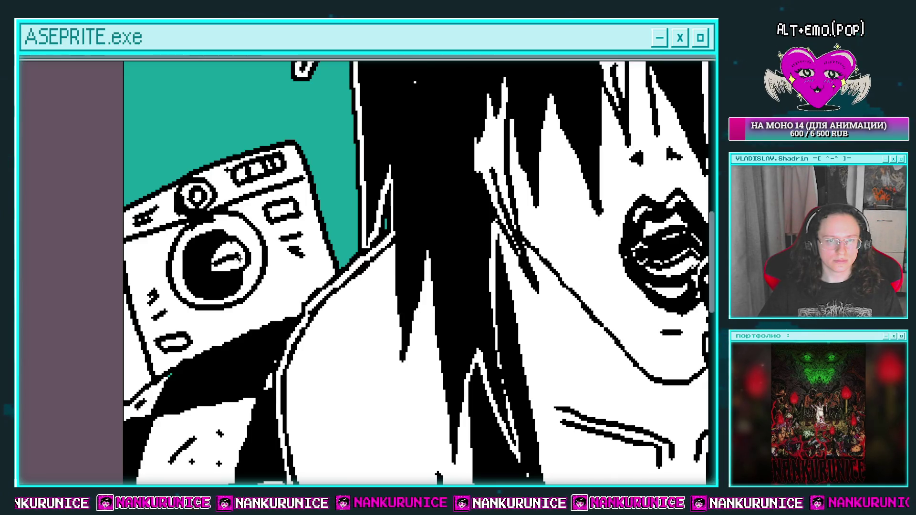
pyautogui.scroll(-3, 282, 262)
# Step: Undo the previous edit while zooming around the canvas
pyautogui.scroll(1, 271, 272)
pyautogui.scroll(3, 264, 279)
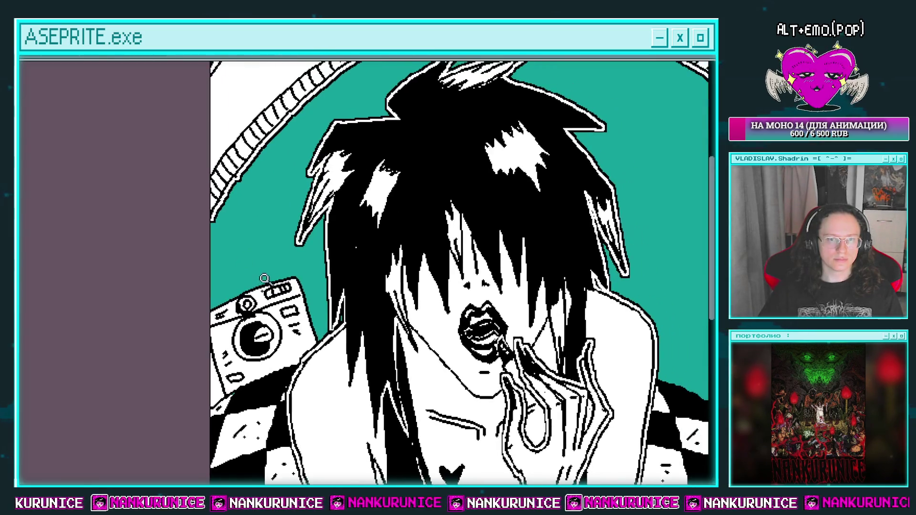
pyautogui.scroll(2, 264, 279)
pyautogui.scroll(-2, 252, 240)
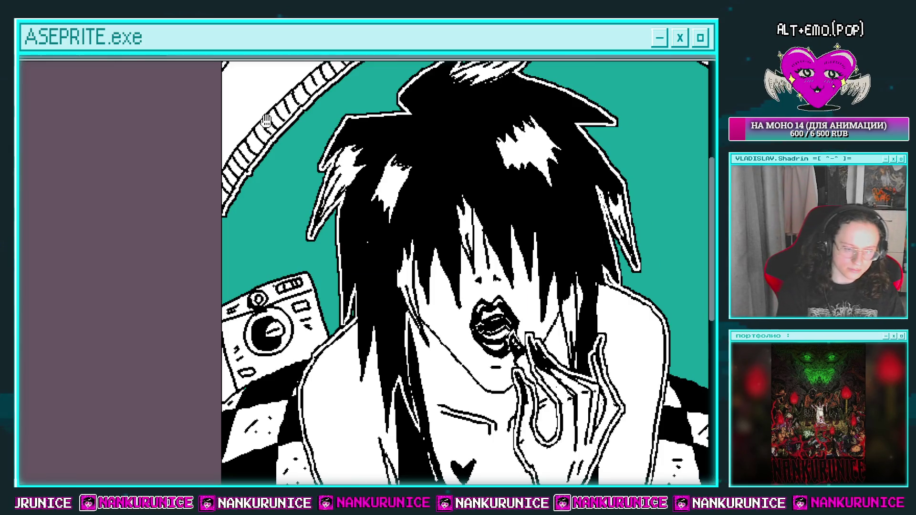
pyautogui.hotkey('ctrl', 'z')
pyautogui.scroll(-3, 489, 272)
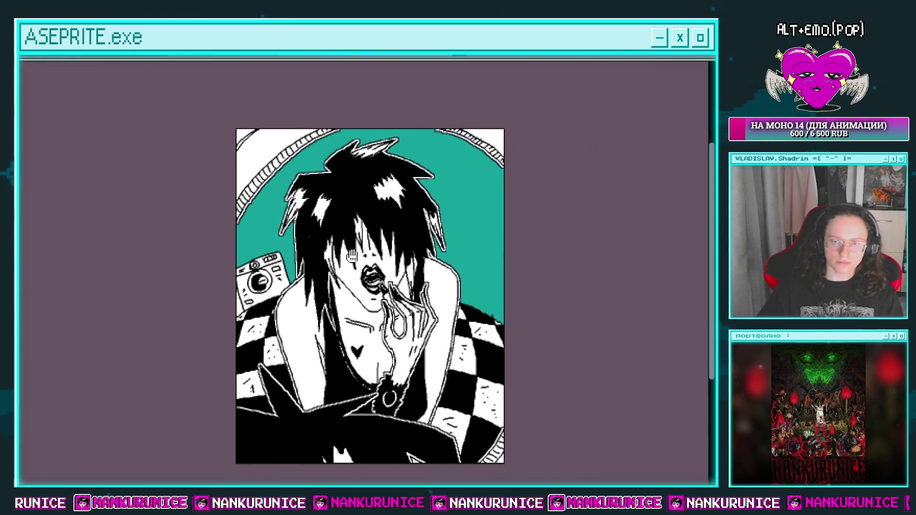
pyautogui.scroll(1, 487, 273)
pyautogui.scroll(3, 486, 273)
pyautogui.scroll(-1, 405, 249)
pyautogui.scroll(1, 410, 251)
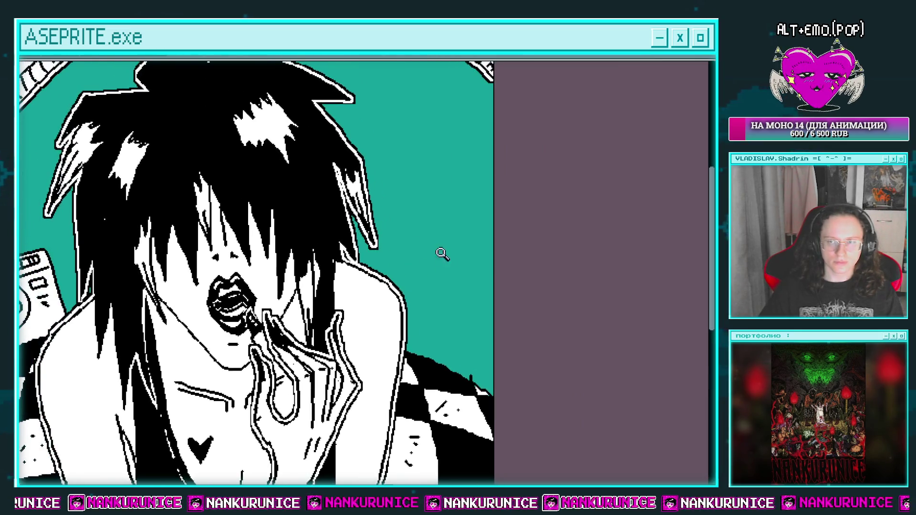
# Step: Toggle the layers panel and navigate to the teal area right of the girl's shoulder
pyautogui.press('Tab')
pyautogui.press('Tab')
pyautogui.scroll(1, 477, 245)
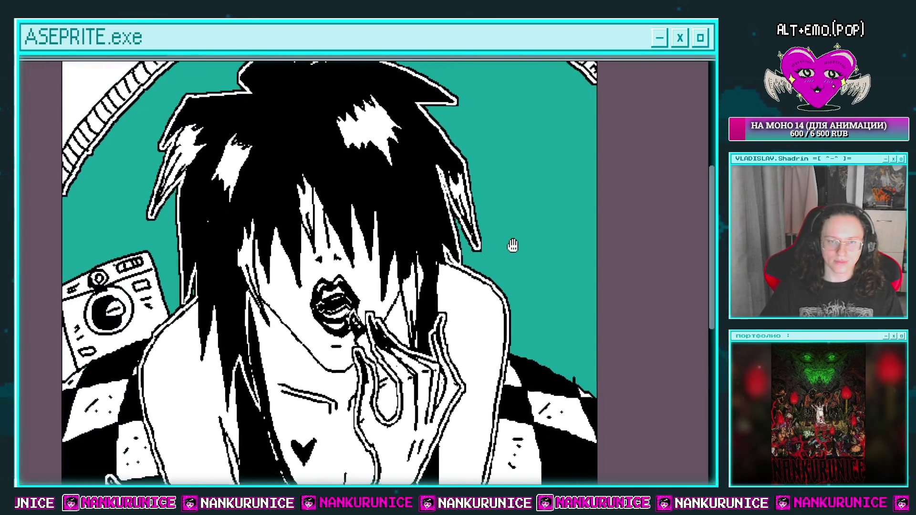
pyautogui.scroll(-1, 468, 221)
pyautogui.scroll(1, 466, 211)
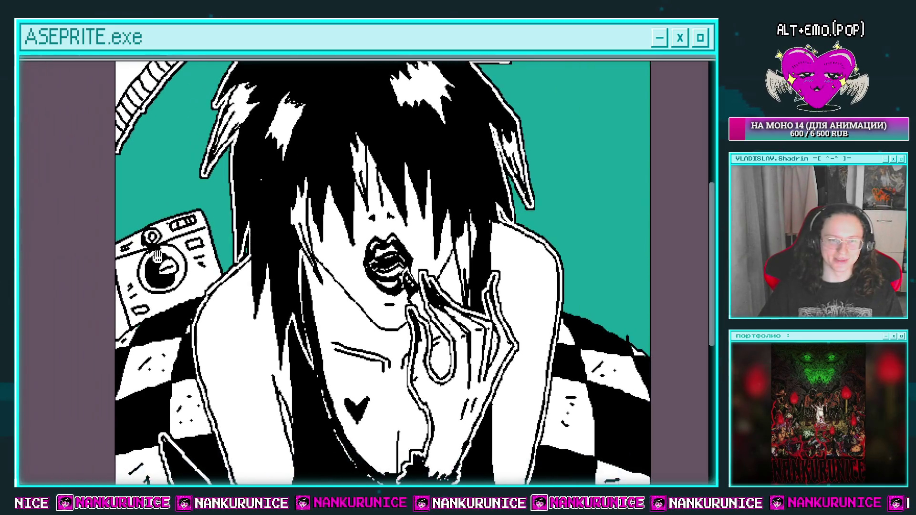
pyautogui.scroll(1, 122, 307)
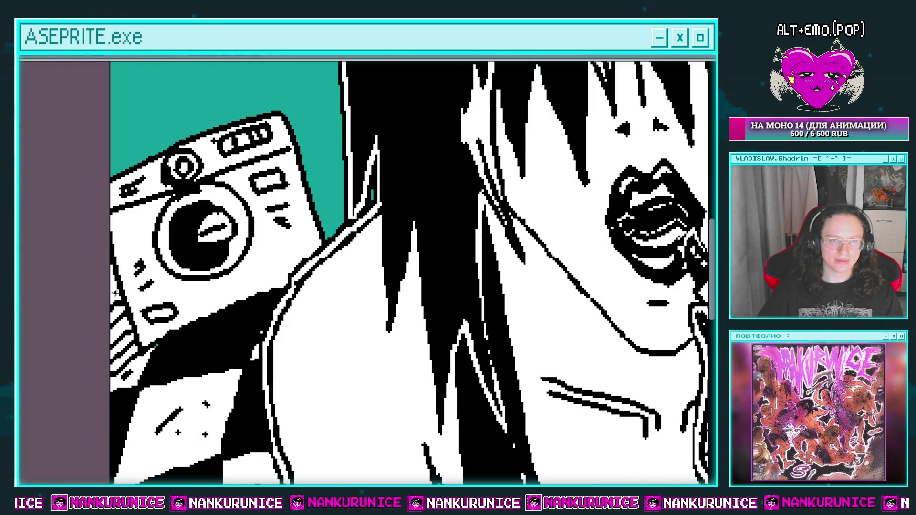
pyautogui.scroll(-2, 116, 293)
pyautogui.scroll(-1, 117, 310)
pyautogui.scroll(1, 335, 280)
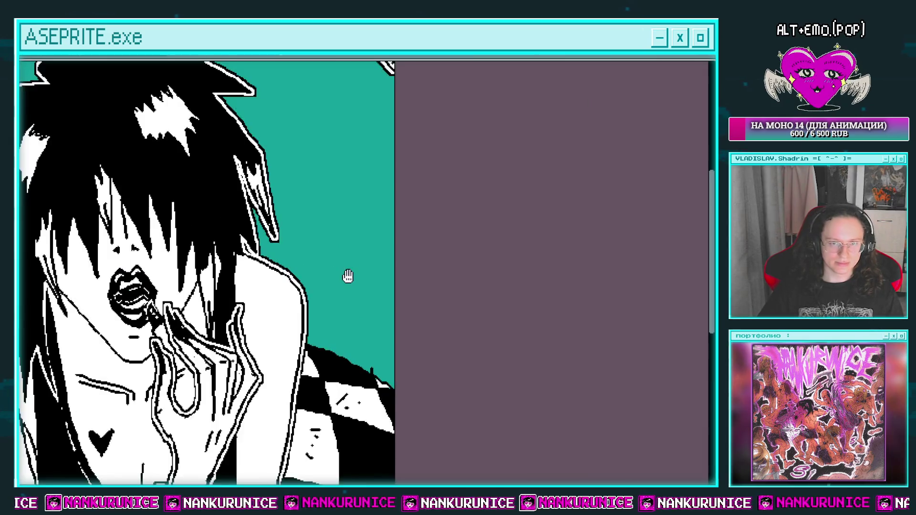
pyautogui.scroll(1, 348, 276)
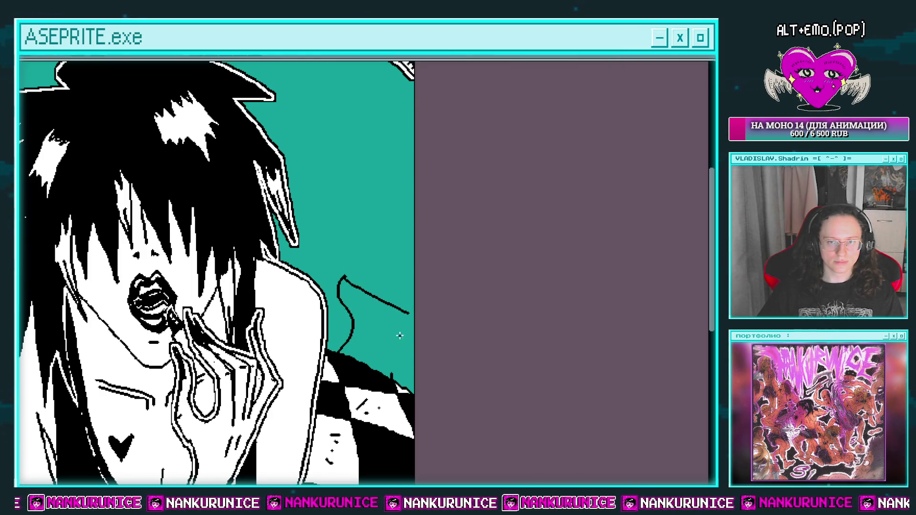
pyautogui.moveTo(405, 348); pyautogui.dragTo(400, 330)
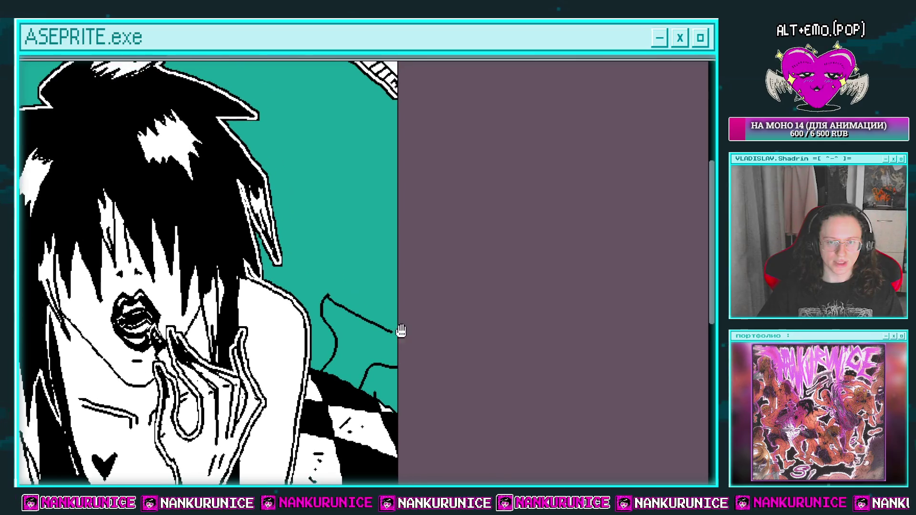
# Step: Fill the inside of the hat outline white, undoing a stray pencil stroke first
pyautogui.moveTo(327, 297); pyautogui.dragTo(353, 304)
pyautogui.scroll(-3, 414, 300)
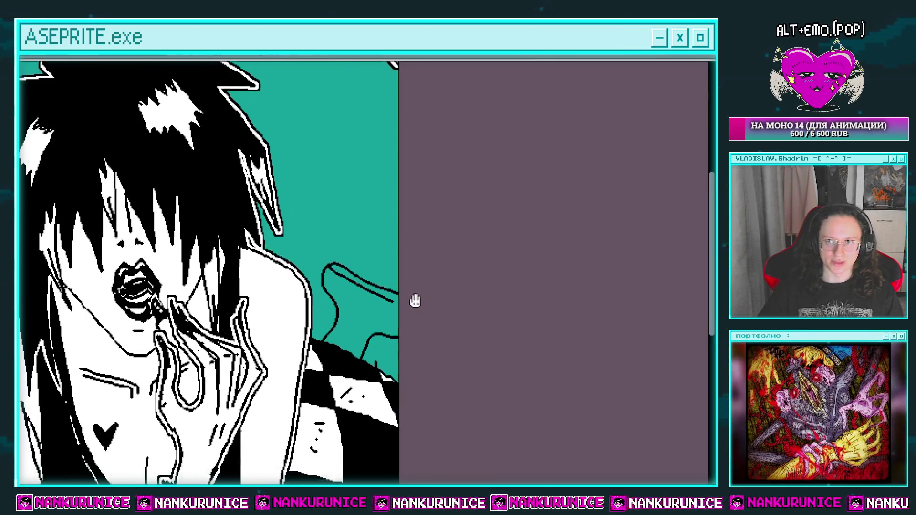
pyautogui.hotkey('ctrl', 'z')
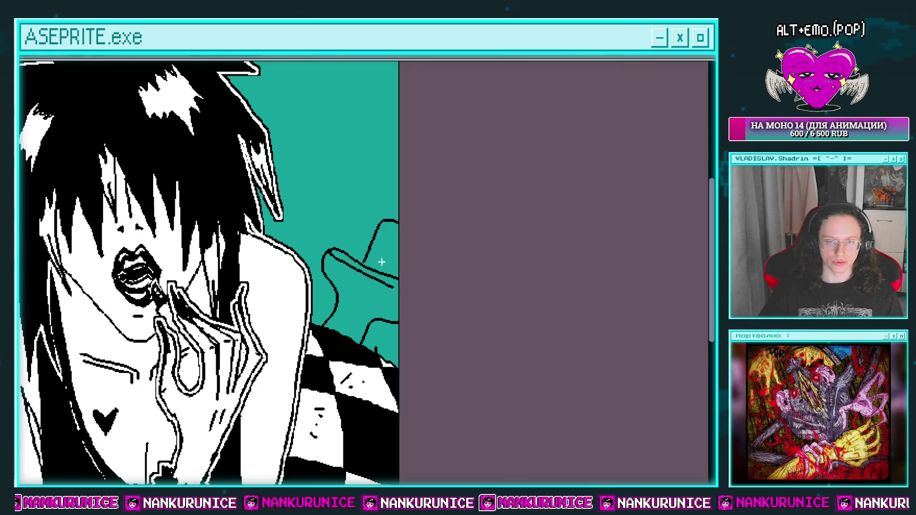
pyautogui.click(381, 262)
pyautogui.moveTo(370, 327); pyautogui.dragTo(364, 306)
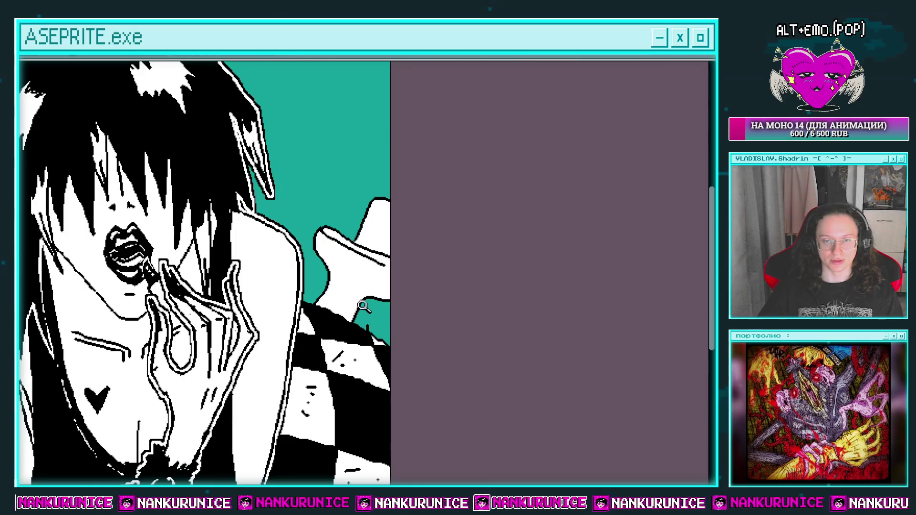
pyautogui.click(363, 306)
pyautogui.click(369, 337)
pyautogui.scroll(-3, 376, 329)
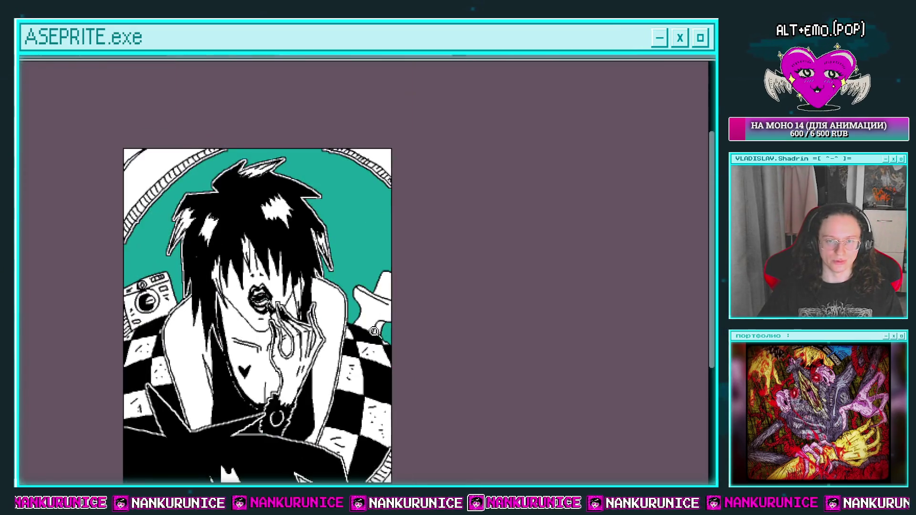
pyautogui.scroll(3, 381, 323)
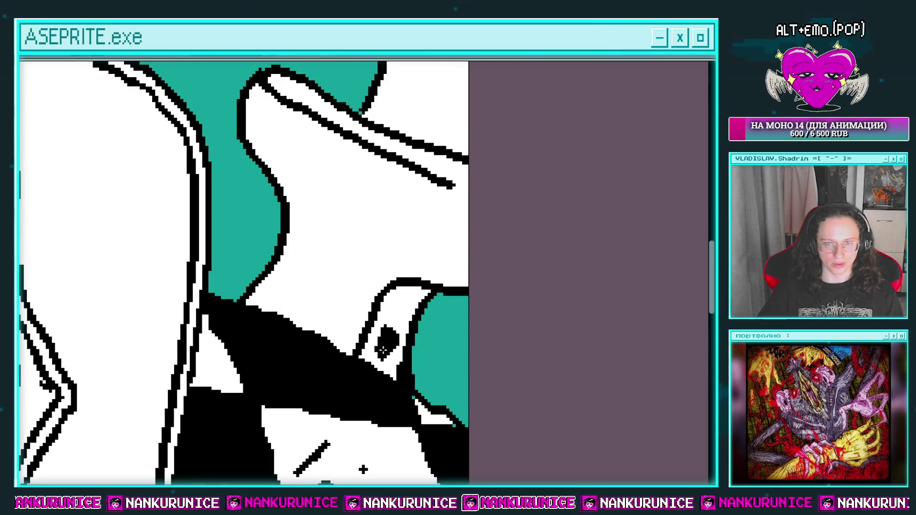
pyautogui.scroll(-2, 395, 331)
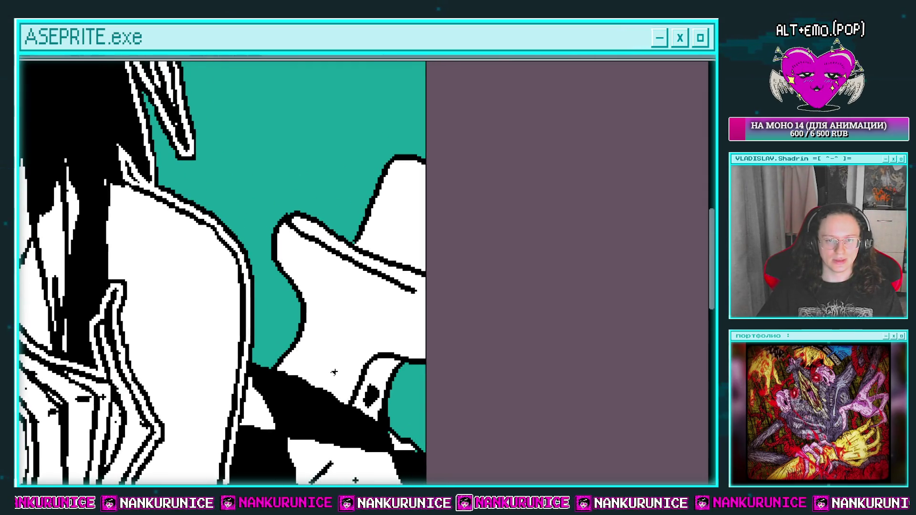
# Step: Draw four diagonal hatch strokes along the hat brim
pyautogui.moveTo(325, 291); pyautogui.dragTo(282, 304)
pyautogui.moveTo(244, 267); pyautogui.dragTo(257, 264)
pyautogui.moveTo(255, 282)
pyautogui.mouseDown()
pyautogui.moveTo(267, 276)
pyautogui.moveTo(287, 296)
pyautogui.mouseUp()
pyautogui.moveTo(254, 292); pyautogui.dragTo(270, 284)
pyautogui.moveTo(337, 330)
pyautogui.mouseDown()
pyautogui.moveTo(361, 324)
pyautogui.moveTo(351, 288)
pyautogui.moveTo(387, 287)
pyautogui.mouseUp()
pyautogui.scroll(-1, 381, 288)
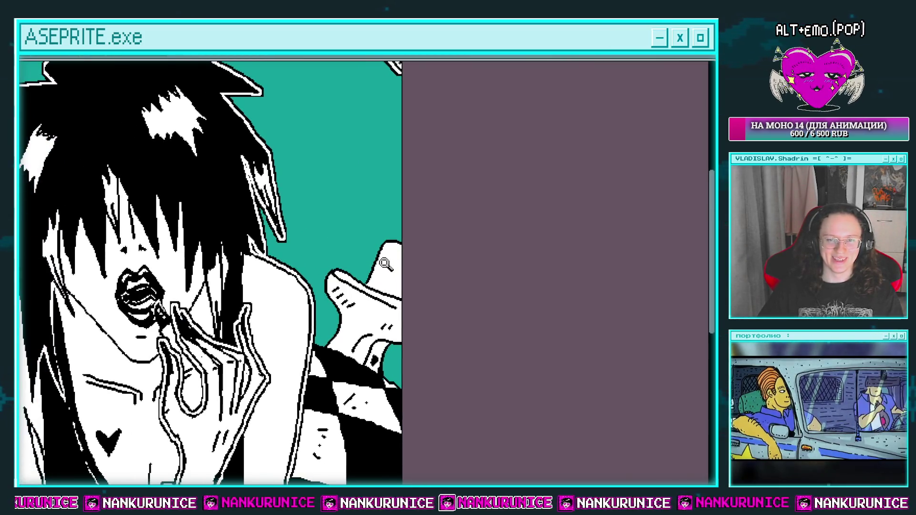
pyautogui.scroll(2, 379, 258)
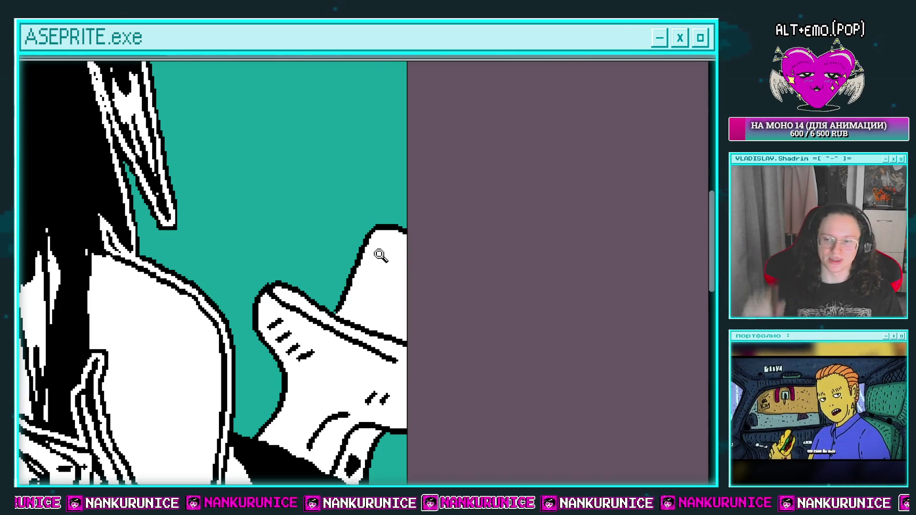
pyautogui.moveTo(368, 257)
pyautogui.mouseDown()
pyautogui.moveTo(358, 265)
pyautogui.moveTo(338, 235)
pyautogui.mouseUp()
pyautogui.scroll(-1, 333, 291)
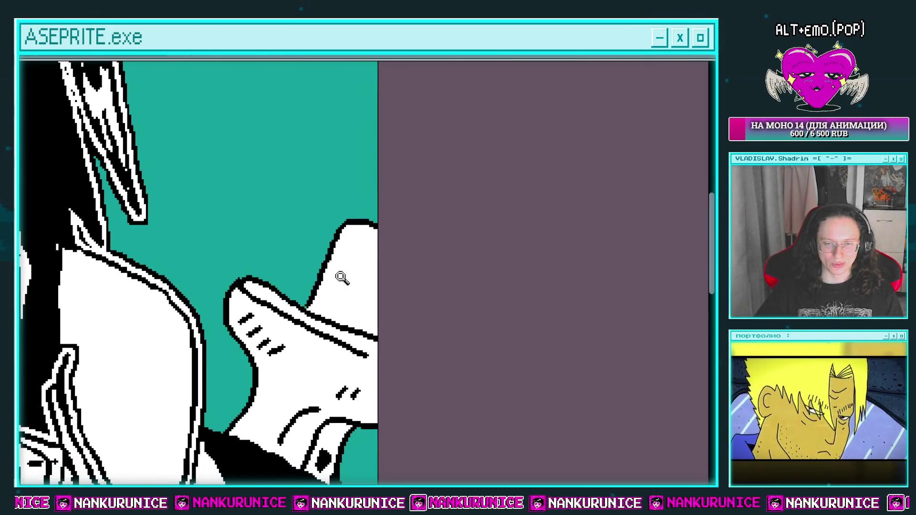
pyautogui.scroll(-1, 341, 282)
pyautogui.scroll(2, 344, 296)
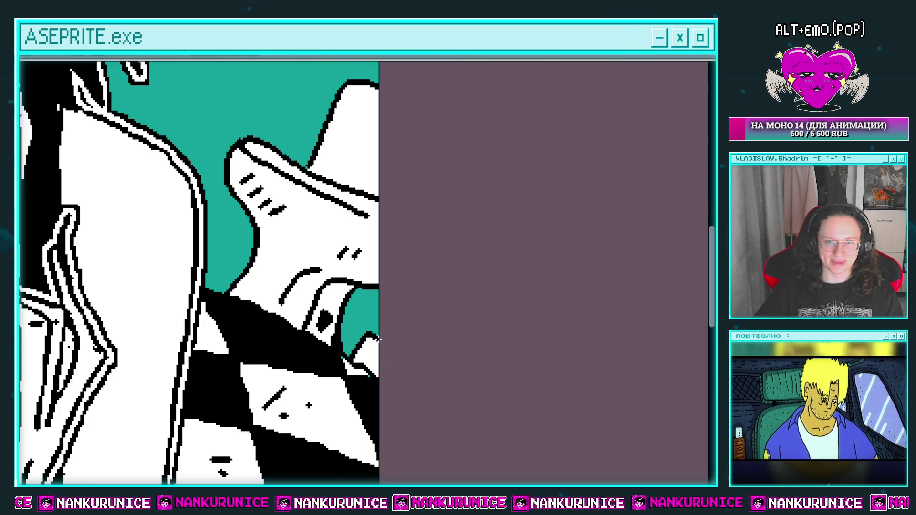
pyautogui.scroll(-1, 377, 338)
pyautogui.scroll(-2, 365, 261)
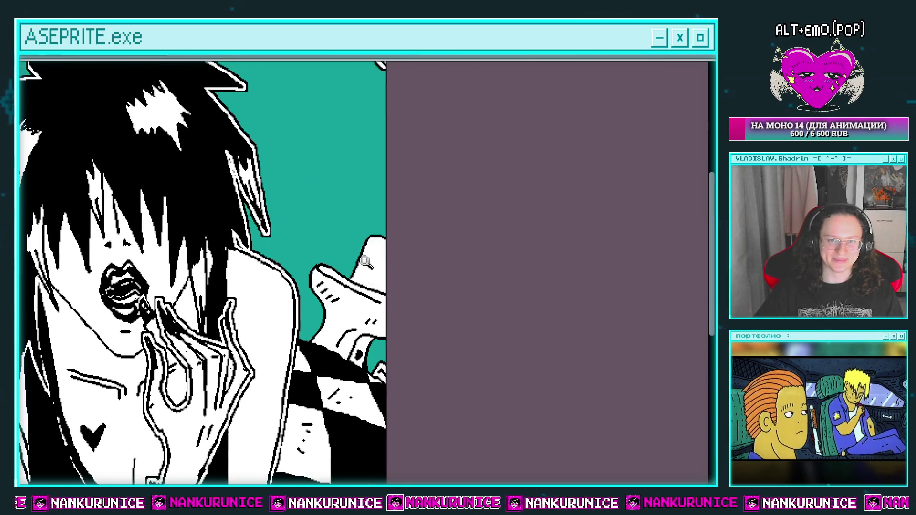
pyautogui.scroll(2, 365, 261)
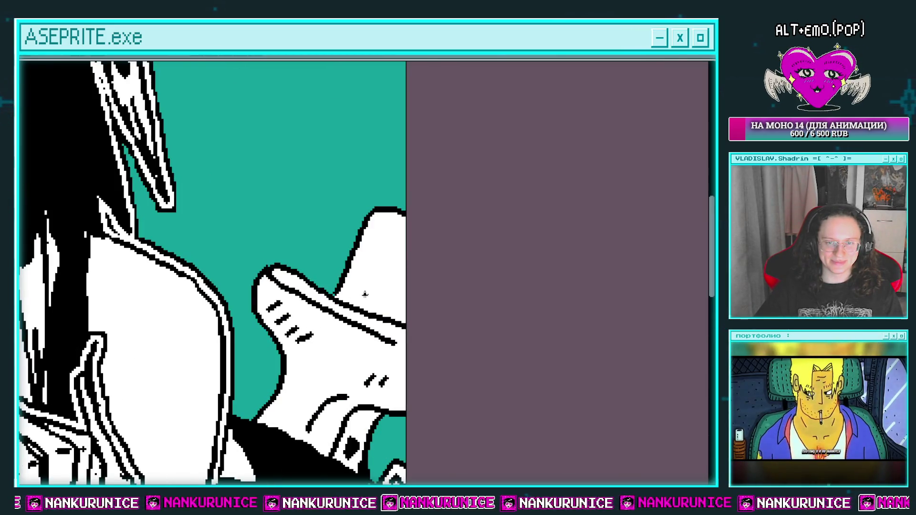
# Step: Add one more black dot to continue the dotted line
pyautogui.click(375, 244)
pyautogui.scroll(-5, 389, 261)
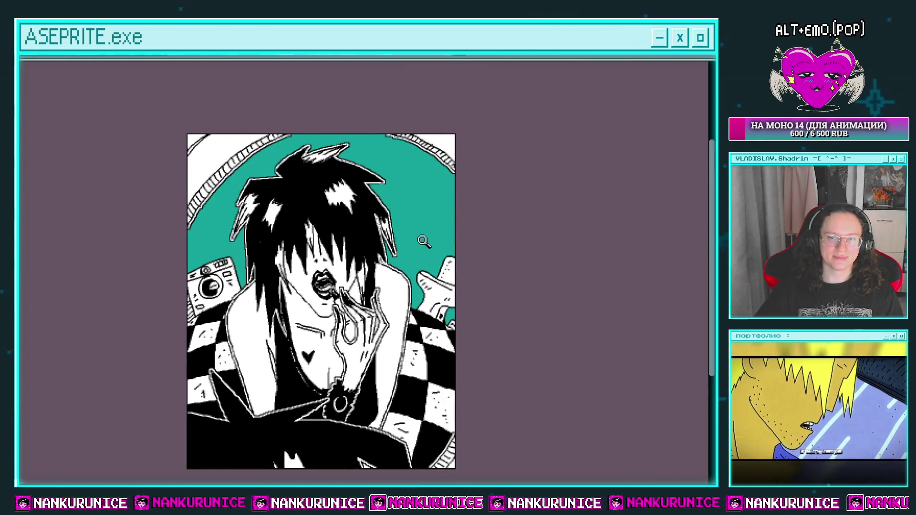
pyautogui.scroll(3, 423, 251)
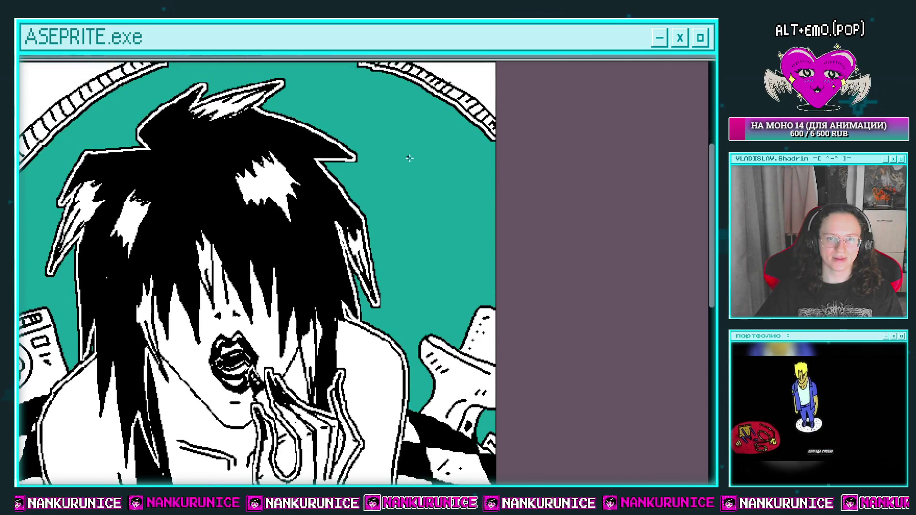
pyautogui.scroll(-3, 404, 183)
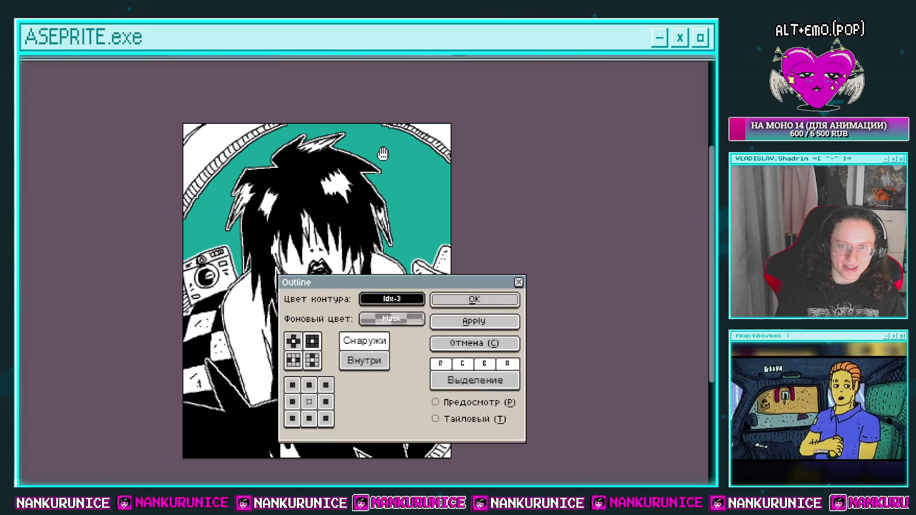
# Step: Create a new empty layer, Слой 865, directly above the зеленый фон layer
pyautogui.press('Tab')
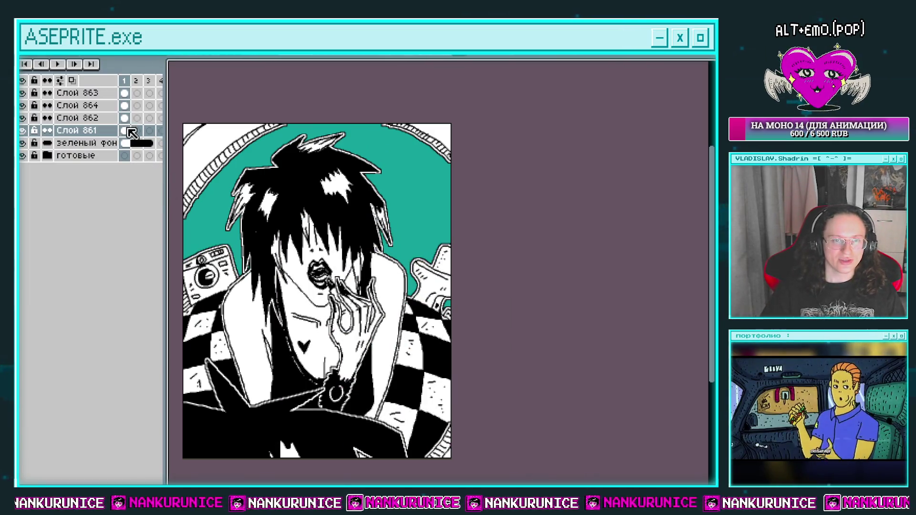
pyautogui.click(132, 143)
pyautogui.hotkey('shift', 'n')
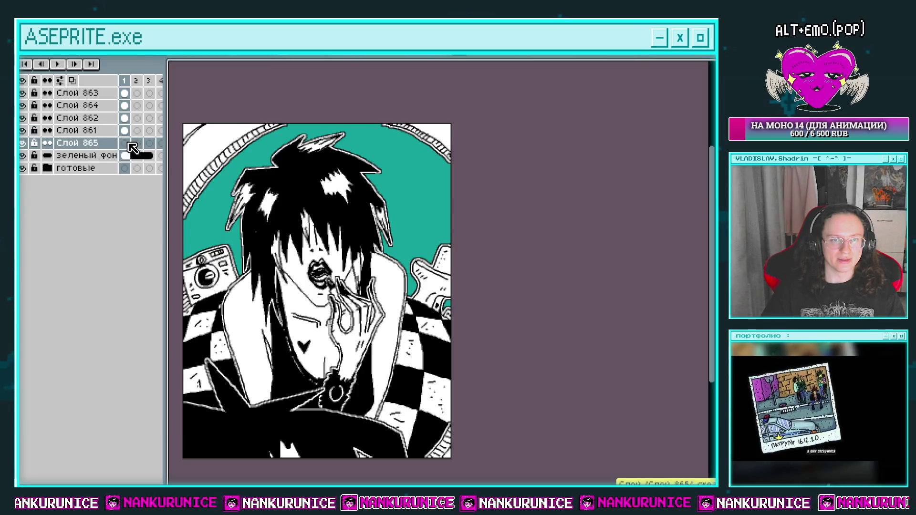
pyautogui.press('Tab')
pyautogui.scroll(1, 412, 261)
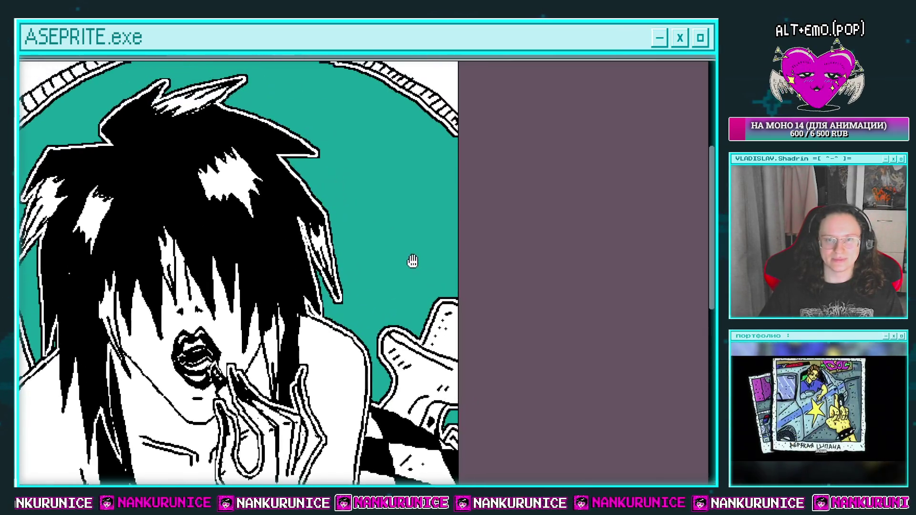
# Step: Draw long black flag edges and a pole line on the teal background behind the hair
pyautogui.scroll(-1, 380, 105)
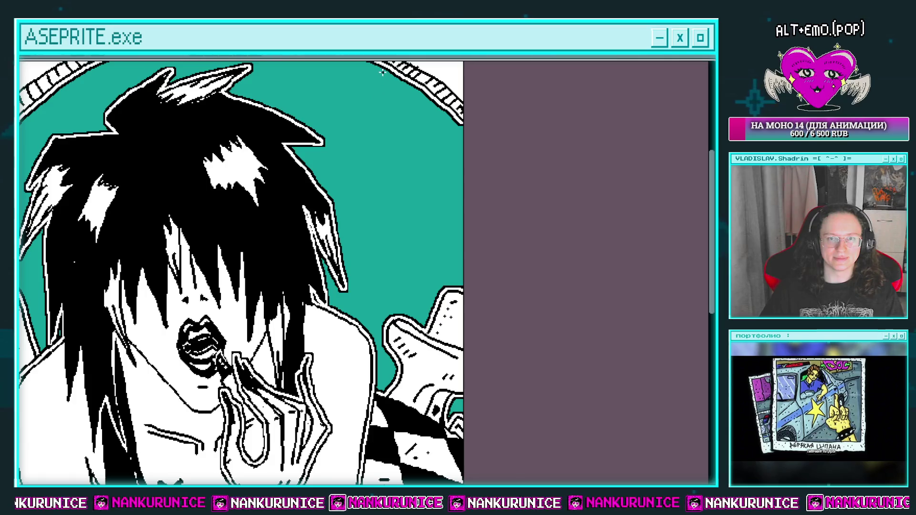
pyautogui.moveTo(382, 72); pyautogui.dragTo(373, 84)
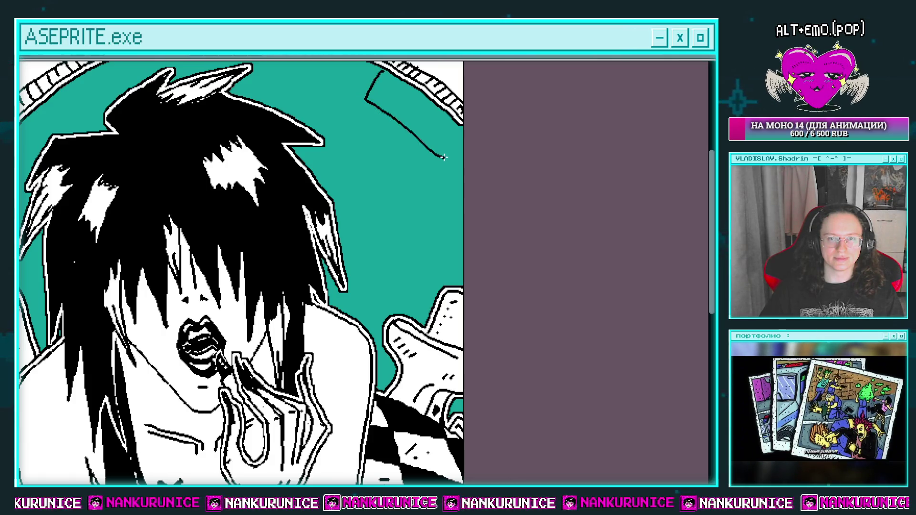
pyautogui.moveTo(453, 139); pyautogui.dragTo(475, 120)
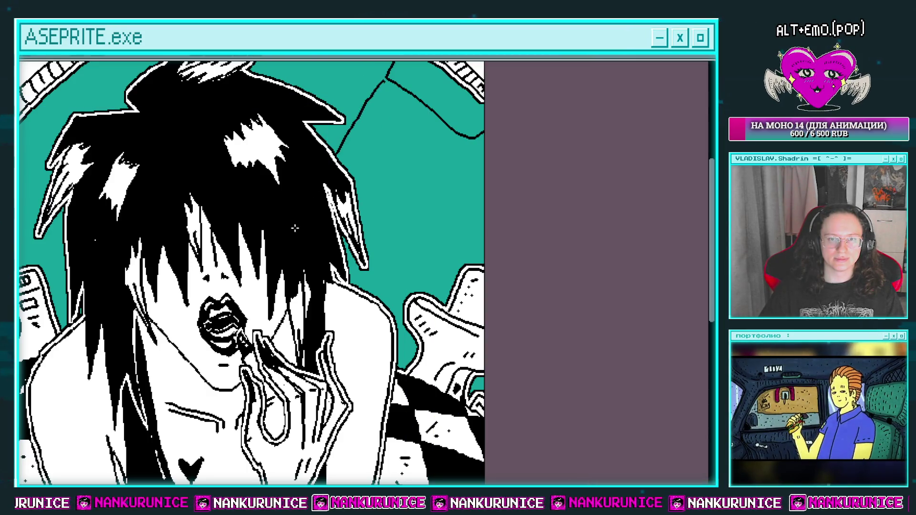
pyautogui.moveTo(396, 301); pyautogui.dragTo(488, 129)
pyautogui.moveTo(484, 179)
pyautogui.mouseDown()
pyautogui.moveTo(463, 223)
pyautogui.moveTo(400, 214)
pyautogui.mouseUp()
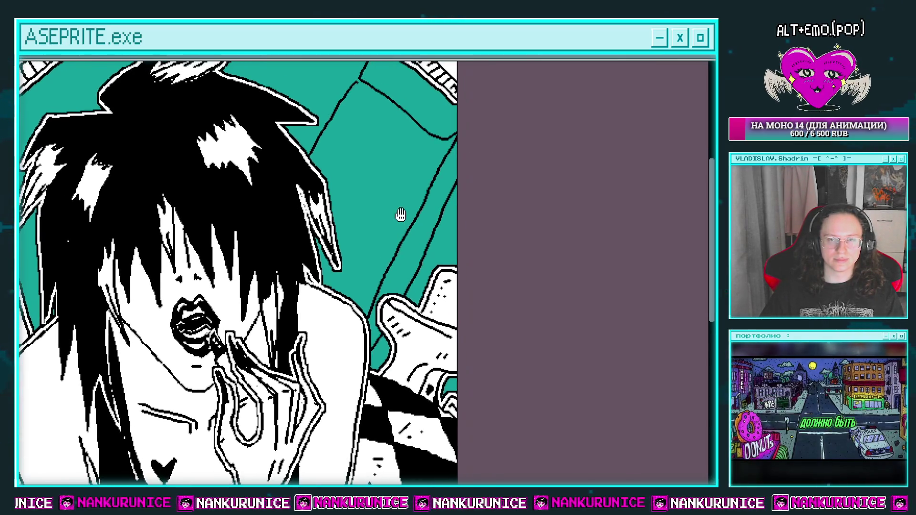
pyautogui.moveTo(382, 96); pyautogui.dragTo(329, 185)
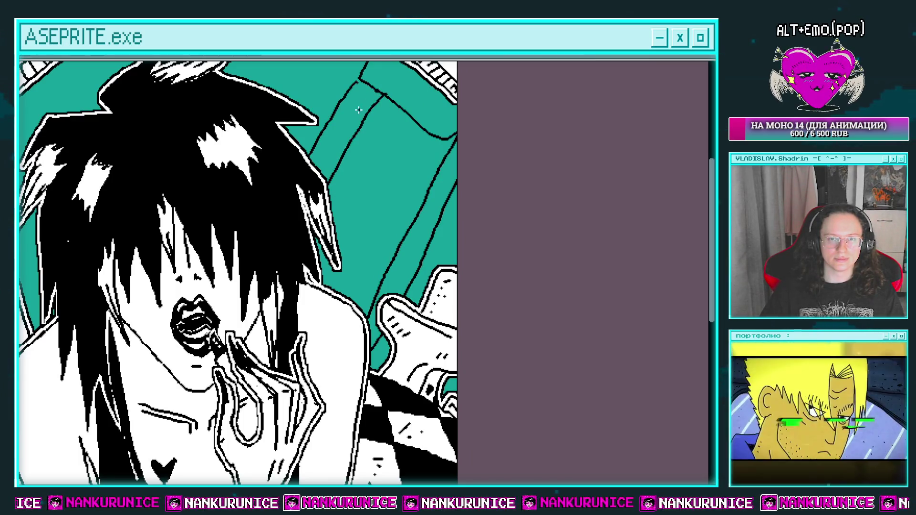
pyautogui.moveTo(378, 90); pyautogui.dragTo(336, 127)
pyautogui.scroll(-1, 336, 126)
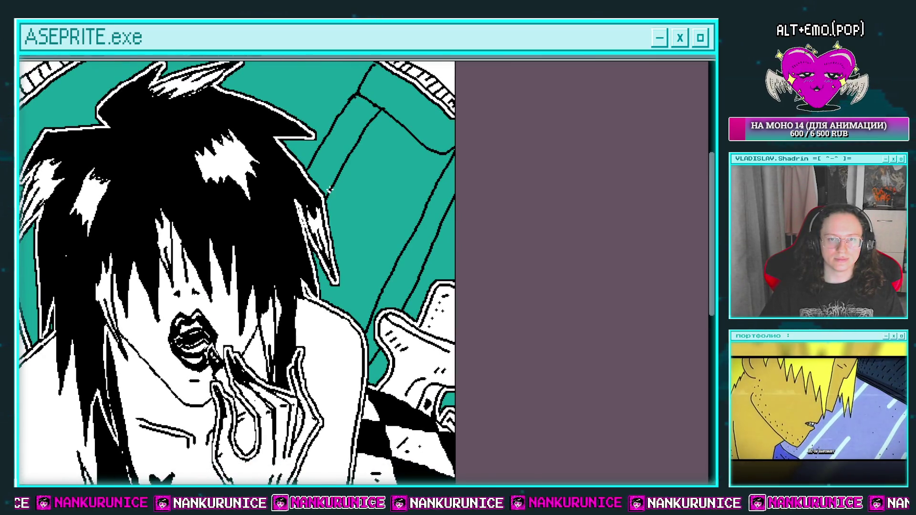
pyautogui.scroll(1, 334, 181)
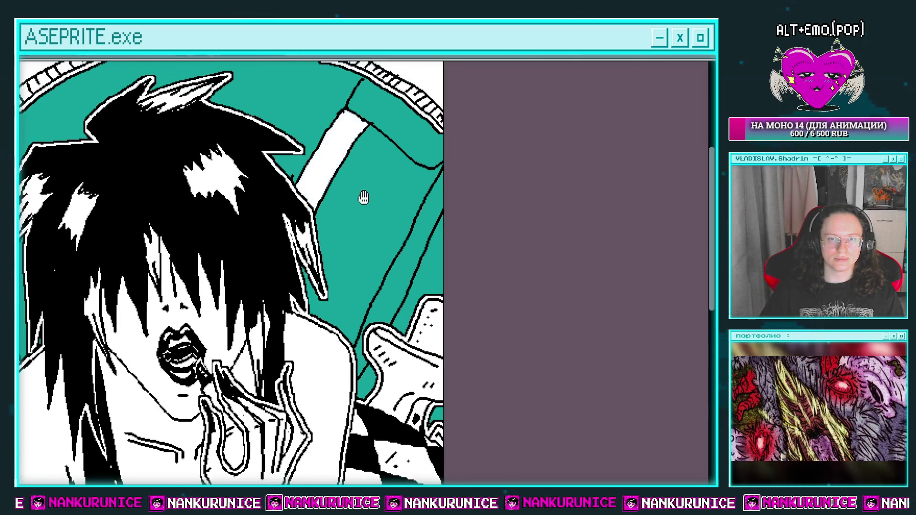
pyautogui.moveTo(364, 198); pyautogui.dragTo(337, 197)
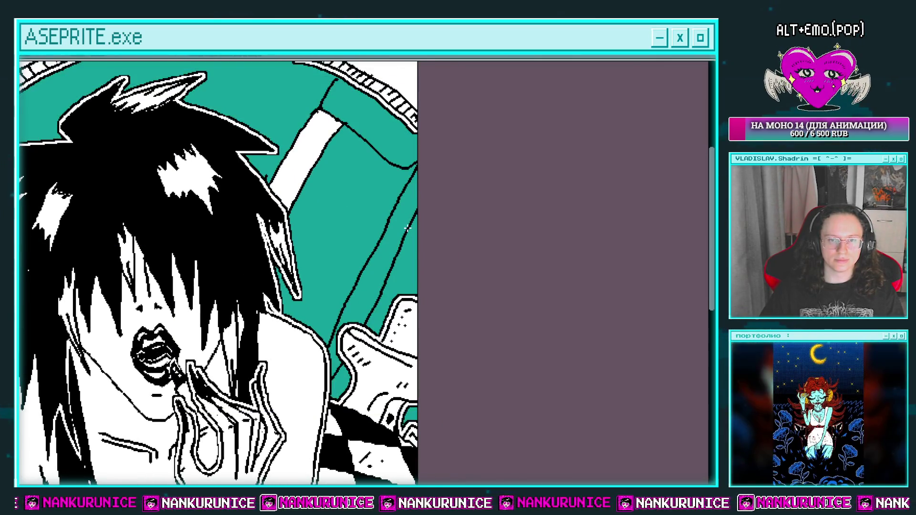
pyautogui.scroll(-3, 408, 228)
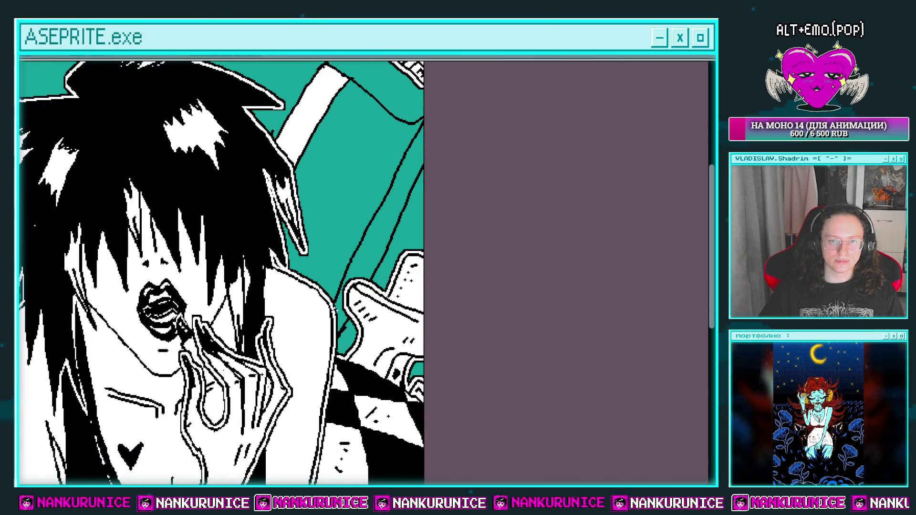
pyautogui.scroll(3, 376, 169)
pyautogui.hscroll(-1, 376, 169)
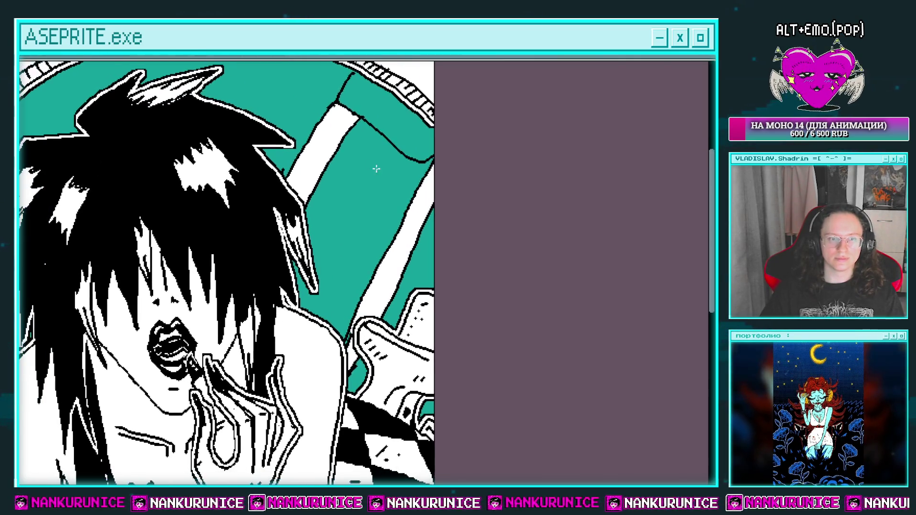
pyautogui.scroll(-2, 359, 201)
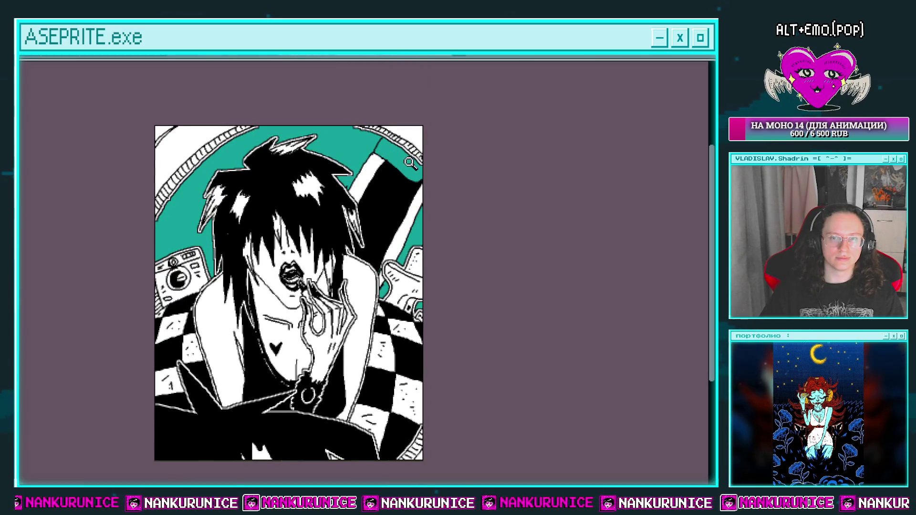
pyautogui.scroll(2, 342, 182)
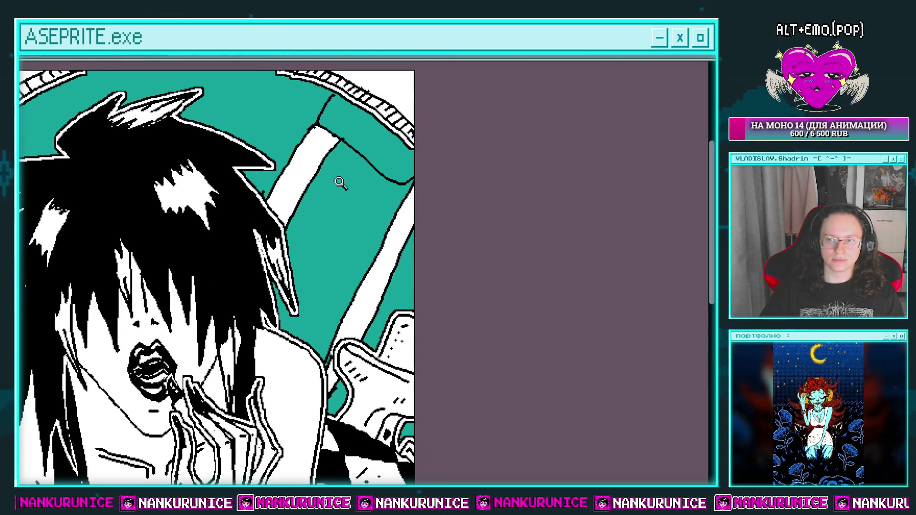
pyautogui.click(319, 241)
pyautogui.moveTo(318, 241); pyautogui.dragTo(362, 196)
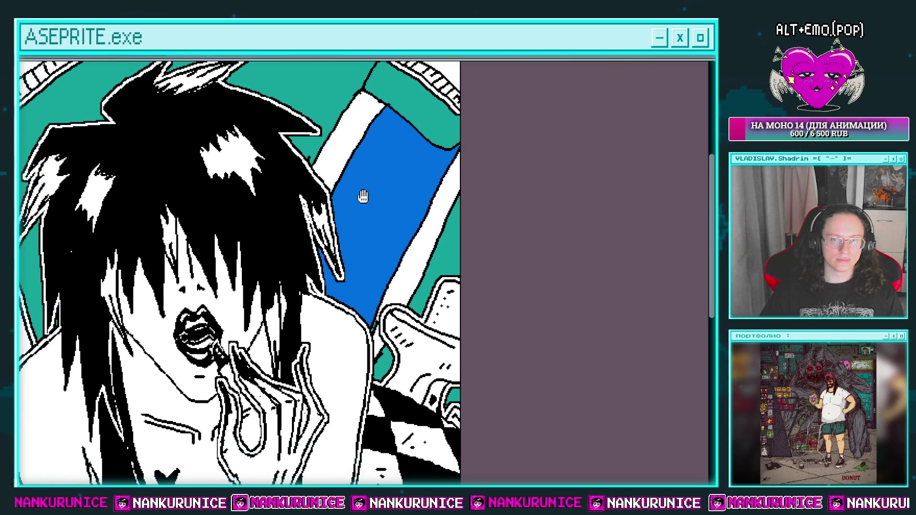
pyautogui.scroll(-3, 376, 184)
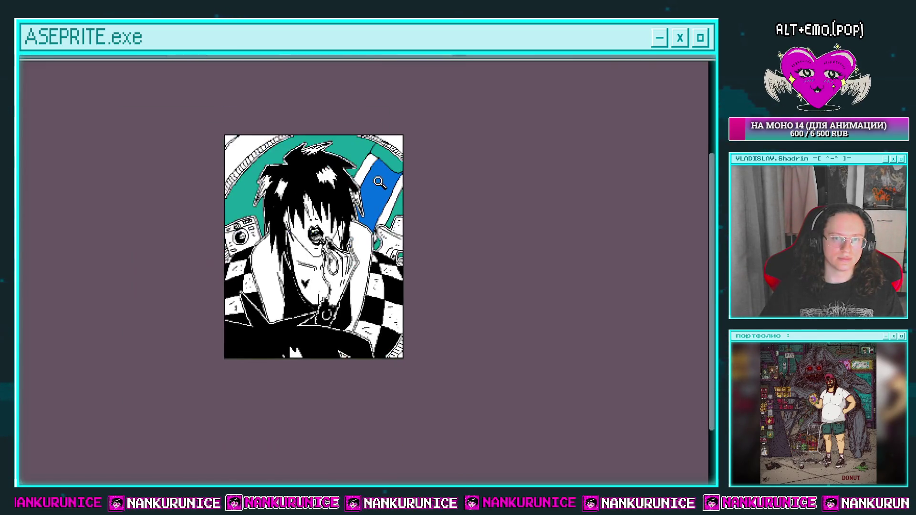
pyautogui.scroll(1, 385, 192)
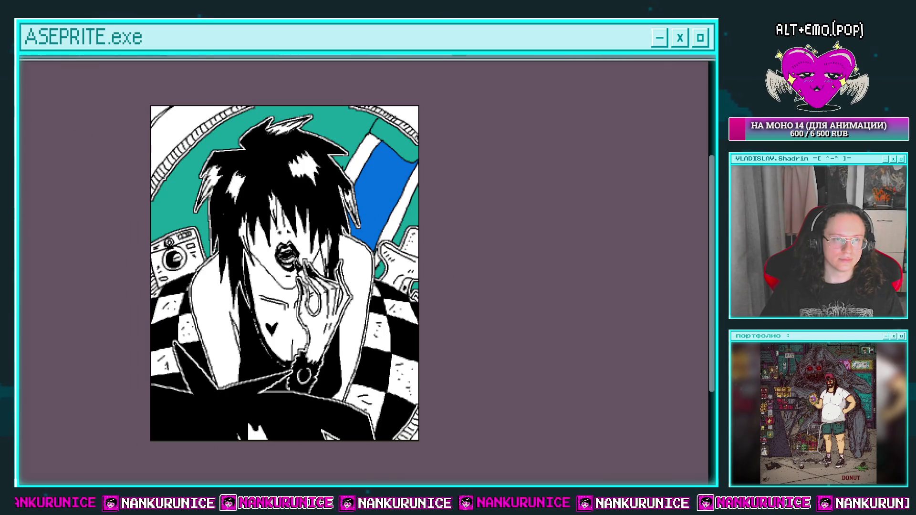
pyautogui.scroll(2, 375, 158)
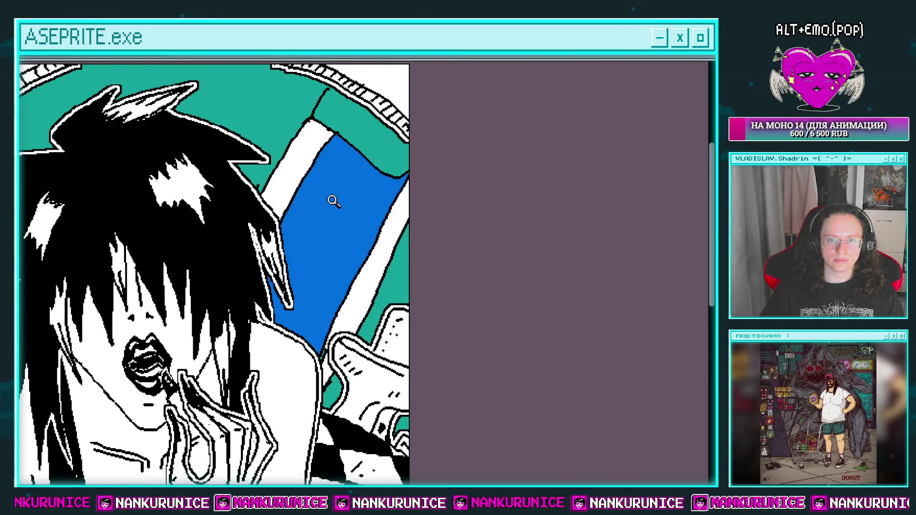
pyautogui.hotkey('ctrl', 'z')
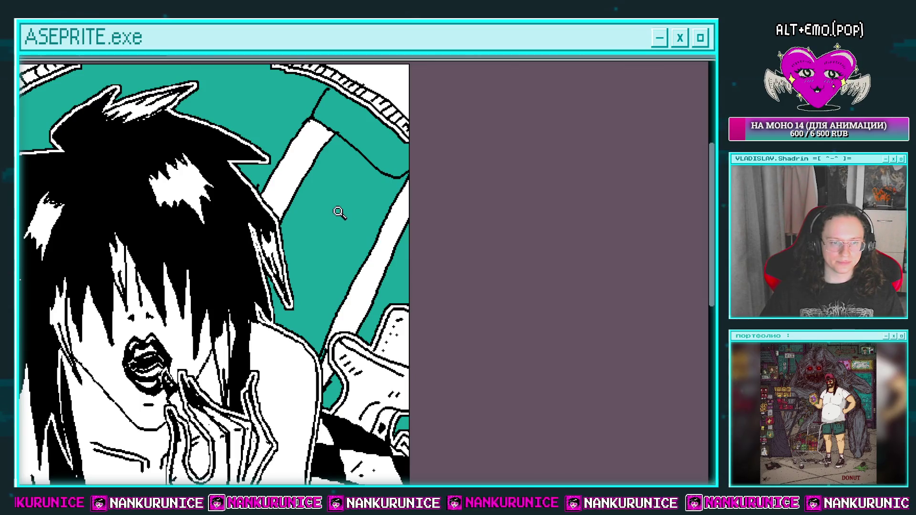
pyautogui.click(340, 218)
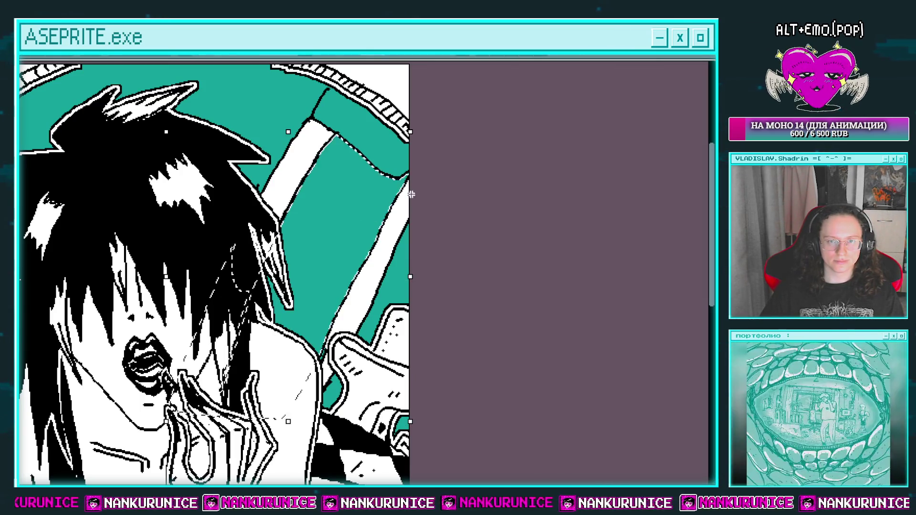
pyautogui.click(698, 182)
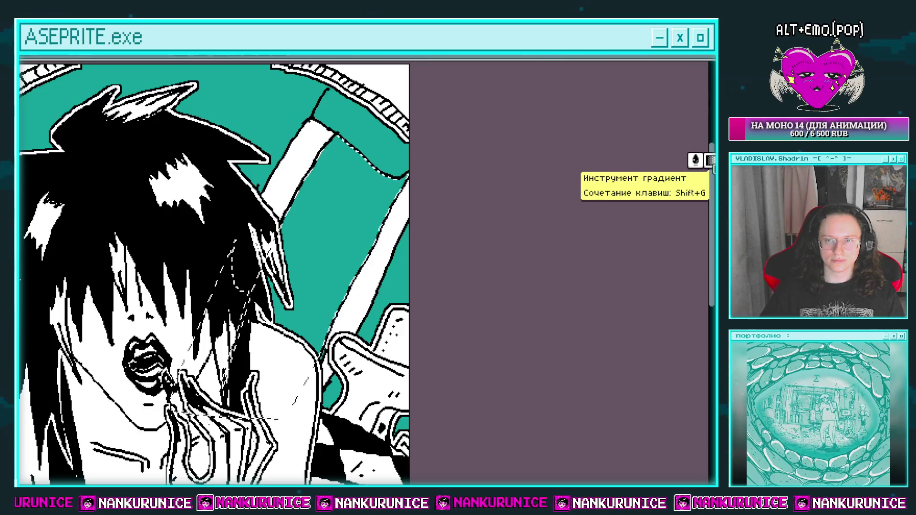
pyautogui.click(710, 160)
pyautogui.moveTo(343, 143); pyautogui.dragTo(305, 334)
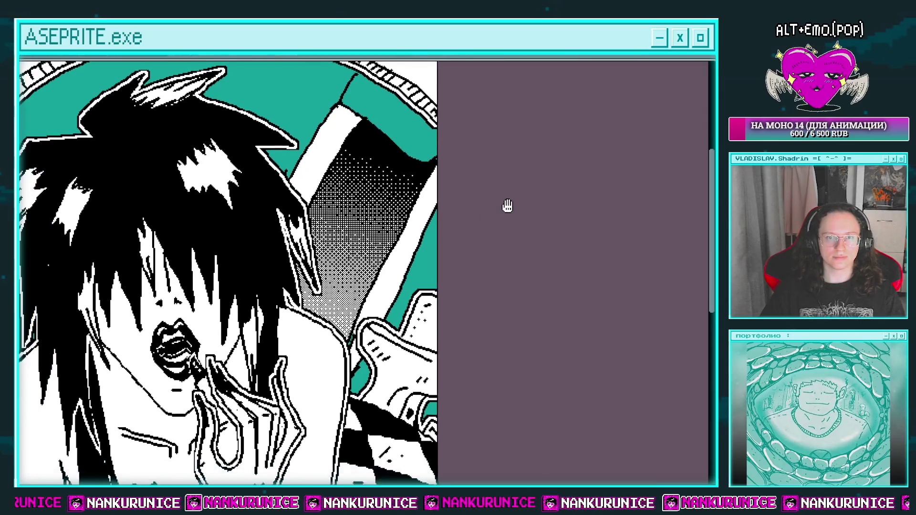
pyautogui.scroll(-1, 507, 204)
pyautogui.scroll(-2, 481, 217)
pyautogui.scroll(2, 398, 213)
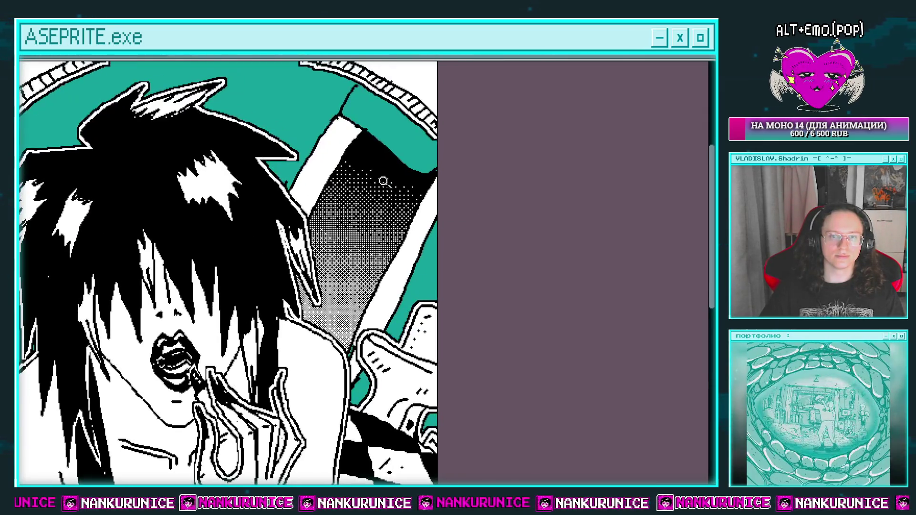
pyautogui.hotkey('ctrl', 'z')
pyautogui.hotkey('ctrl', 'z')
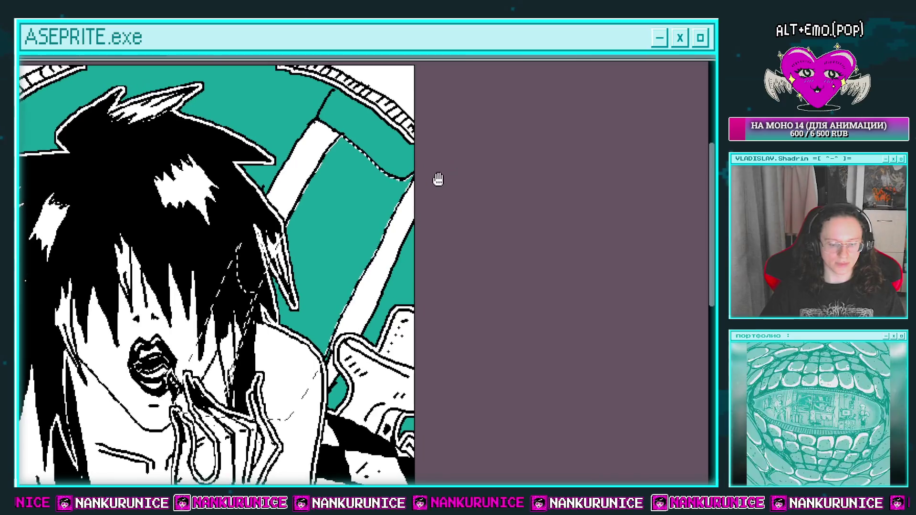
pyautogui.scroll(2, 353, 158)
# Step: Fill the top of the diagonal strap solid black and add white highlight streaks
pyautogui.moveTo(354, 157); pyautogui.dragTo(316, 167)
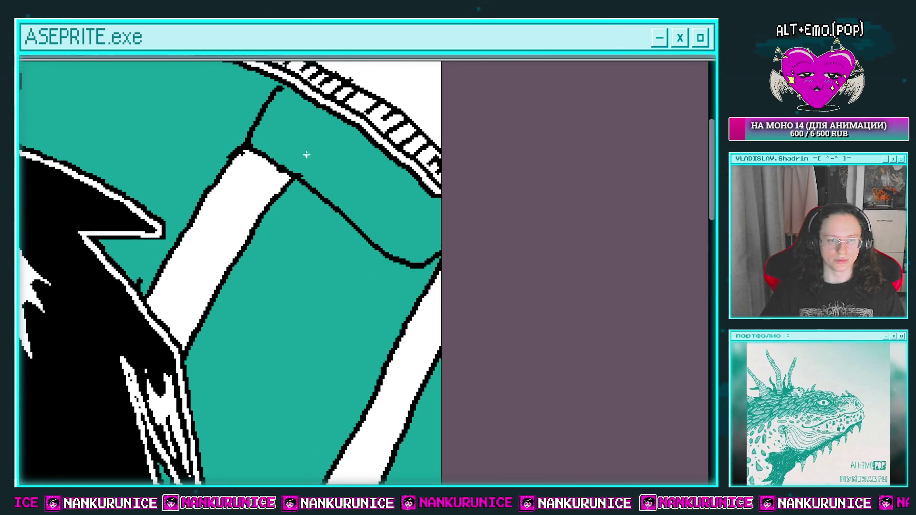
pyautogui.click(316, 151)
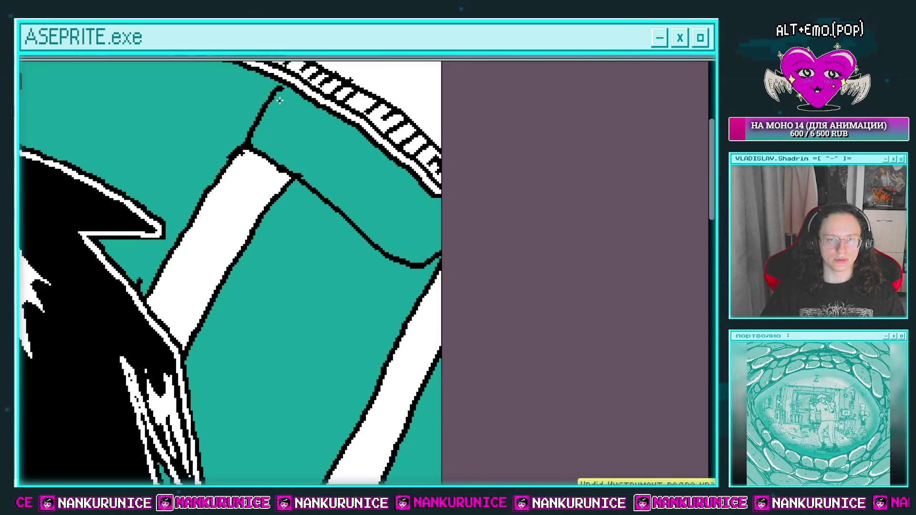
pyautogui.click(399, 209)
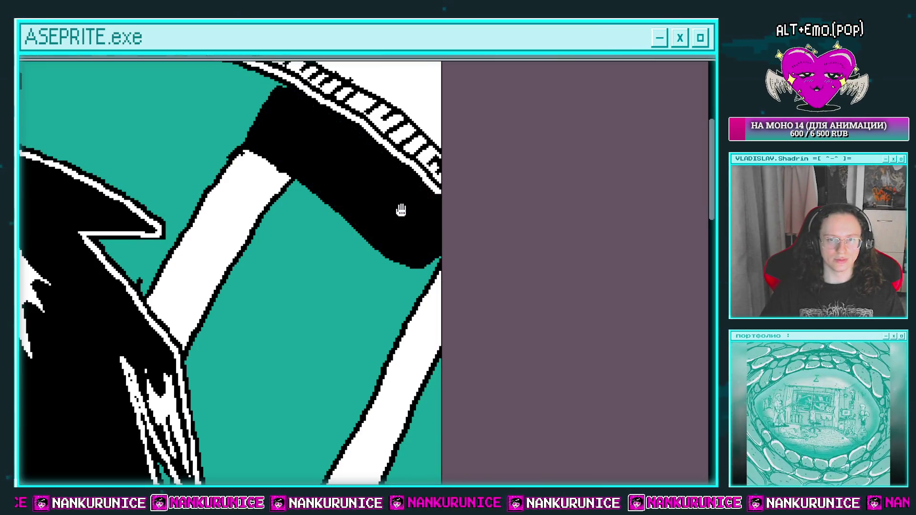
pyautogui.moveTo(399, 208); pyautogui.dragTo(382, 186)
pyautogui.moveTo(262, 106); pyautogui.dragTo(312, 152)
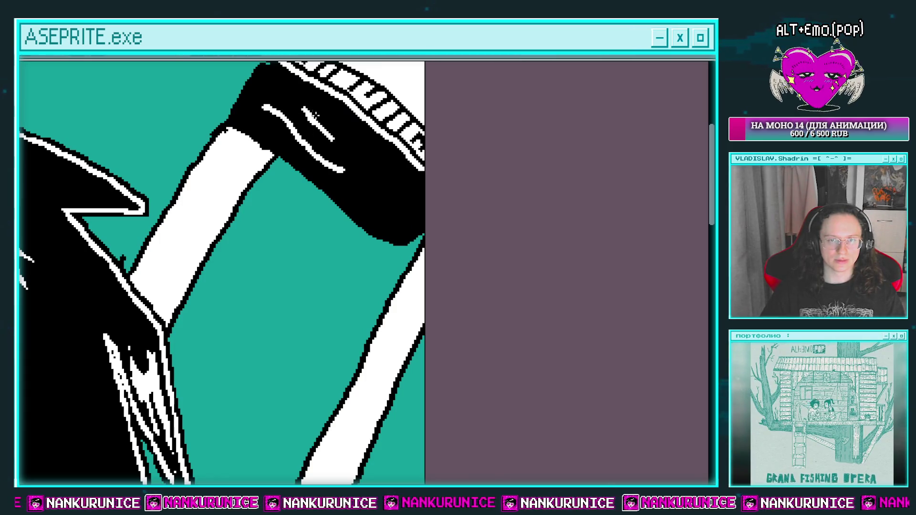
pyautogui.scroll(-2, 346, 151)
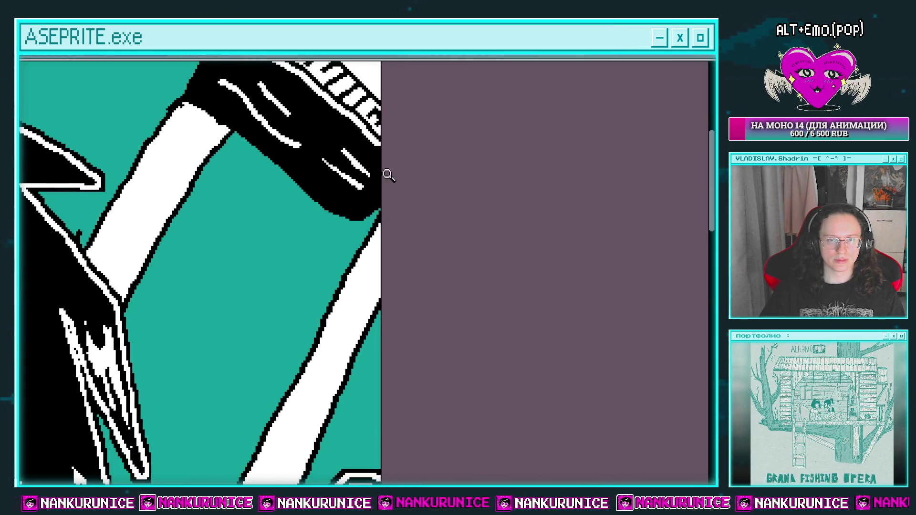
pyautogui.scroll(-5, 389, 175)
pyautogui.scroll(3, 329, 166)
# Step: Draw a white highlight along the arm's edge
pyautogui.moveTo(329, 172)
pyautogui.mouseDown()
pyautogui.moveTo(335, 154)
pyautogui.moveTo(291, 238)
pyautogui.mouseUp()
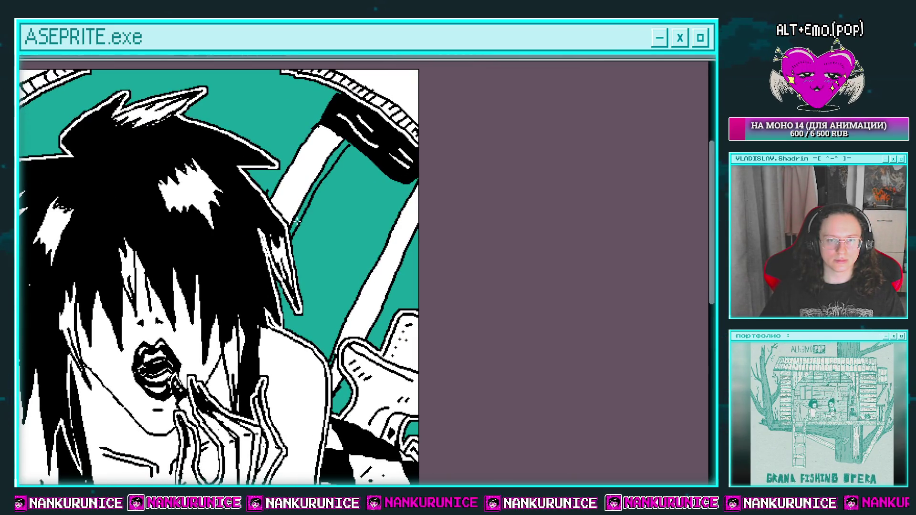
pyautogui.scroll(2, 351, 137)
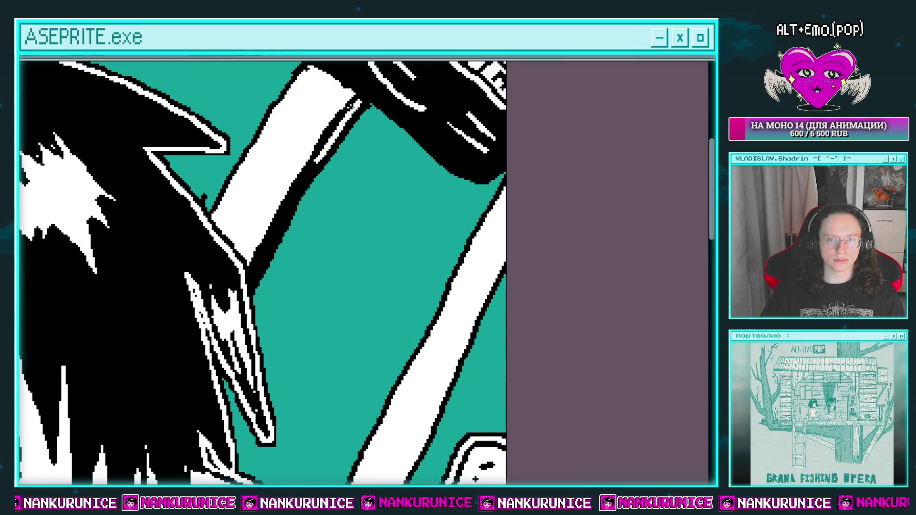
pyautogui.moveTo(302, 185); pyautogui.dragTo(260, 276)
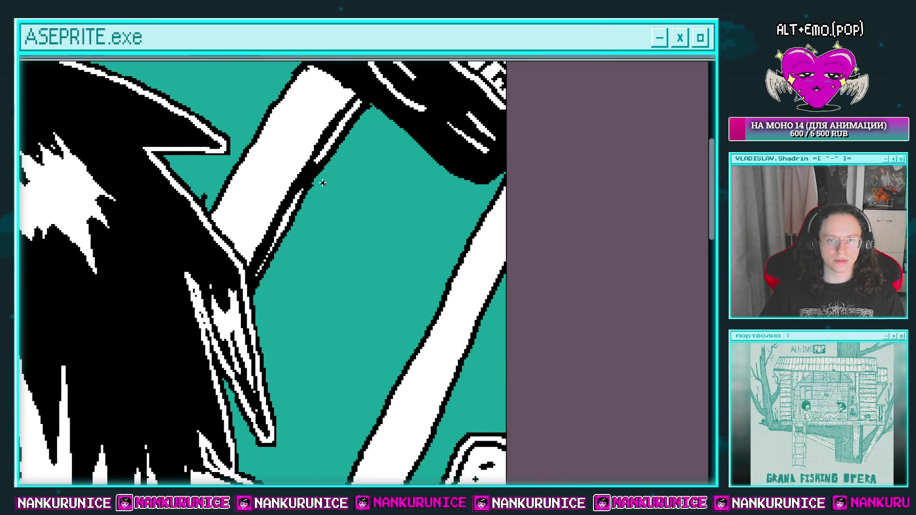
pyautogui.scroll(-1, 315, 207)
pyautogui.moveTo(314, 207); pyautogui.dragTo(304, 185)
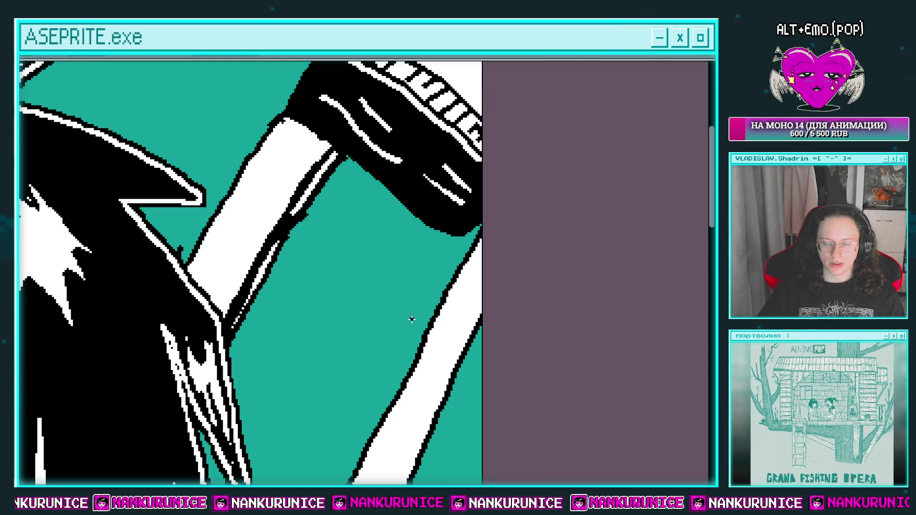
# Step: Draw two dark lines along the white diagonal band, undoing a trial white fill between them
pyautogui.scroll(-2, 344, 215)
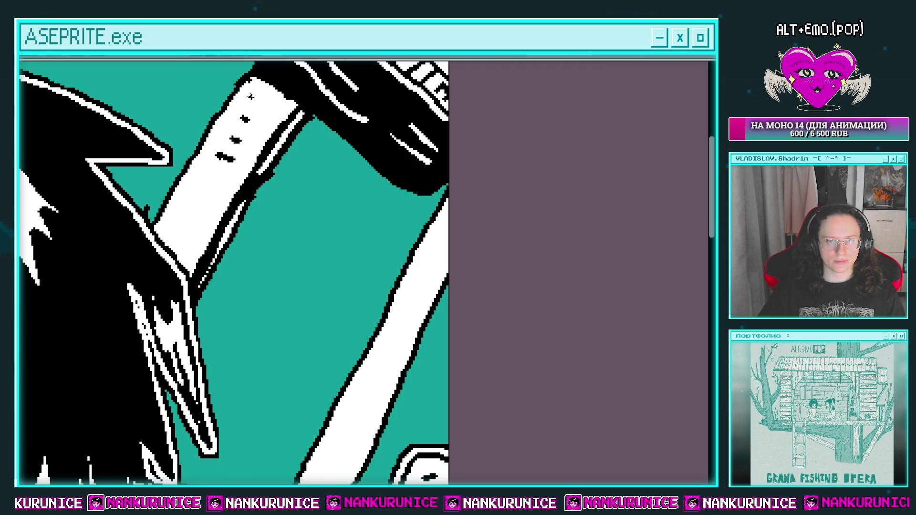
pyautogui.scroll(-1, 222, 252)
pyautogui.scroll(-1, 376, 174)
pyautogui.moveTo(385, 165); pyautogui.dragTo(345, 245)
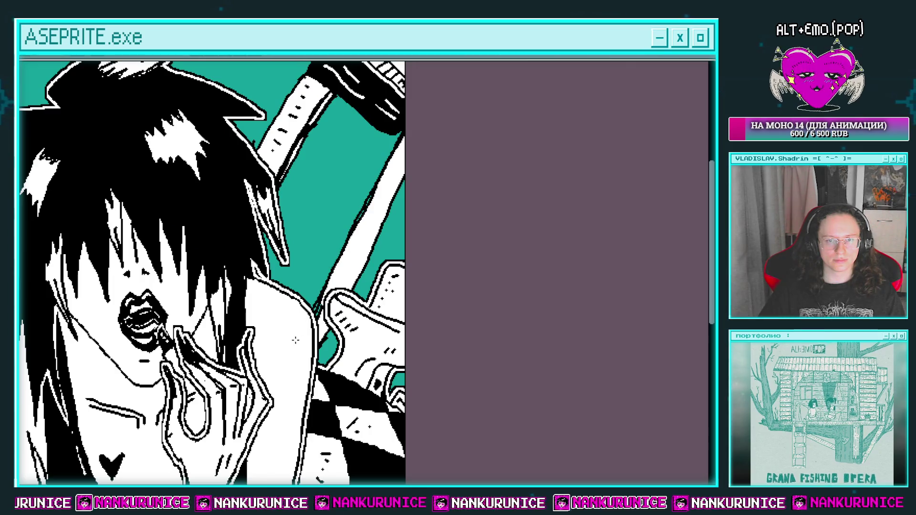
pyautogui.moveTo(388, 160); pyautogui.dragTo(310, 296)
pyautogui.click(334, 200)
pyautogui.hotkey('ctrl', 'z')
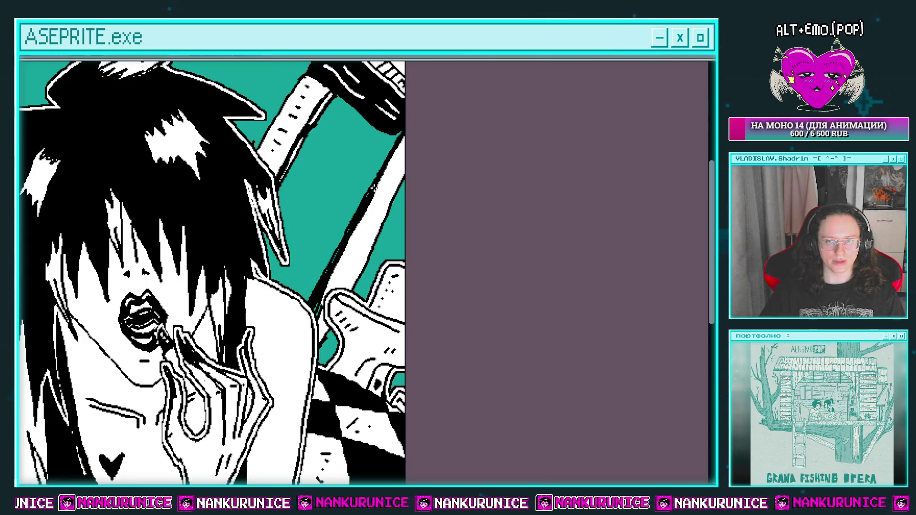
# Step: Add small black dashes along the white band
pyautogui.moveTo(363, 244); pyautogui.dragTo(337, 252)
pyautogui.click(334, 276)
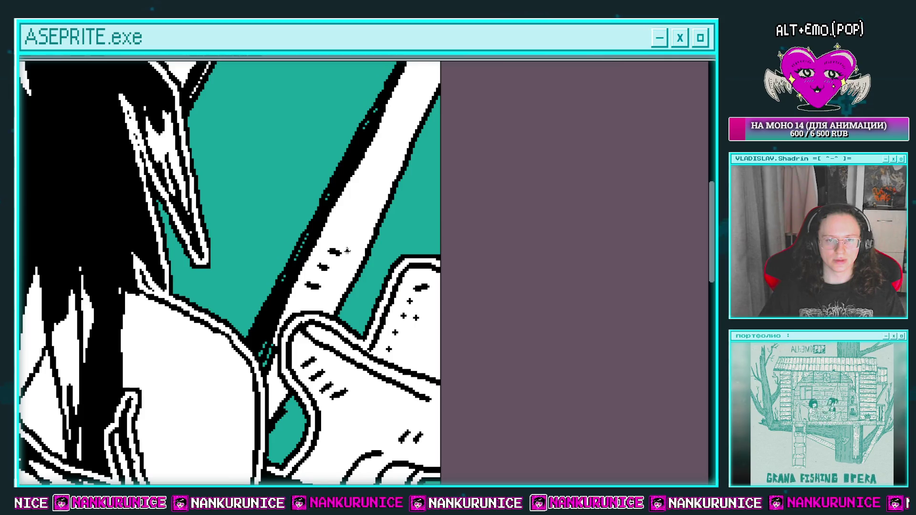
pyautogui.moveTo(359, 207); pyautogui.dragTo(342, 259)
pyautogui.click(341, 248)
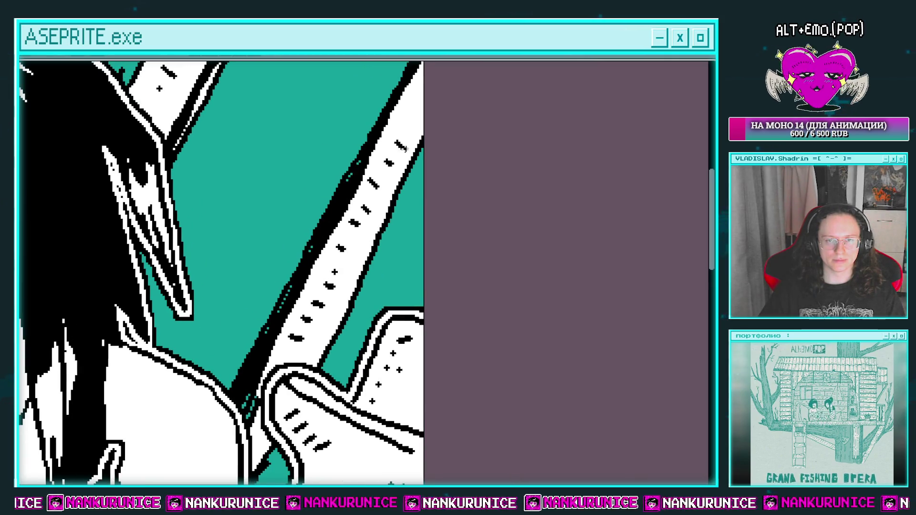
pyautogui.scroll(-2, 399, 158)
pyautogui.scroll(-1, 401, 191)
pyautogui.scroll(-1, 395, 215)
pyautogui.scroll(-1, 392, 237)
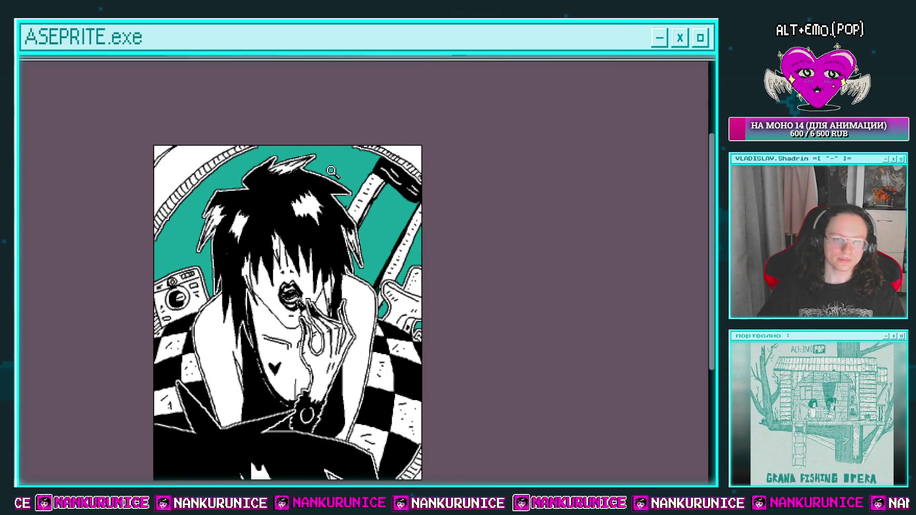
# Step: Draw the lipstick's thin tube line and rounded top beside the camera
pyautogui.hotkey('shift', 'o')
pyautogui.press('Escape')
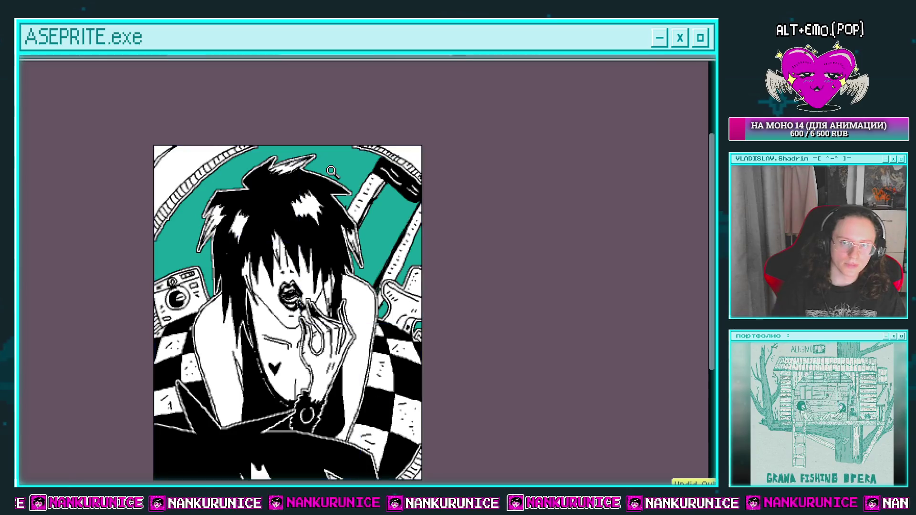
pyautogui.hscroll(-2, 233, 240)
pyautogui.scroll(2, 232, 240)
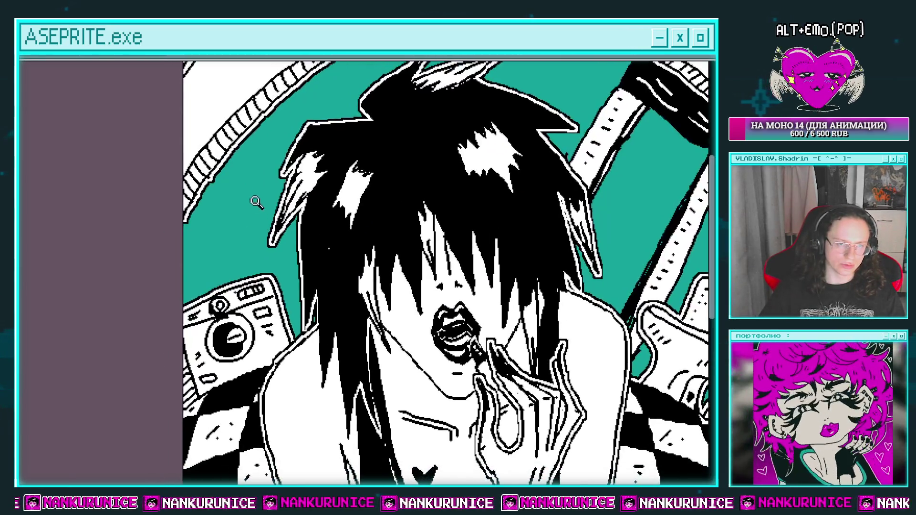
pyautogui.press('Tab')
pyautogui.press('Tab')
pyautogui.click(232, 261)
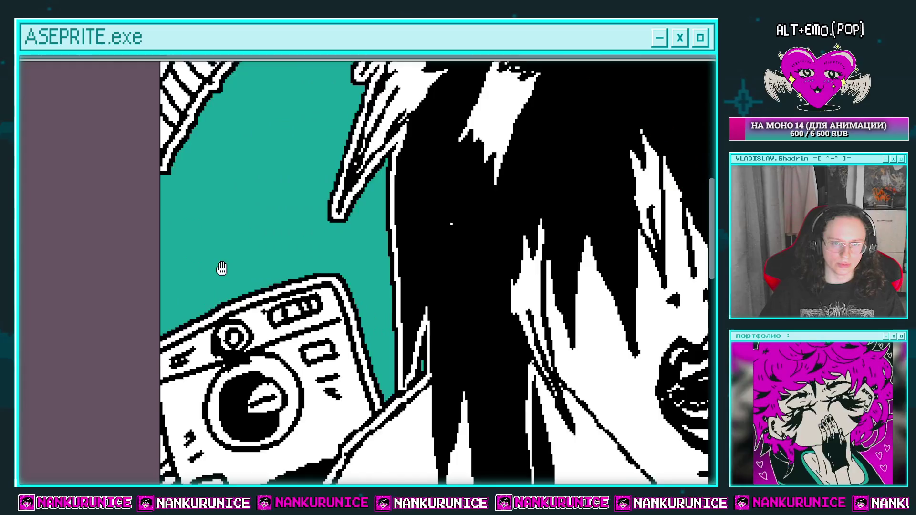
pyautogui.scroll(2, 213, 290)
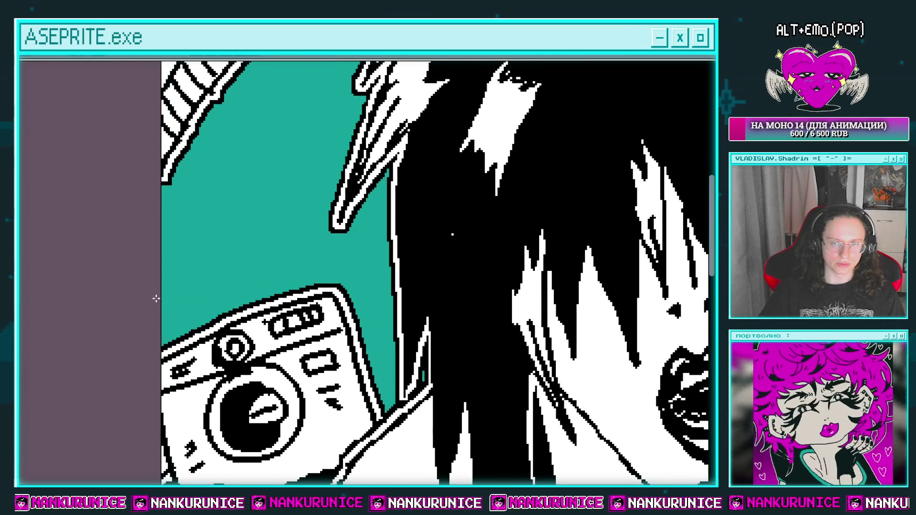
pyautogui.scroll(-1, 188, 291)
pyautogui.keyDown('shift'); pyautogui.click(157, 254); pyautogui.keyUp('shift')
pyautogui.moveTo(159, 243); pyautogui.dragTo(187, 259)
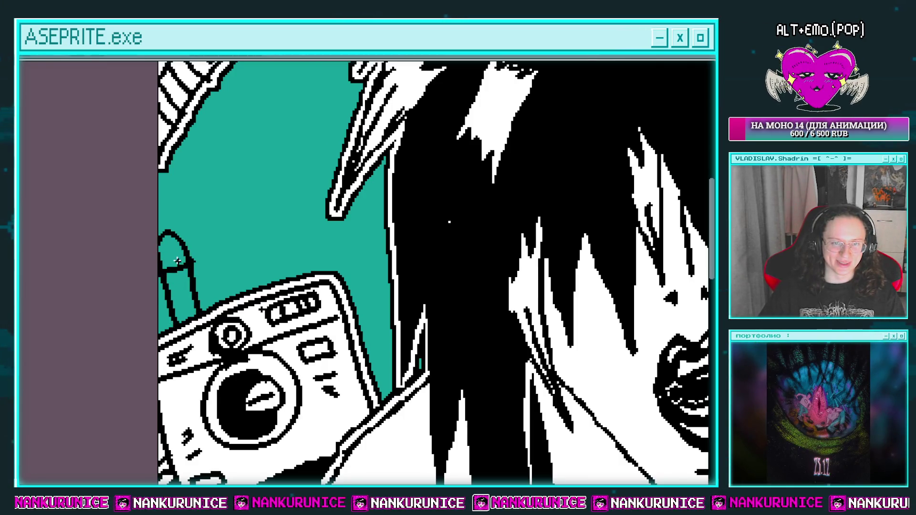
# Step: Fill the lipstick tip magenta and the tube body white, undoing an overflowing fill
pyautogui.click(183, 261)
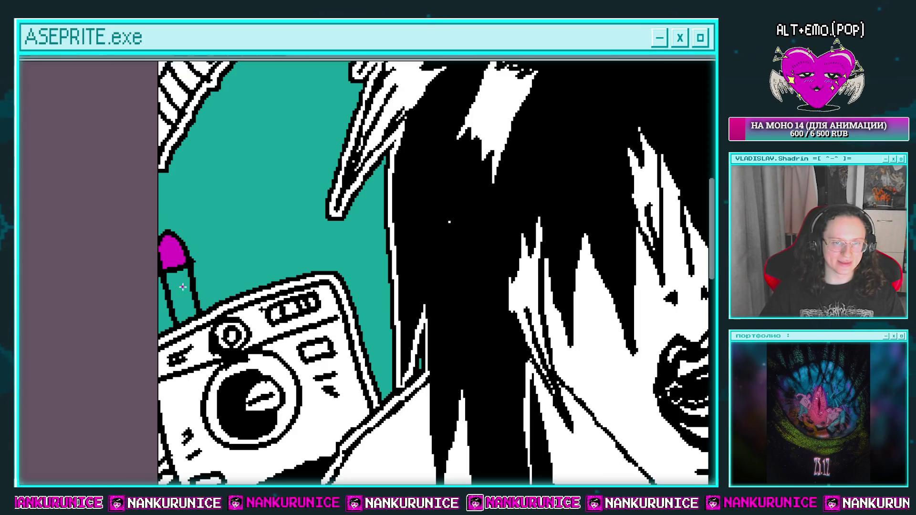
pyautogui.click(179, 296)
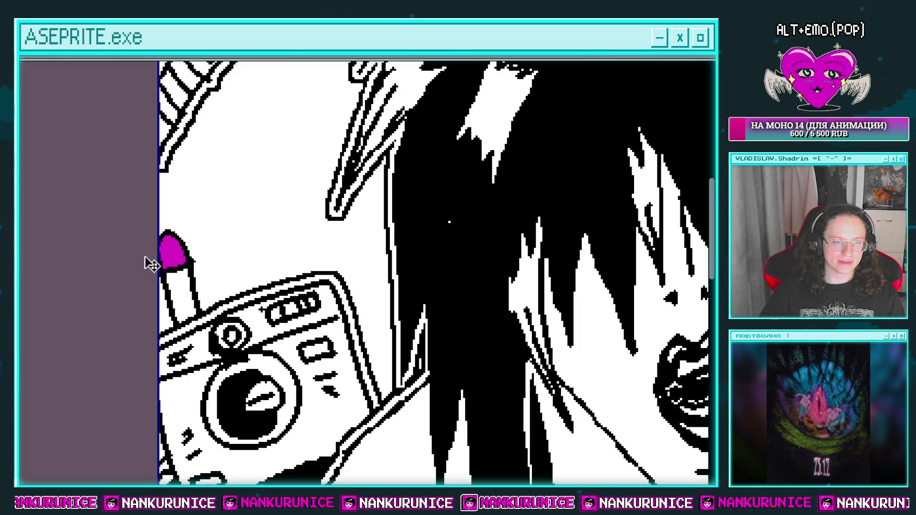
pyautogui.hotkey('ctrl', 'z')
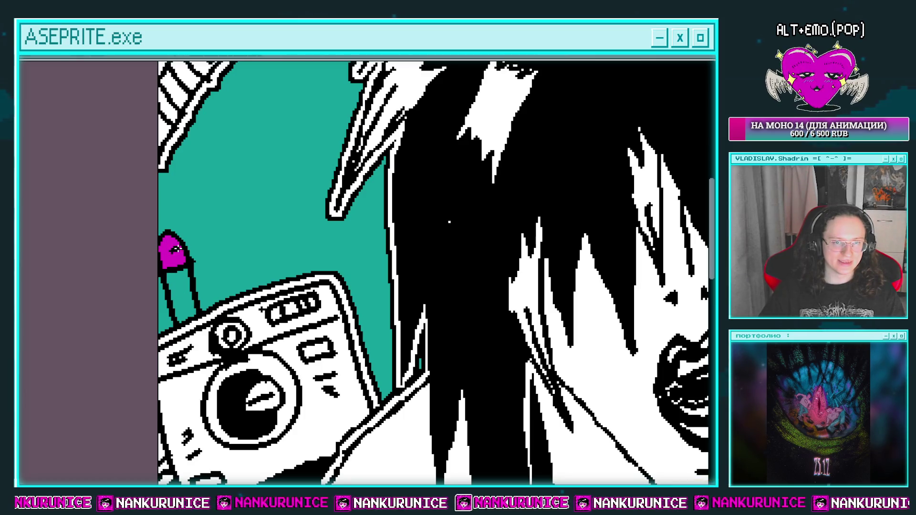
pyautogui.hotkey('ctrl', 'z')
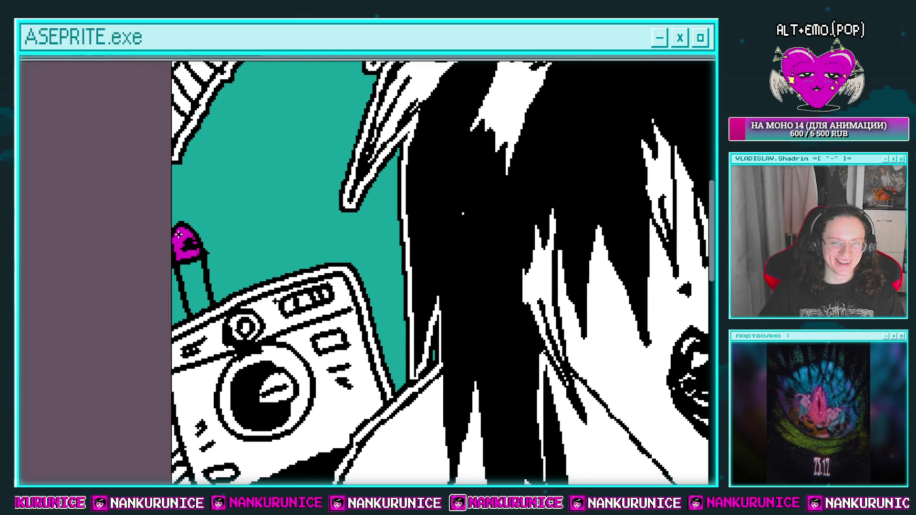
pyautogui.scroll(1, 210, 251)
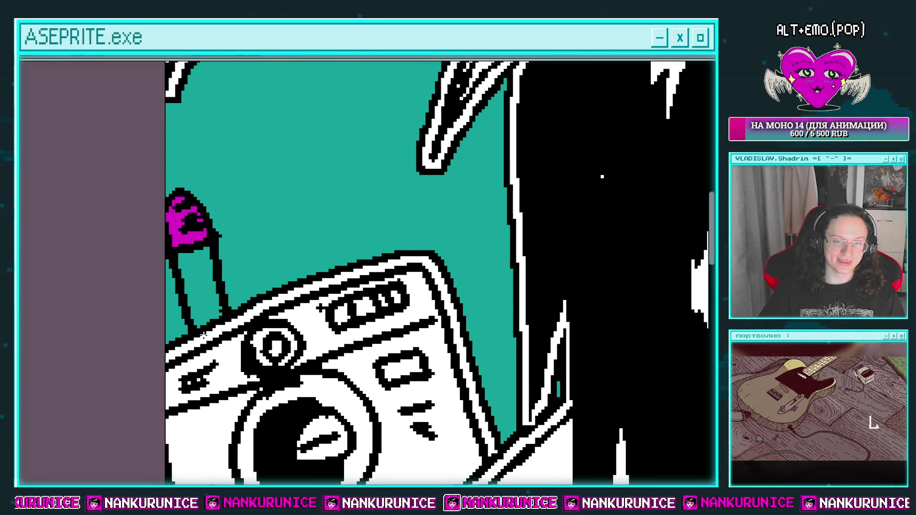
pyautogui.click(195, 268)
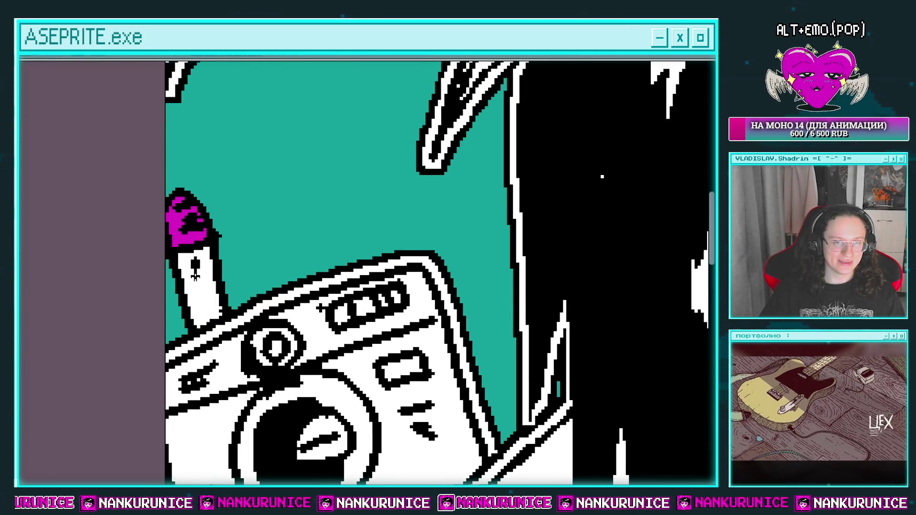
# Step: Add a small hooked loop and arch on the camera top, filling the arch white
pyautogui.moveTo(267, 267); pyautogui.dragTo(230, 298)
pyautogui.moveTo(215, 329)
pyautogui.mouseDown()
pyautogui.moveTo(232, 292)
pyautogui.moveTo(243, 316)
pyautogui.moveTo(282, 287)
pyautogui.moveTo(271, 298)
pyautogui.moveTo(324, 275)
pyautogui.mouseUp()
pyautogui.click(231, 309)
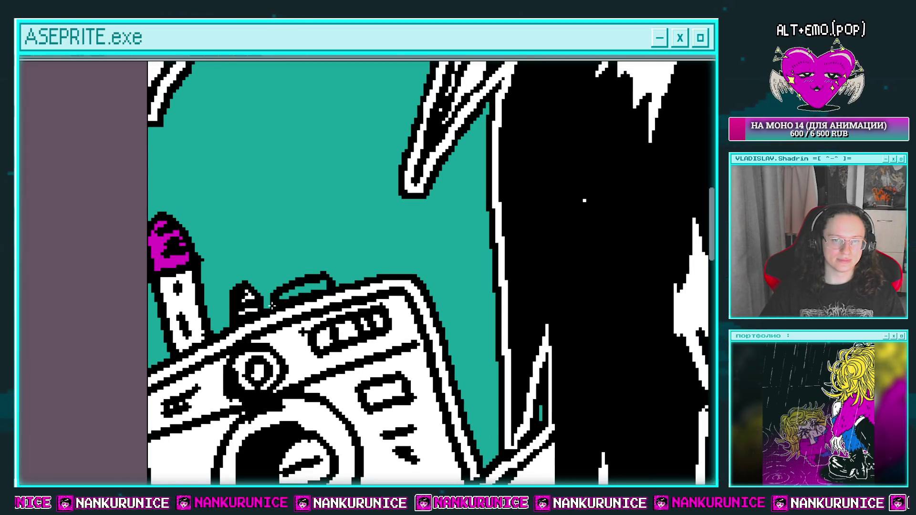
pyautogui.scroll(-2, 287, 295)
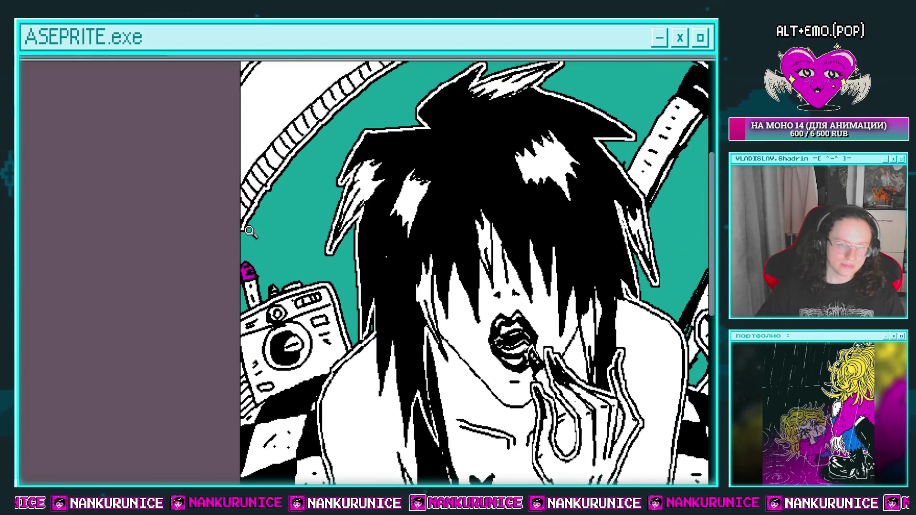
# Step: Apply the Outline effect and zoom in on the teal area left of the hair
pyautogui.hotkey('shift', 'o')
pyautogui.press('Return')
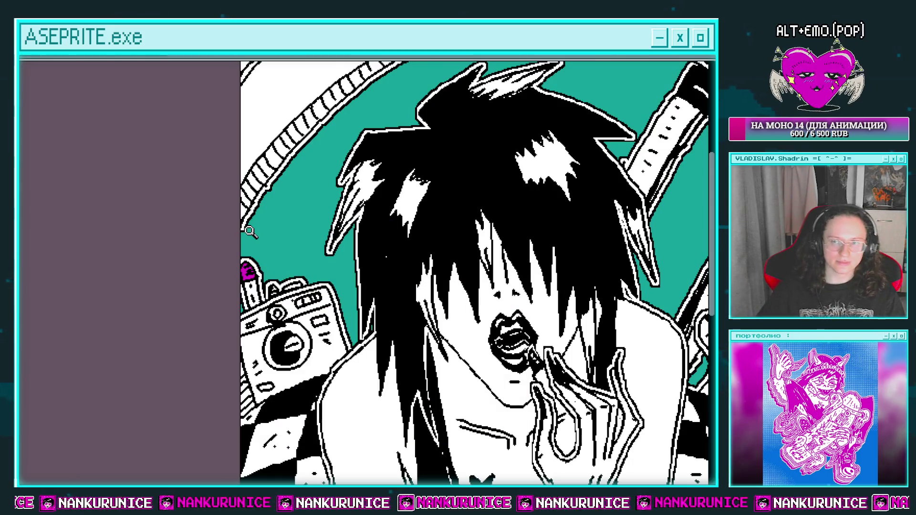
pyautogui.scroll(-2, 284, 286)
pyautogui.moveTo(283, 286); pyautogui.dragTo(263, 276)
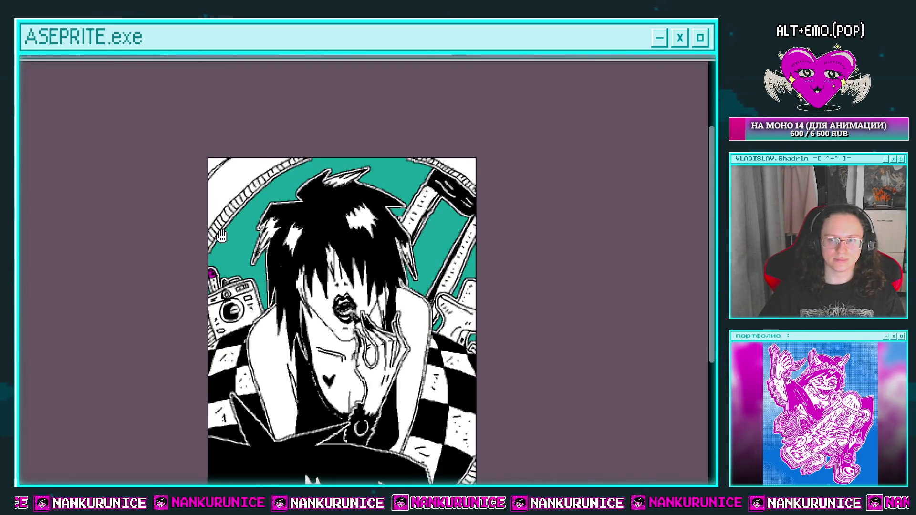
pyautogui.click(233, 254)
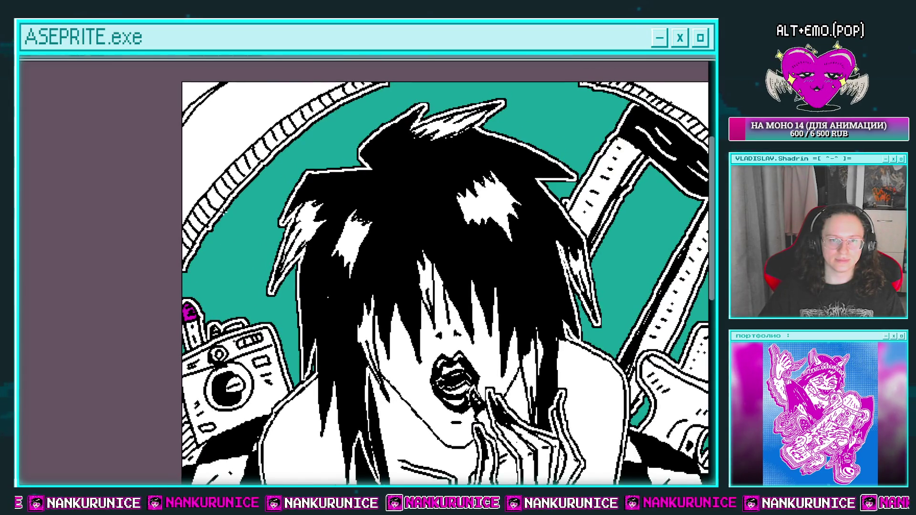
# Step: Undo the stray line and draw a white squiggle stroke in its place
pyautogui.hotkey('ctrl', 'z')
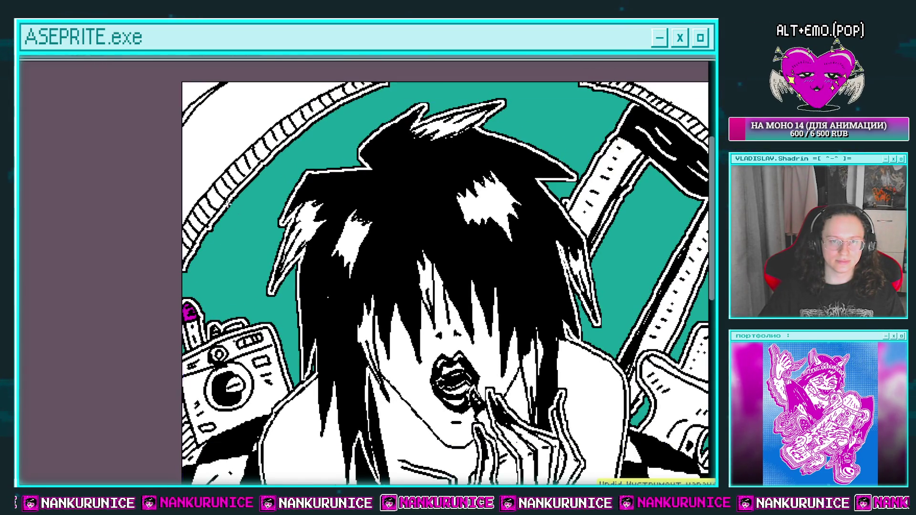
pyautogui.moveTo(244, 212); pyautogui.dragTo(285, 206)
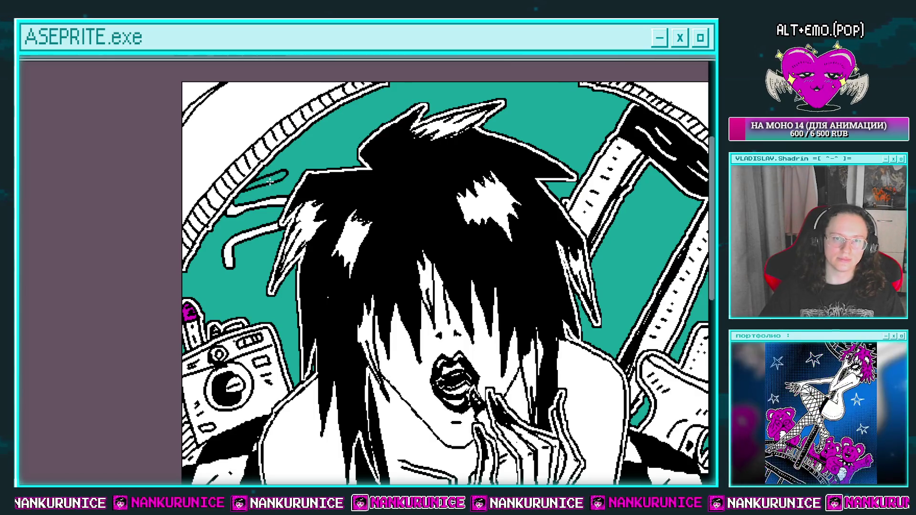
pyautogui.scroll(-2, 278, 212)
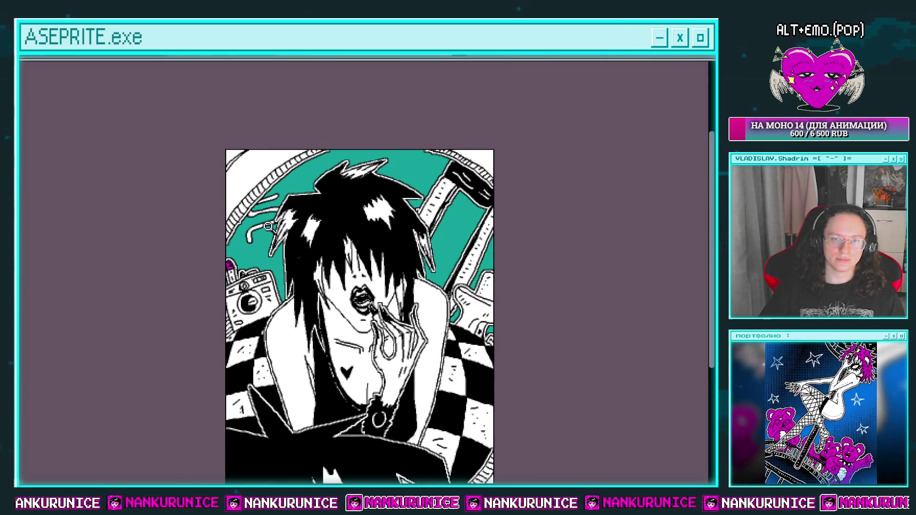
# Step: Draw black curled fingers gripping the white dagger and paint its black guard
pyautogui.scroll(4, 260, 218)
pyautogui.moveTo(221, 209); pyautogui.dragTo(250, 240)
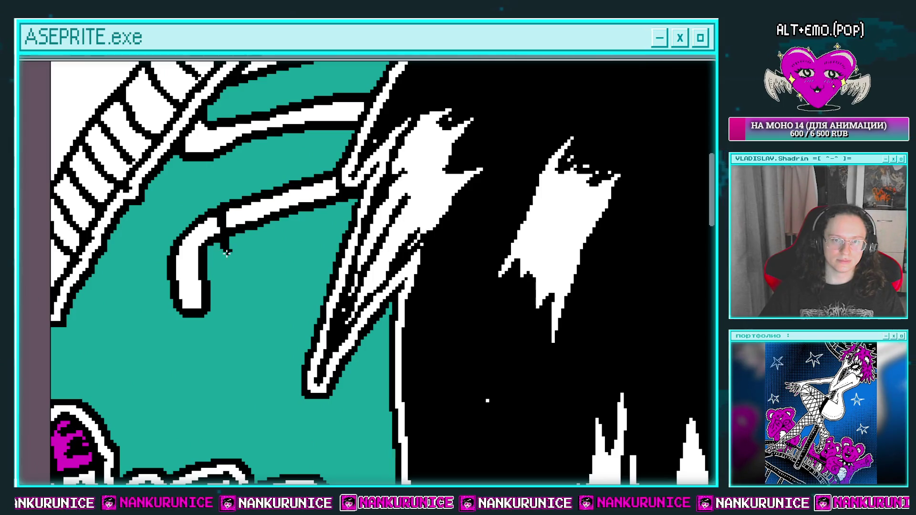
pyautogui.moveTo(283, 269); pyautogui.dragTo(246, 241)
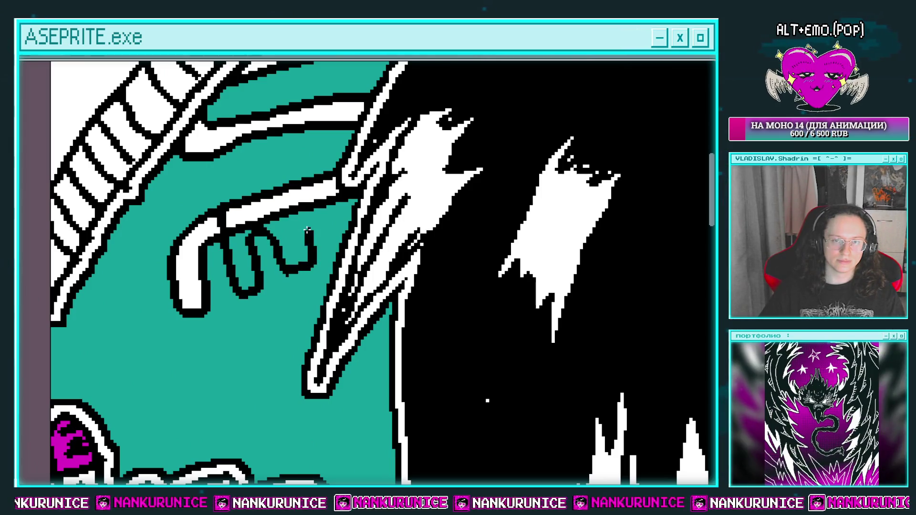
pyautogui.scroll(3, 246, 241)
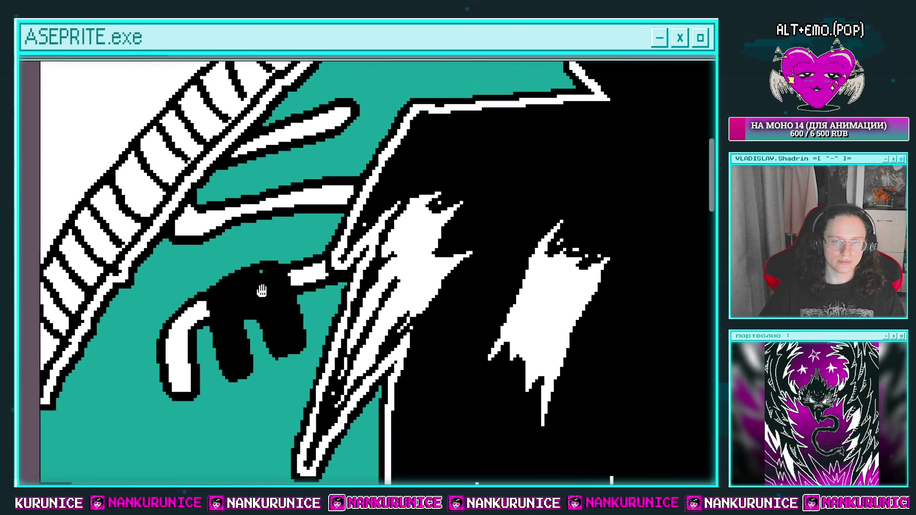
pyautogui.moveTo(302, 207); pyautogui.dragTo(330, 219)
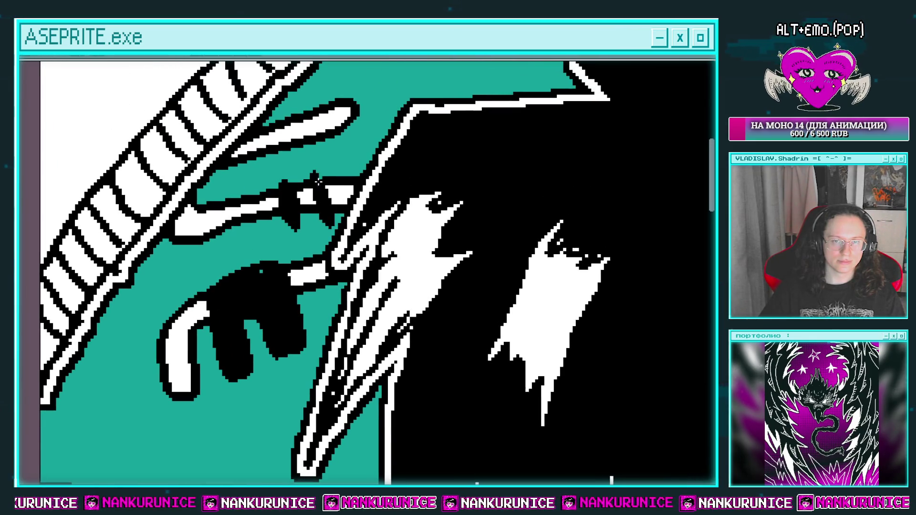
pyautogui.scroll(2, 296, 200)
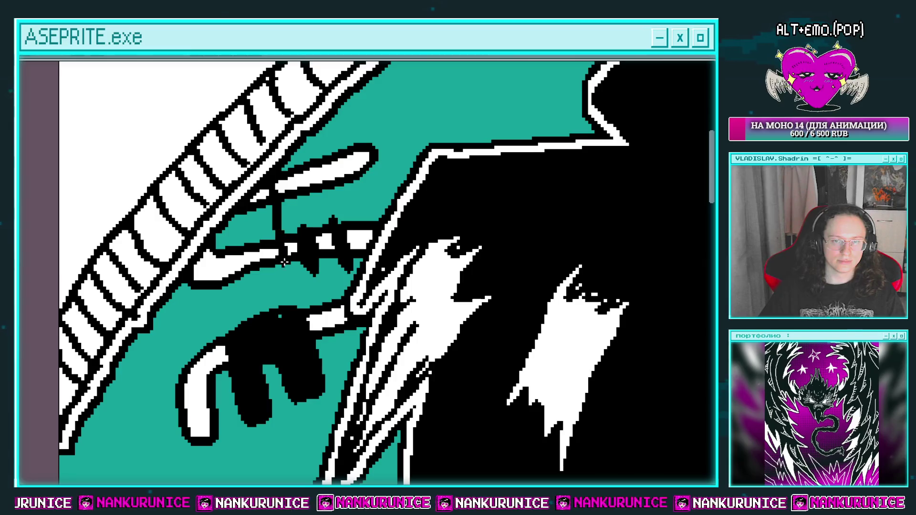
pyautogui.moveTo(283, 262); pyautogui.dragTo(289, 286)
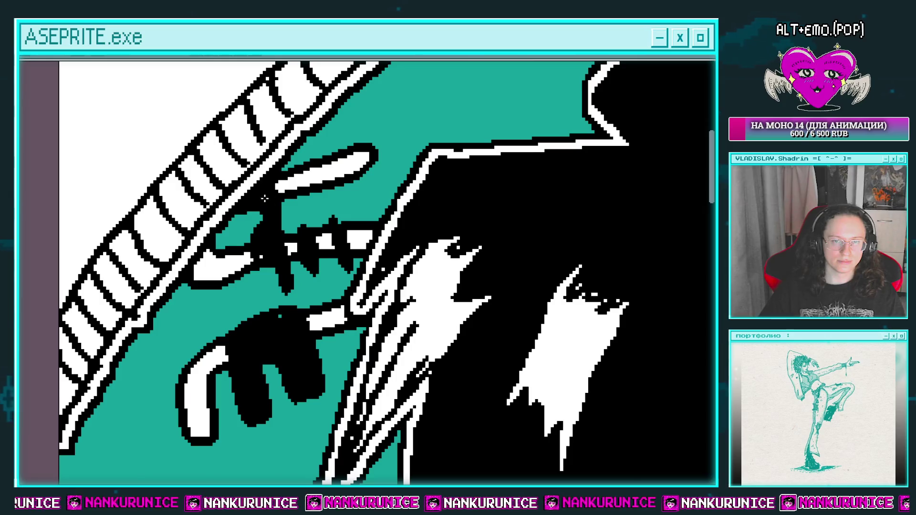
# Step: Zoom back out to view the hand and dagger within the whole drawing
pyautogui.scroll(-3, 287, 246)
pyautogui.scroll(-1, 277, 238)
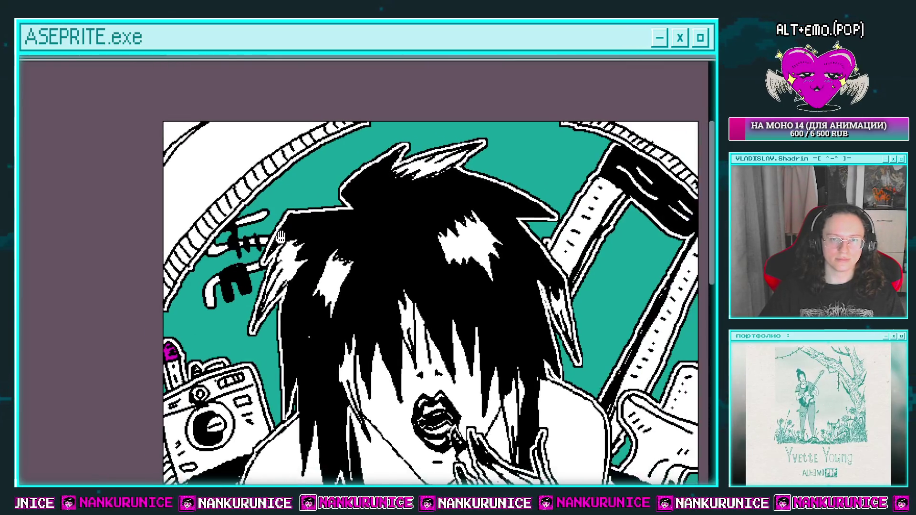
pyautogui.scroll(-1, 263, 229)
pyautogui.scroll(-1, 248, 220)
pyautogui.hscroll(-1, 246, 218)
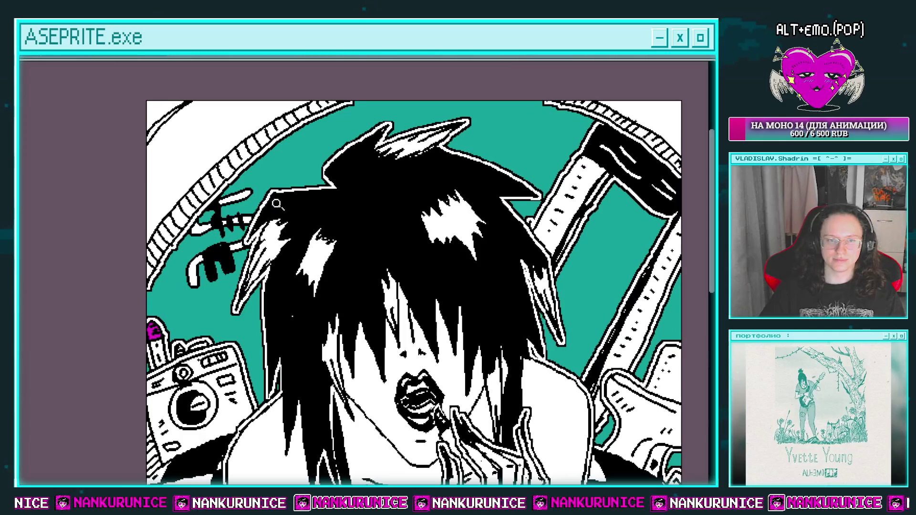
pyautogui.scroll(-2, 229, 217)
pyautogui.scroll(1, 239, 200)
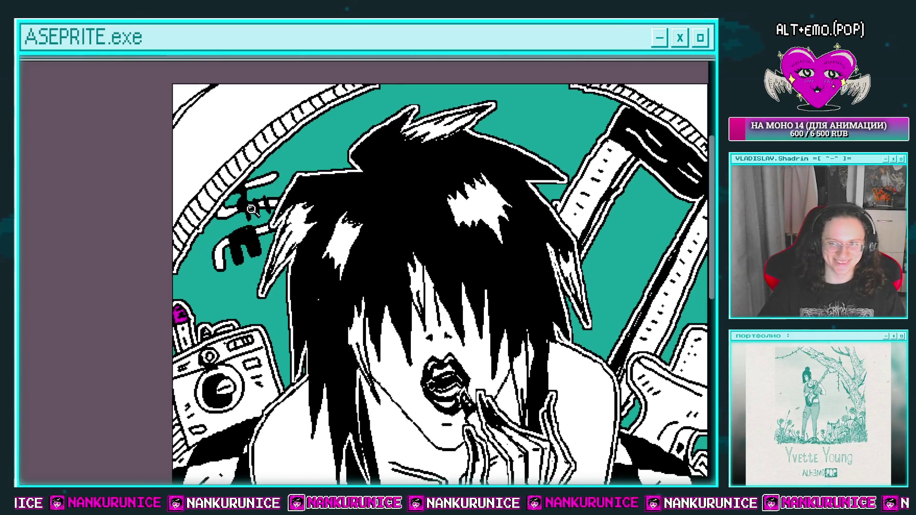
pyautogui.scroll(1, 249, 185)
pyautogui.scroll(1, 260, 205)
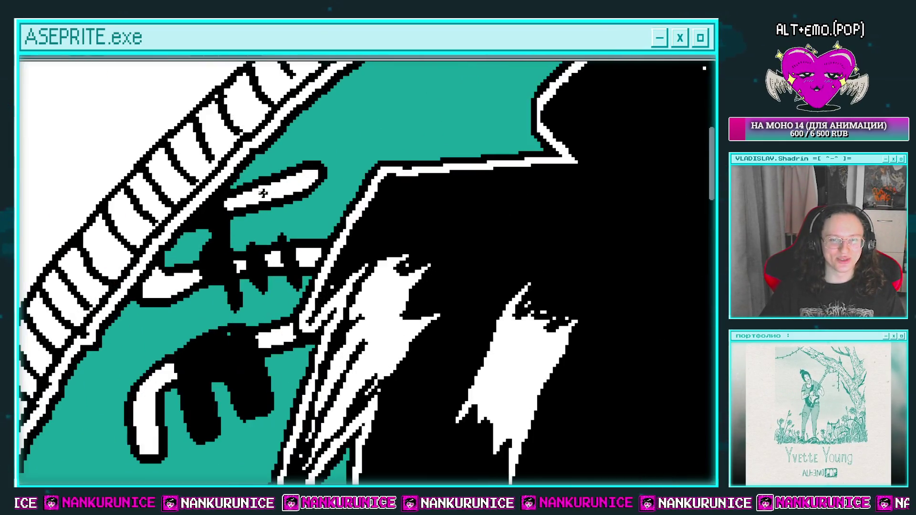
pyautogui.scroll(-2, 200, 256)
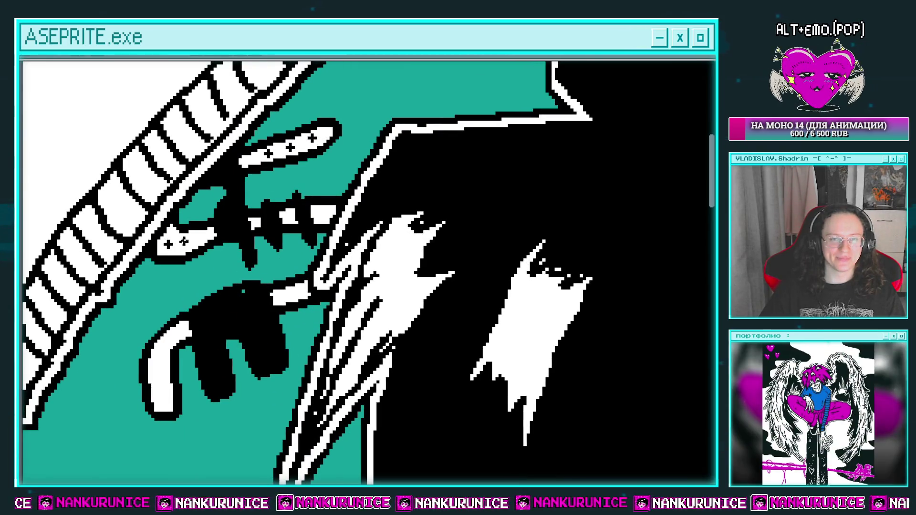
pyautogui.scroll(-2, 202, 229)
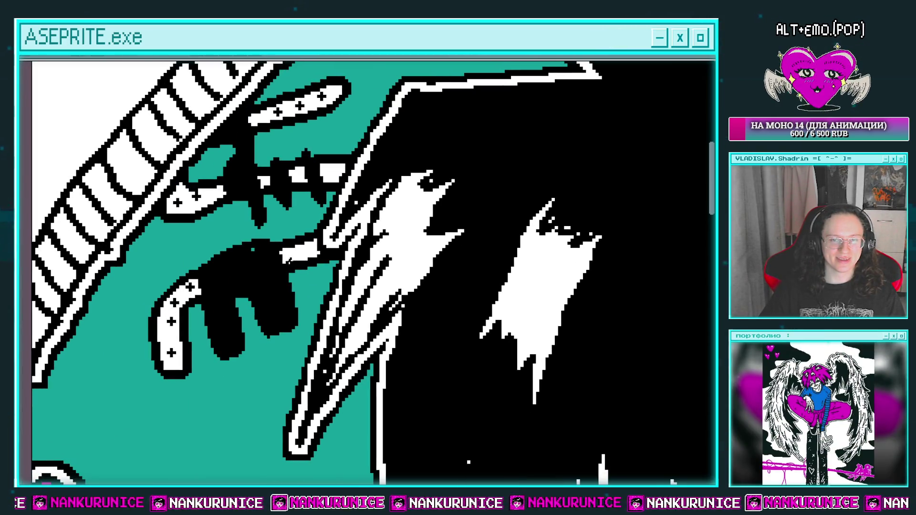
pyautogui.scroll(-1, 309, 246)
pyautogui.scroll(-1, 301, 231)
pyautogui.scroll(-1, 293, 214)
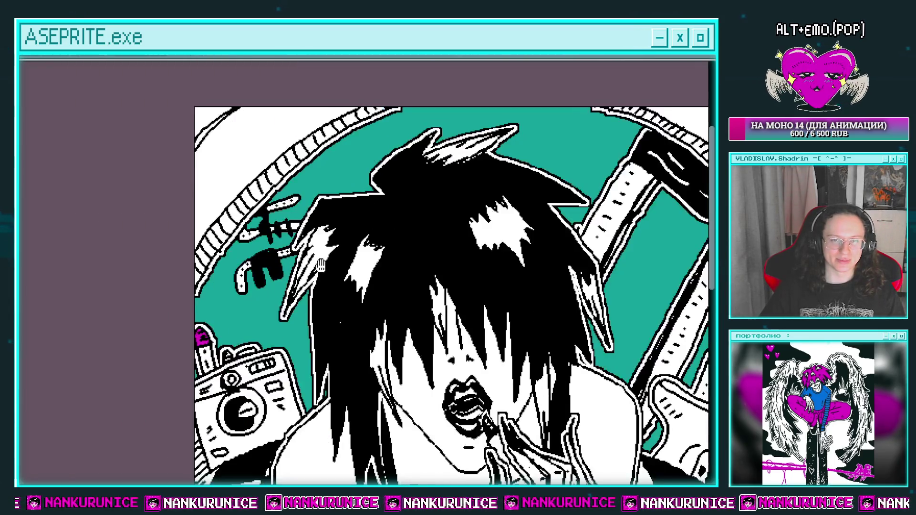
pyautogui.scroll(-1, 285, 195)
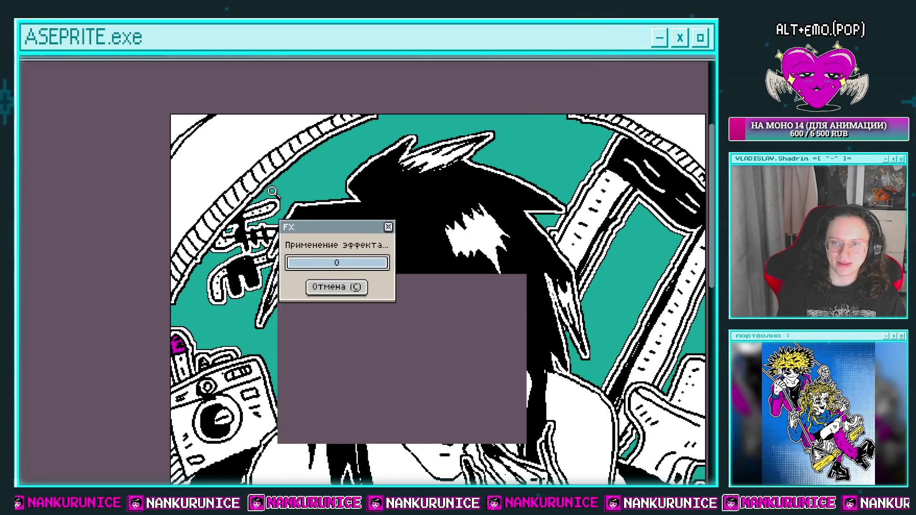
# Step: Lasso the hand and dagger and give them a white outline with the Outline effect
pyautogui.hotkey('ctrl', 'a')
pyautogui.hotkey('ctrl', 'd')
pyautogui.moveTo(211, 310); pyautogui.dragTo(167, 235)
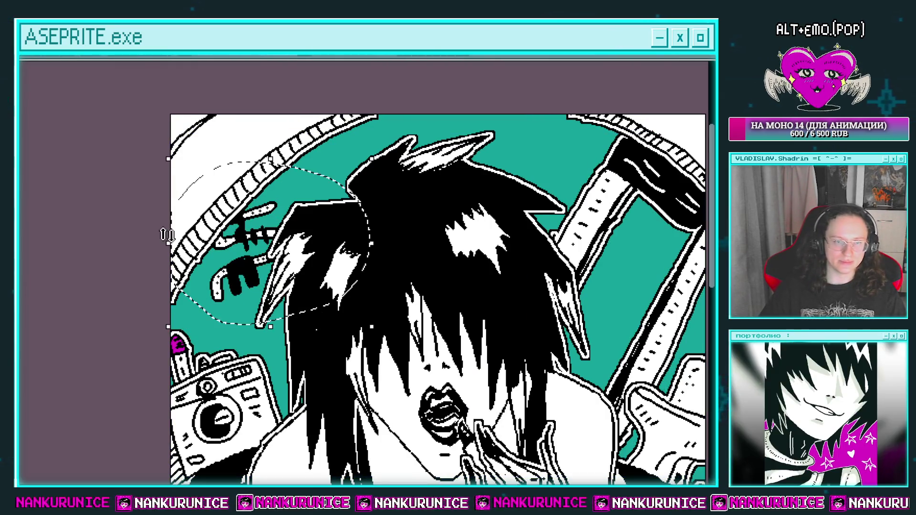
pyautogui.hotkey('shift', 'o')
pyautogui.press('Return')
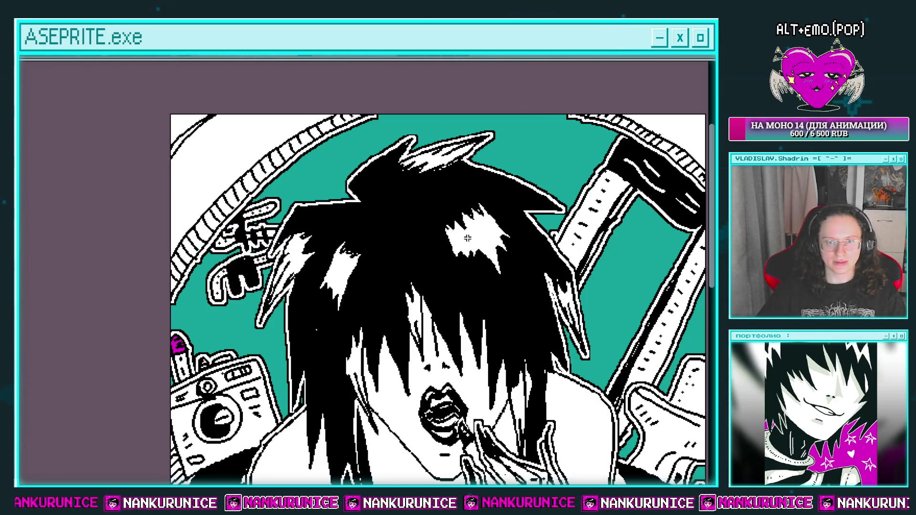
pyautogui.hotkey('ctrl', 'd')
pyautogui.press('Tab')
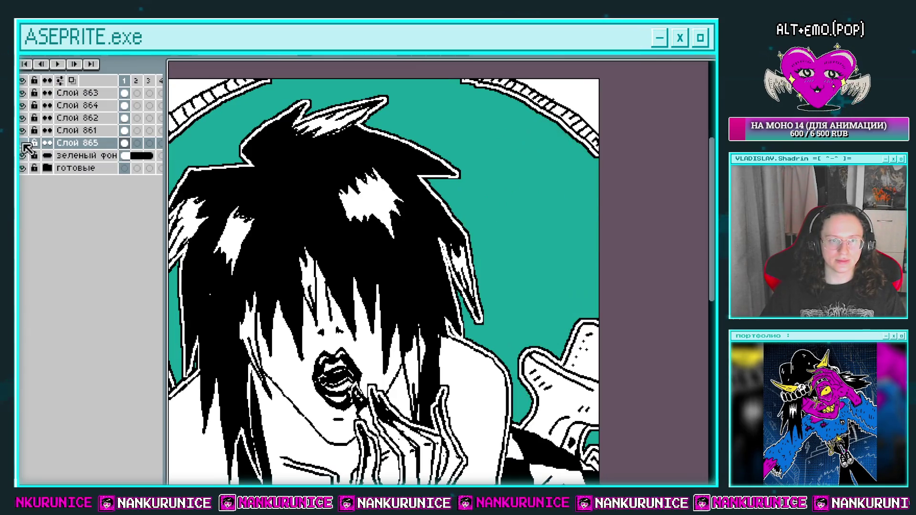
pyautogui.press('Tab')
# Step: Fill the teal inside the tube with a black-to-white dithered gradient
pyautogui.click(471, 244)
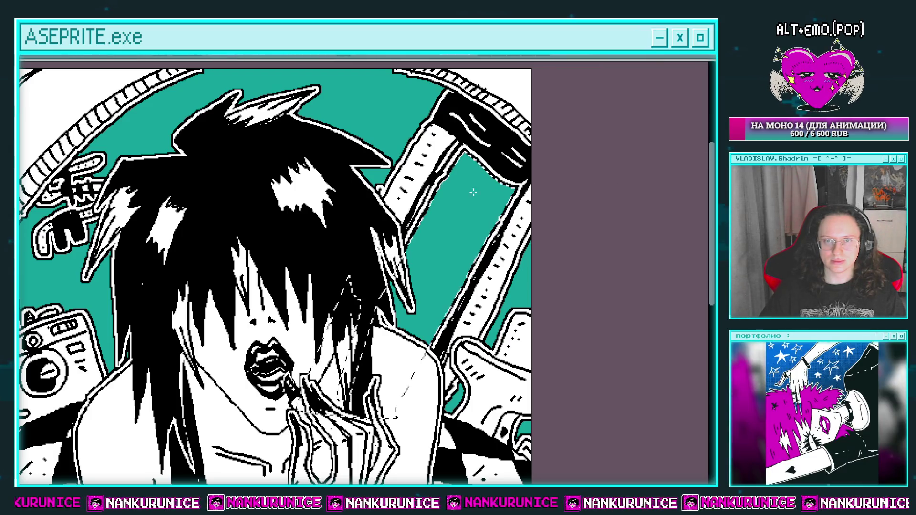
pyautogui.moveTo(473, 192); pyautogui.dragTo(403, 329)
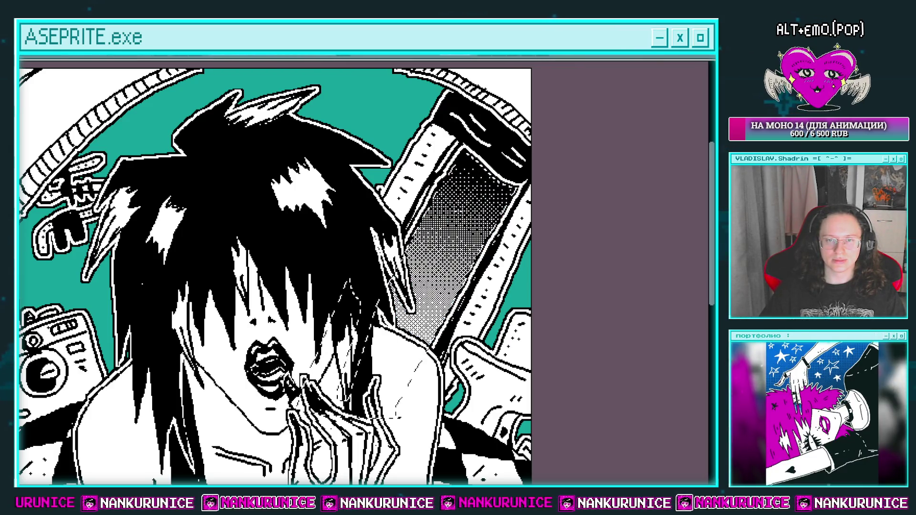
pyautogui.moveTo(458, 215); pyautogui.dragTo(397, 419)
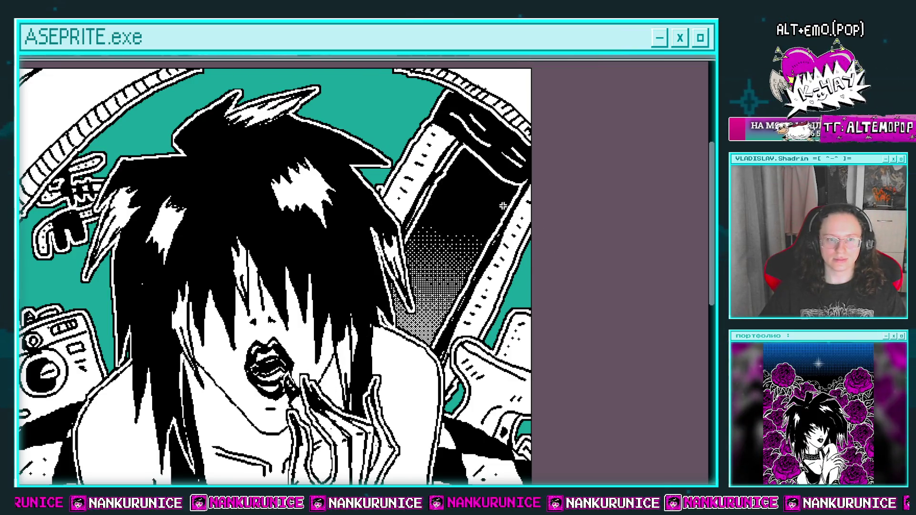
# Step: Draw two white diagonal strokes across the tube and a curved white oval top
pyautogui.scroll(2, 458, 201)
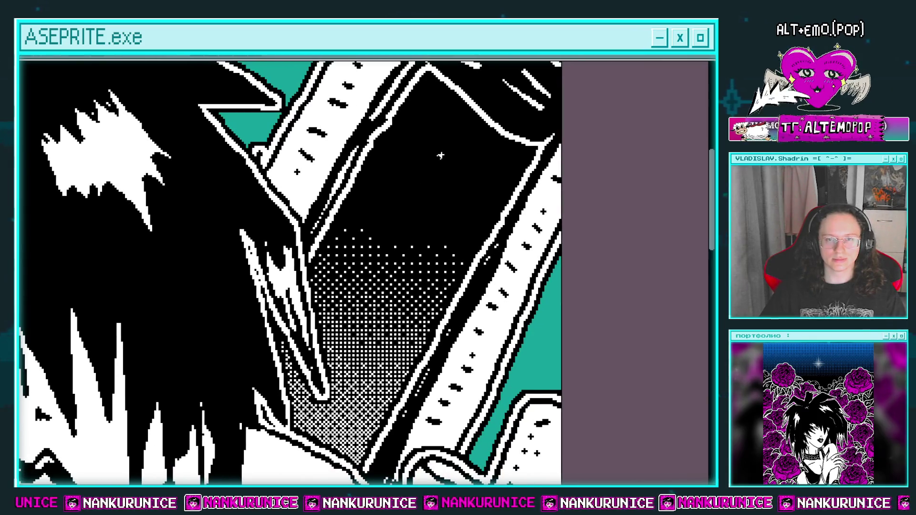
pyautogui.moveTo(445, 150); pyautogui.dragTo(336, 350)
pyautogui.moveTo(459, 159); pyautogui.dragTo(365, 315)
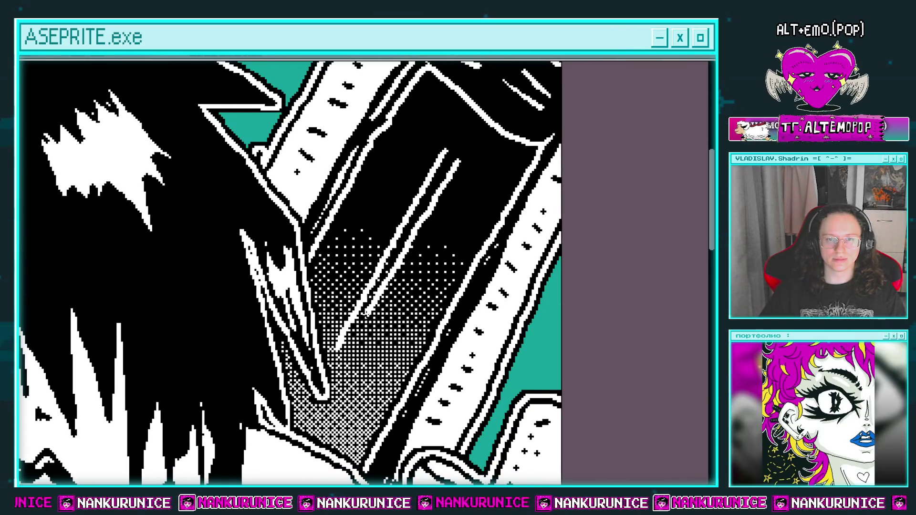
pyautogui.moveTo(416, 130)
pyautogui.mouseDown()
pyautogui.moveTo(440, 157)
pyautogui.moveTo(487, 149)
pyautogui.mouseUp()
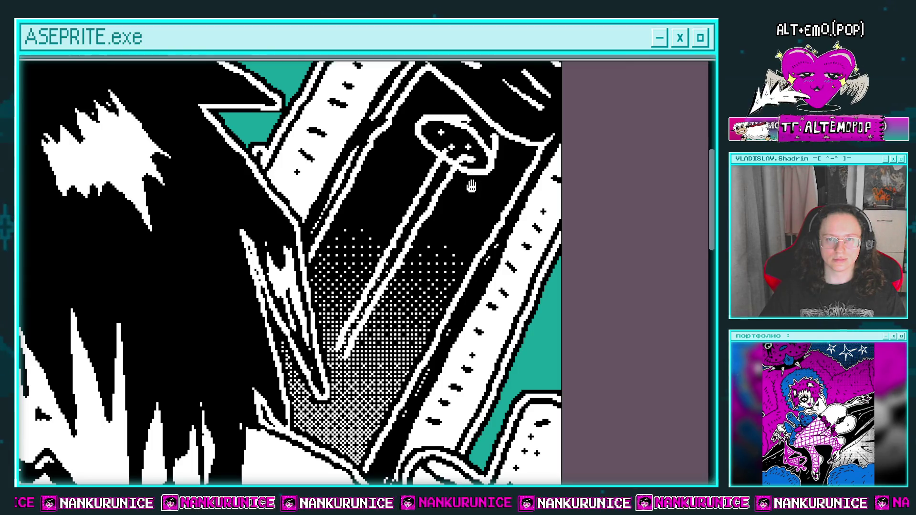
pyautogui.moveTo(455, 147); pyautogui.dragTo(430, 94)
pyautogui.moveTo(377, 222); pyautogui.dragTo(410, 240)
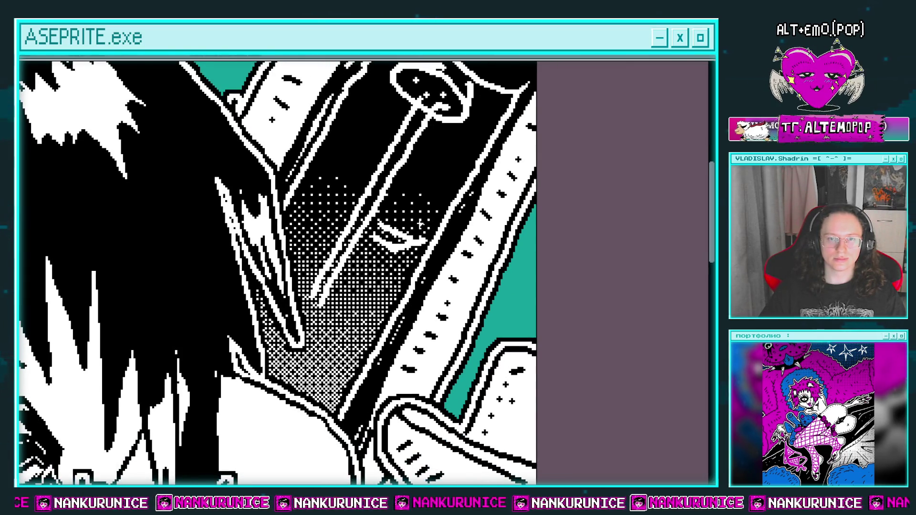
pyautogui.scroll(-5, 415, 224)
pyautogui.scroll(2, 382, 212)
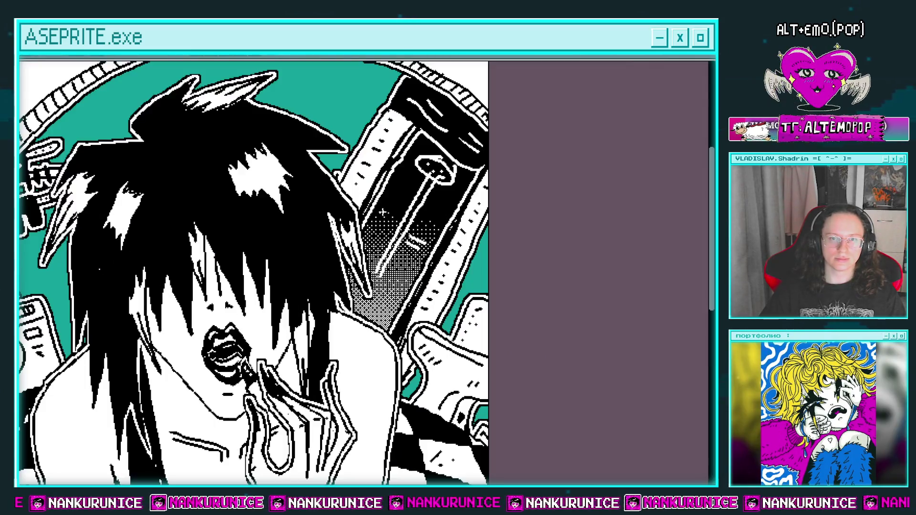
pyautogui.moveTo(401, 227)
pyautogui.mouseDown()
pyautogui.moveTo(376, 240)
pyautogui.moveTo(397, 252)
pyautogui.moveTo(381, 208)
pyautogui.moveTo(380, 227)
pyautogui.mouseUp()
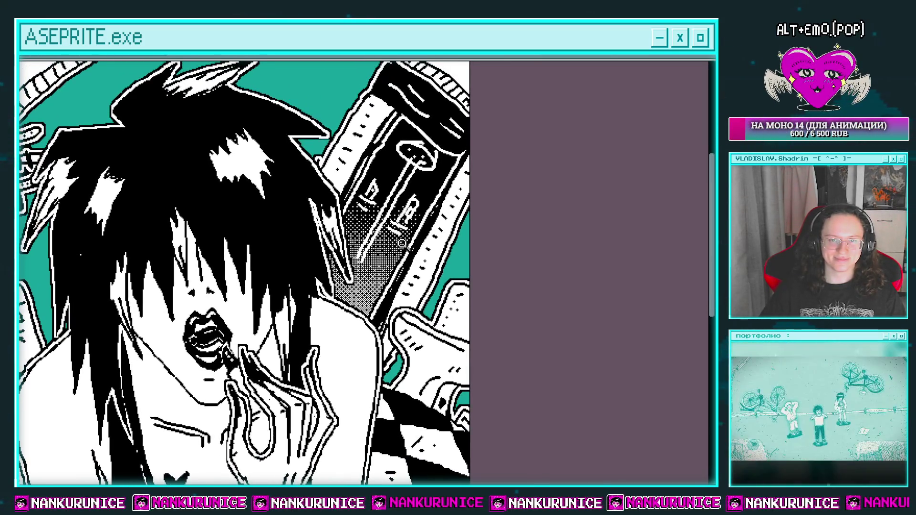
pyautogui.scroll(2, 363, 257)
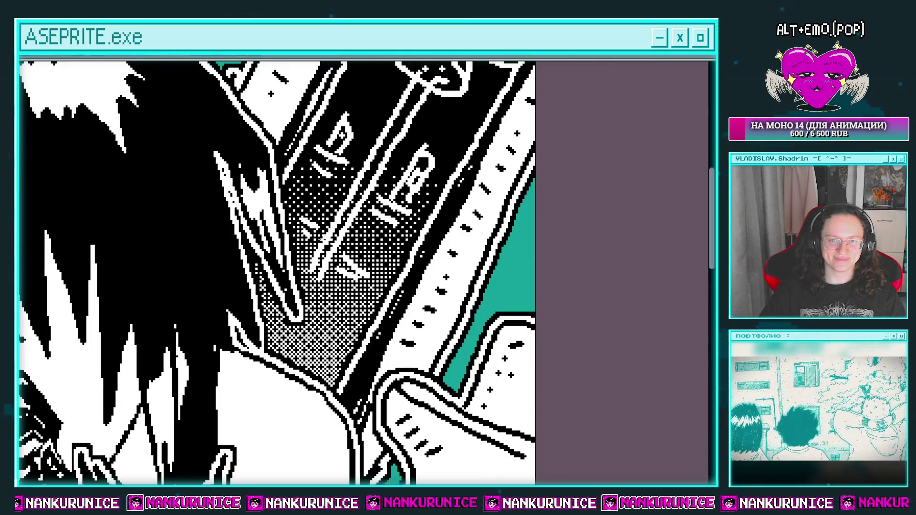
pyautogui.scroll(-3, 391, 264)
pyautogui.moveTo(391, 265); pyautogui.dragTo(416, 177)
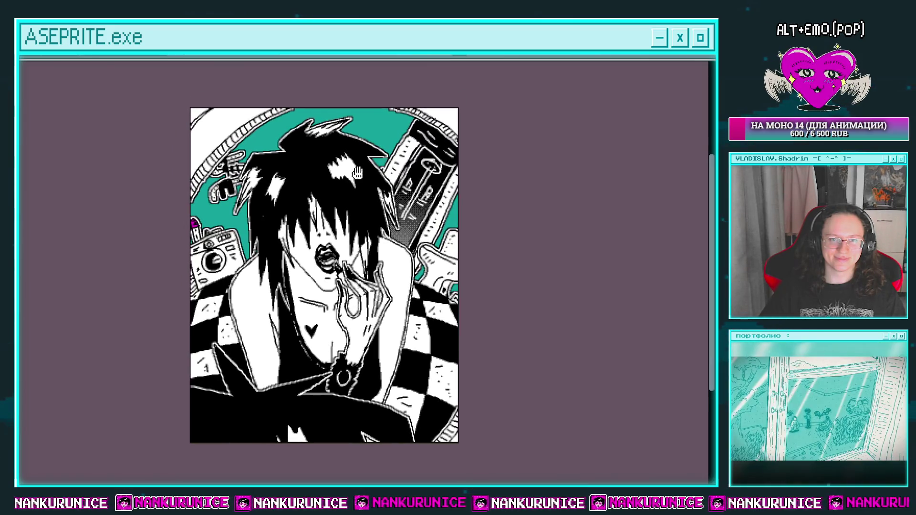
pyautogui.scroll(3, 394, 216)
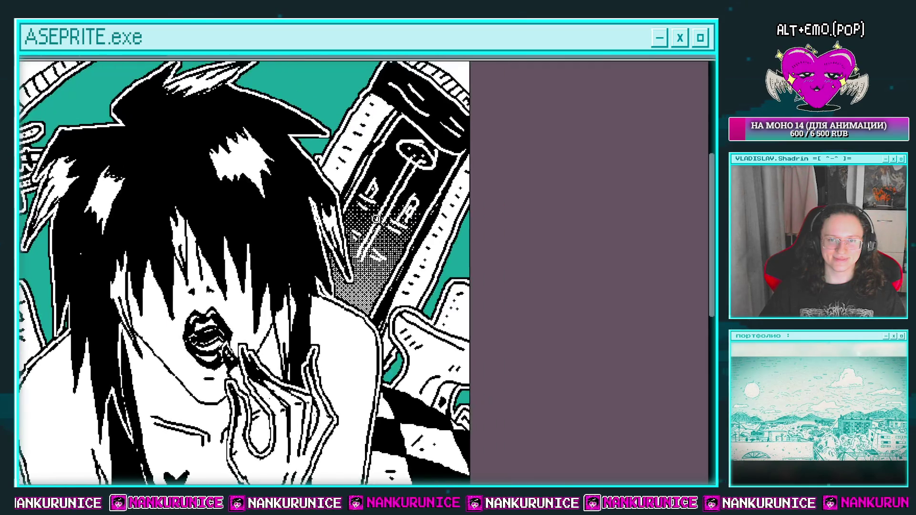
pyautogui.scroll(2, 394, 216)
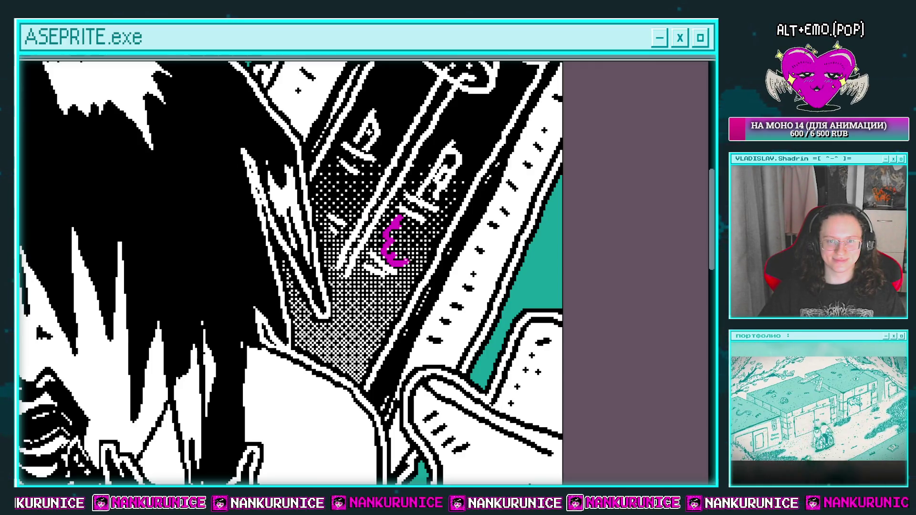
# Step: Scribble a small magenta blob over the tube's lettering, then zoom out to the whole drawing
pyautogui.moveTo(398, 219)
pyautogui.mouseDown()
pyautogui.moveTo(418, 219)
pyautogui.moveTo(409, 228)
pyautogui.mouseUp()
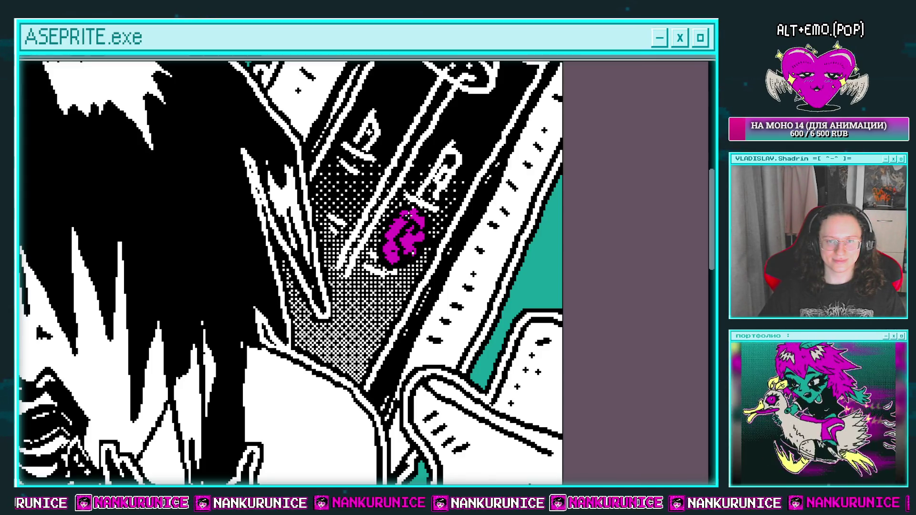
pyautogui.scroll(-5, 408, 216)
pyautogui.scroll(5, 381, 248)
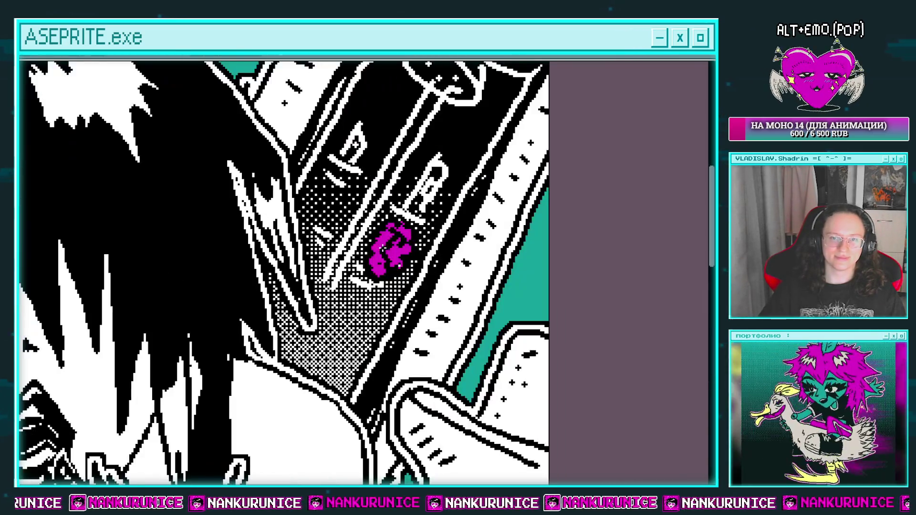
pyautogui.scroll(-5, 397, 248)
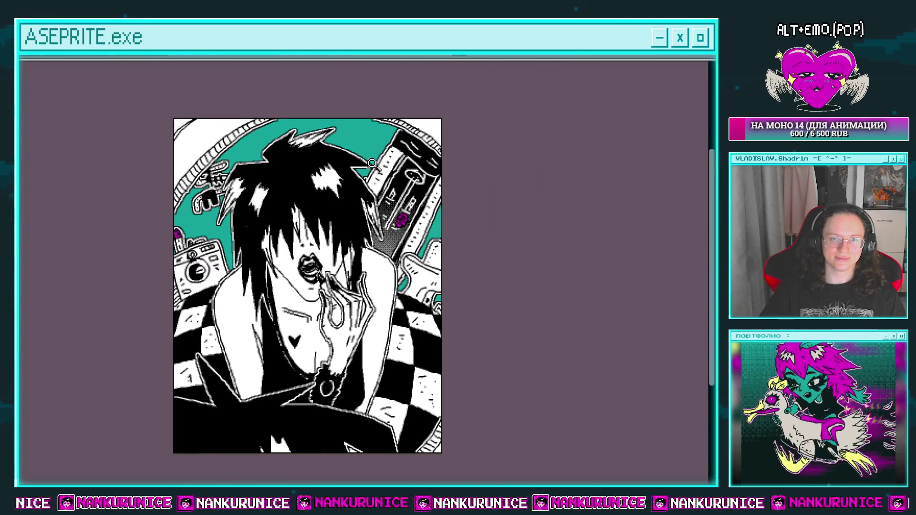
pyautogui.scroll(2, 384, 197)
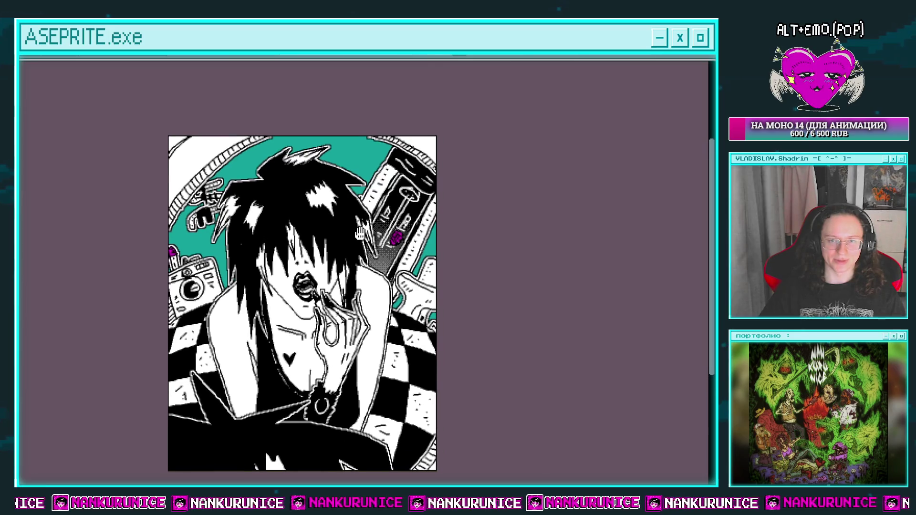
pyautogui.moveTo(385, 236); pyautogui.dragTo(378, 198)
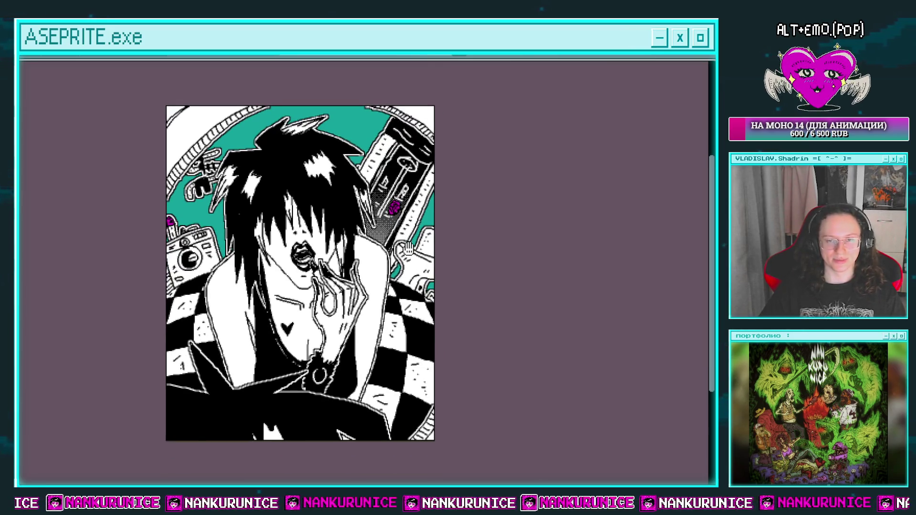
pyautogui.moveTo(407, 248); pyautogui.dragTo(398, 312)
# Step: Add a new layer, Слой 866, above the зеленый фон layer
pyautogui.press('Tab')
pyautogui.click(128, 156)
pyautogui.hotkey('shift', 'n')
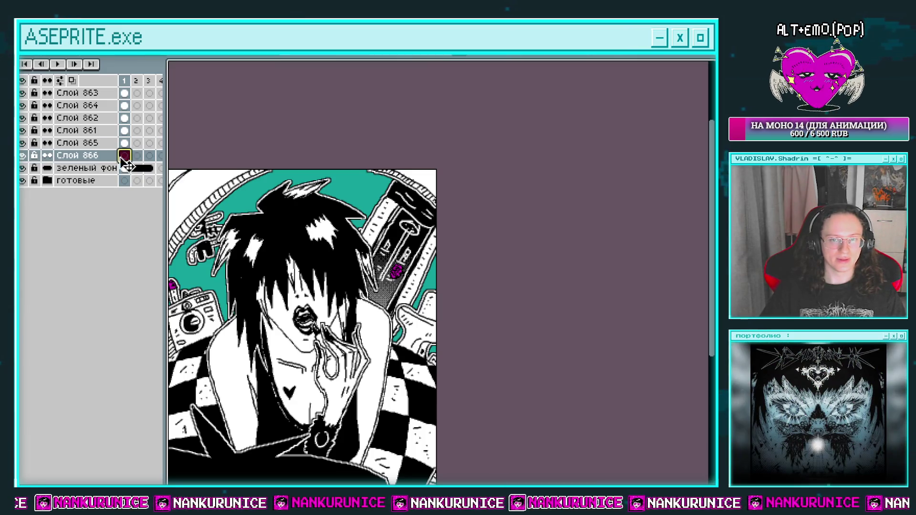
pyautogui.click(22, 142)
pyautogui.click(22, 143)
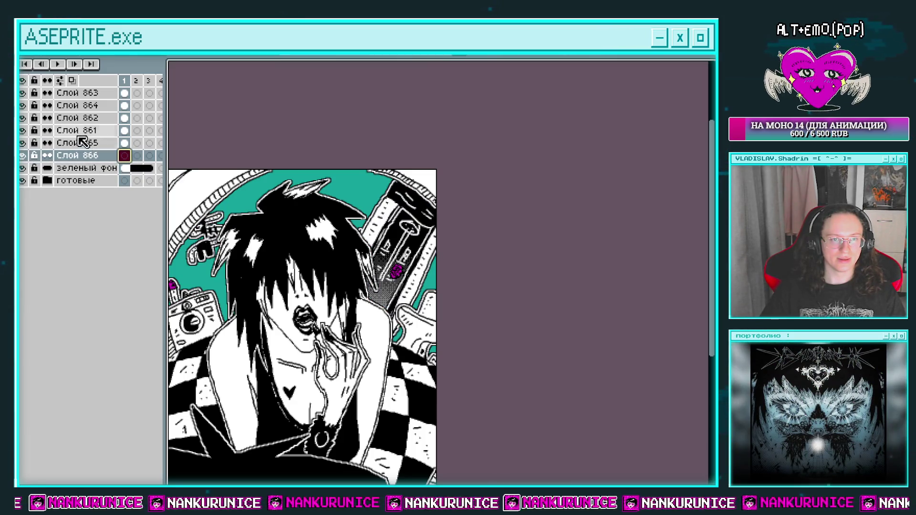
pyautogui.press('Tab')
# Step: Try a magenta bucket fill on the teal background, undo it, and hide the teal
pyautogui.moveTo(352, 219); pyautogui.dragTo(344, 227)
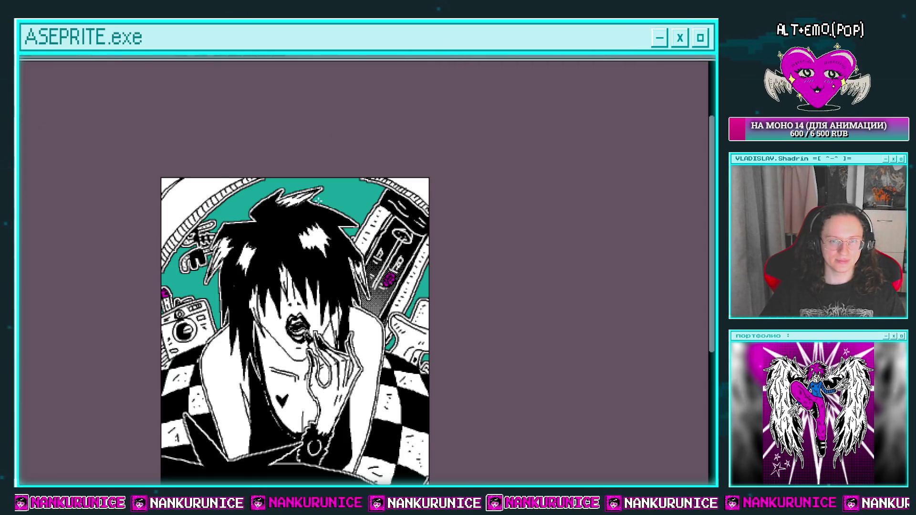
pyautogui.click(378, 191)
pyautogui.moveTo(374, 191); pyautogui.dragTo(399, 153)
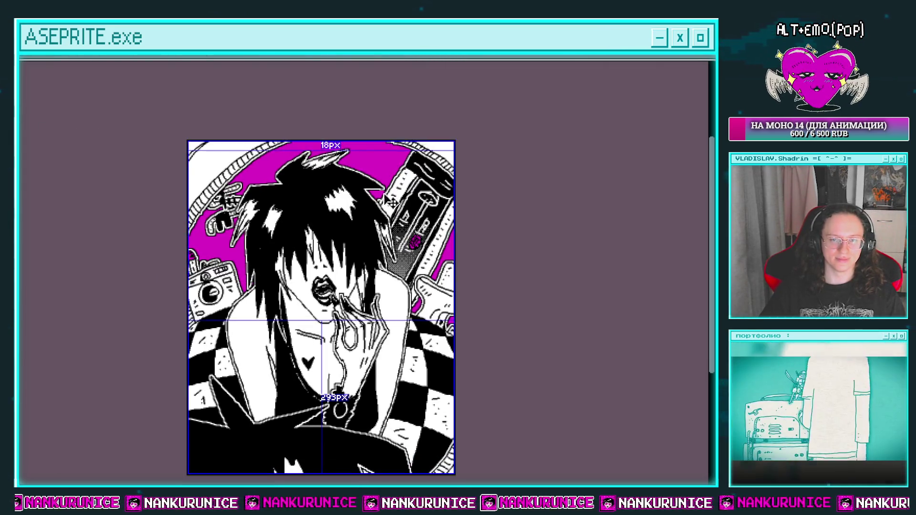
pyautogui.hotkey('ctrl', 'z')
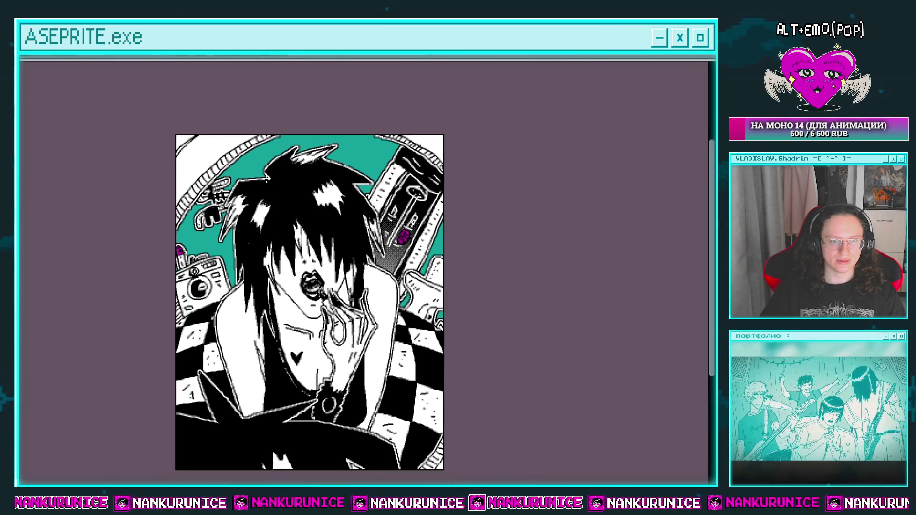
pyautogui.moveTo(282, 197); pyautogui.dragTo(298, 125)
pyautogui.scroll(2, 351, 151)
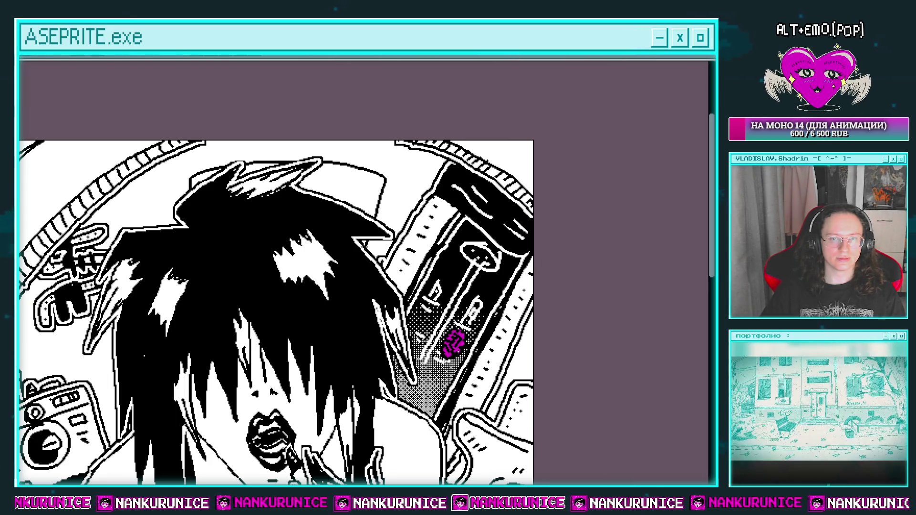
# Step: Zoom into the hat and draw white highlight lines across its crown and top
pyautogui.scroll(2, 361, 206)
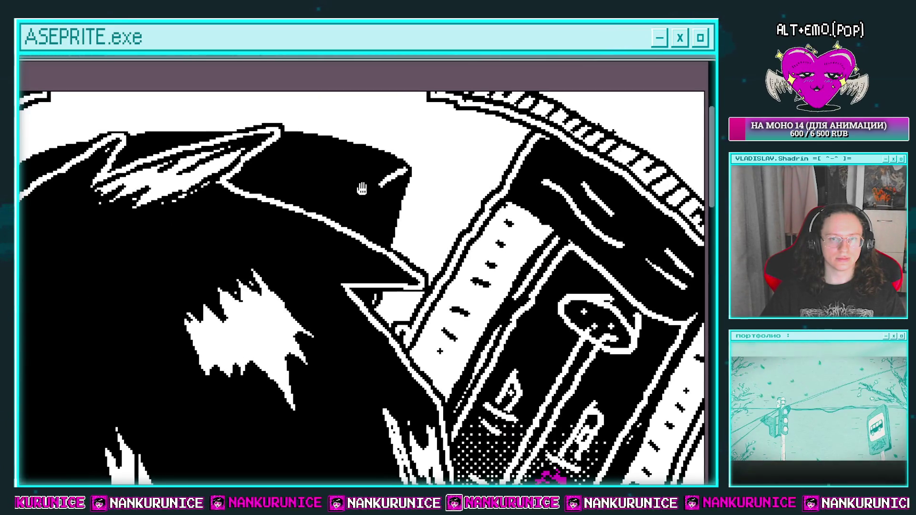
pyautogui.moveTo(361, 188); pyautogui.dragTo(408, 194)
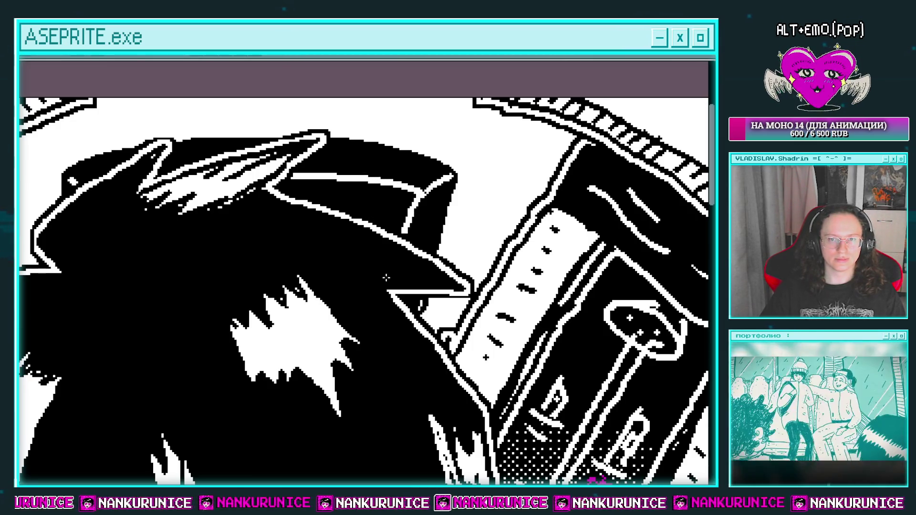
pyautogui.moveTo(420, 208); pyautogui.dragTo(423, 229)
pyautogui.moveTo(320, 177); pyautogui.dragTo(399, 193)
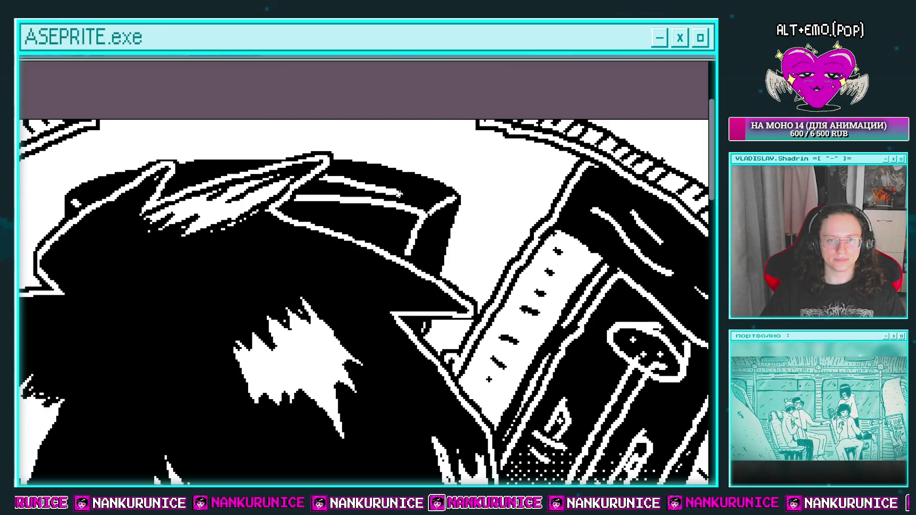
pyautogui.scroll(-3, 372, 182)
pyautogui.scroll(3, 356, 182)
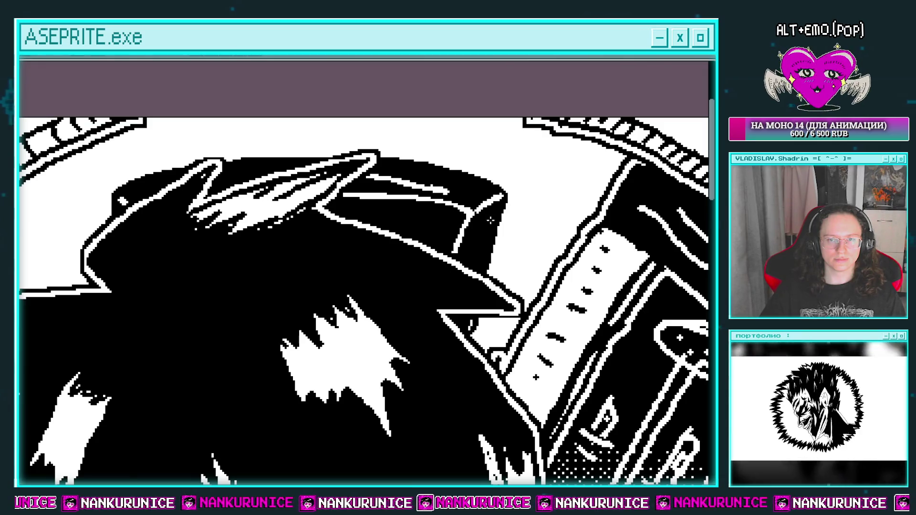
pyautogui.moveTo(473, 227)
pyautogui.mouseDown()
pyautogui.moveTo(465, 221)
pyautogui.moveTo(447, 258)
pyautogui.mouseUp()
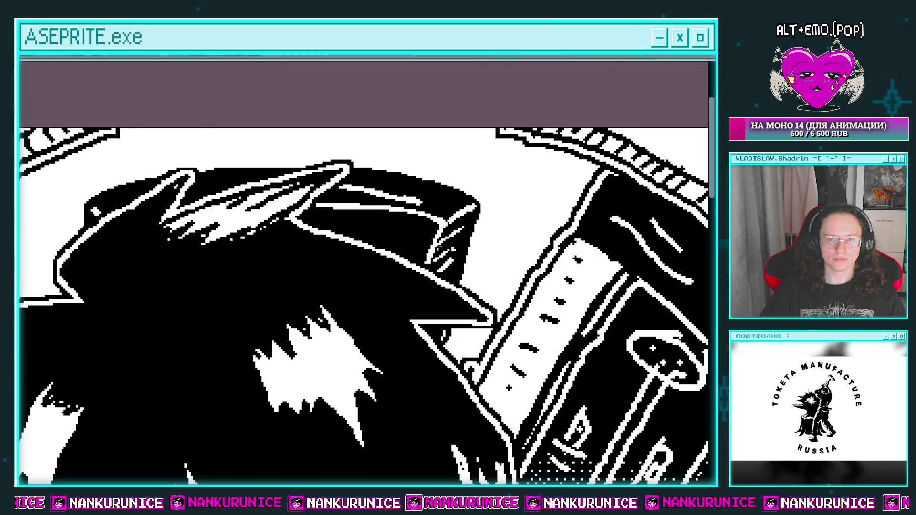
pyautogui.moveTo(392, 184); pyautogui.dragTo(451, 204)
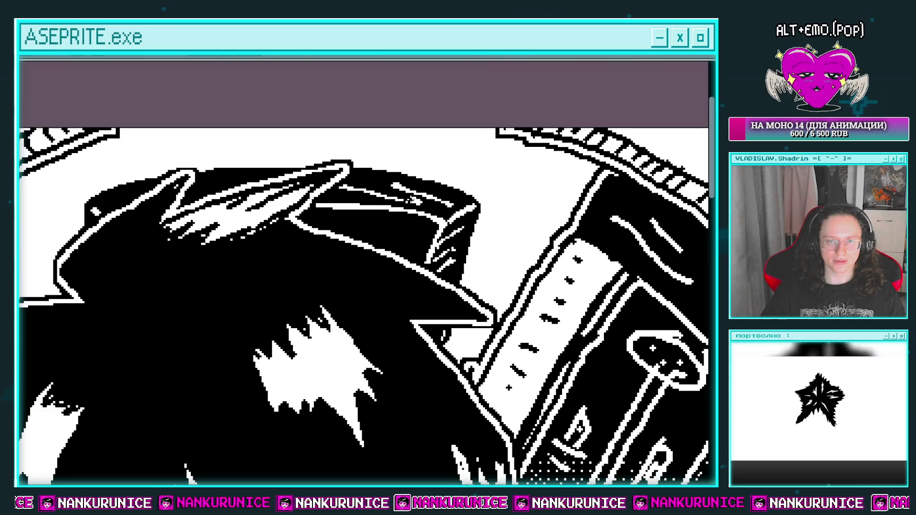
# Step: Add black contour strokes extending the hat outline along its top edge
pyautogui.moveTo(240, 190); pyautogui.dragTo(343, 180)
pyautogui.scroll(-2, 343, 181)
pyautogui.moveTo(229, 162); pyautogui.dragTo(222, 203)
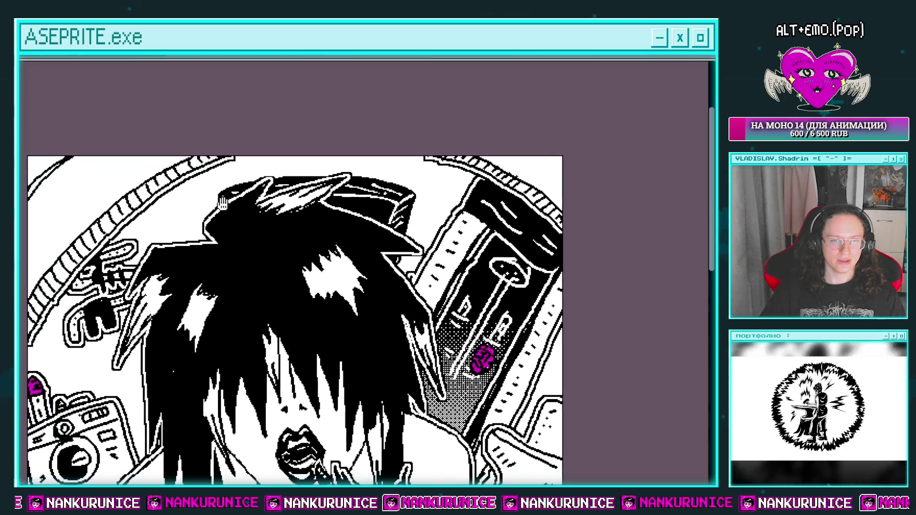
pyautogui.scroll(2, 222, 202)
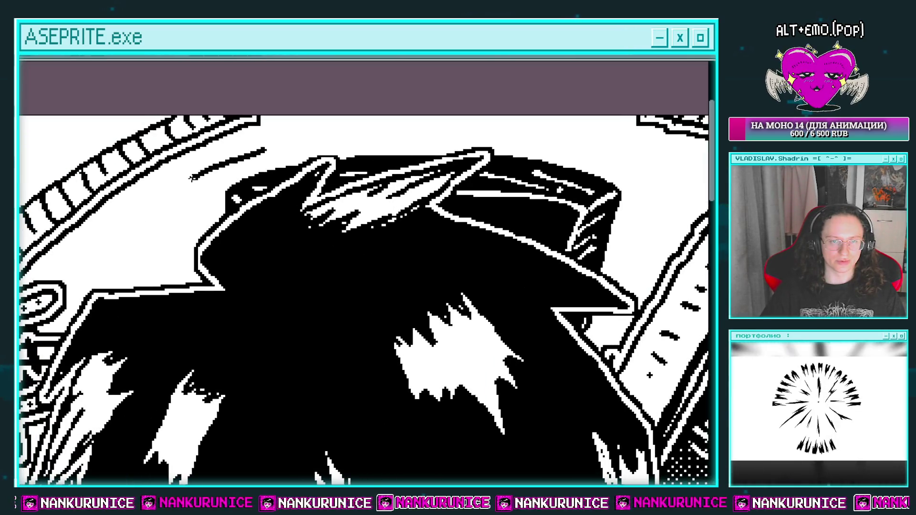
pyautogui.moveTo(193, 178); pyautogui.dragTo(206, 196)
pyautogui.moveTo(205, 267); pyautogui.dragTo(156, 281)
pyautogui.moveTo(210, 160); pyautogui.dragTo(493, 157)
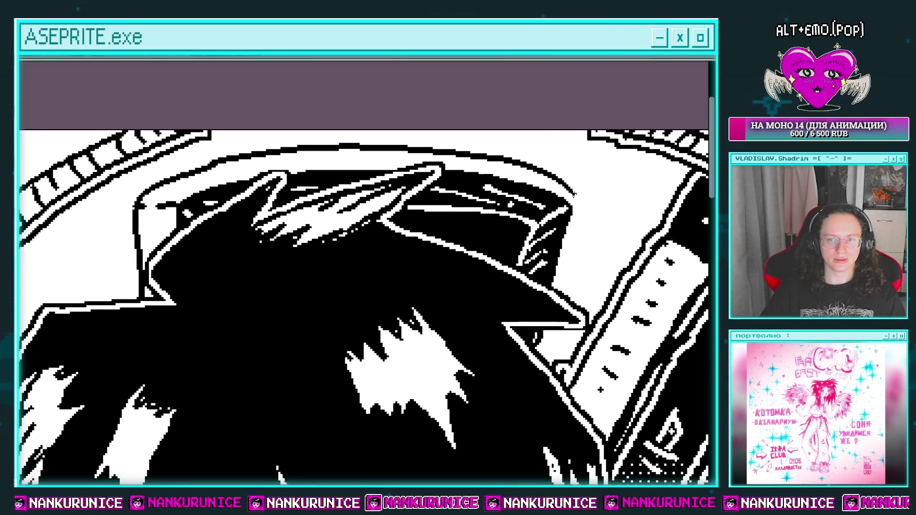
pyautogui.moveTo(577, 226); pyautogui.dragTo(548, 190)
# Step: Zoom back out to the full illustration and switch to the Line tool
pyautogui.scroll(-3, 482, 369)
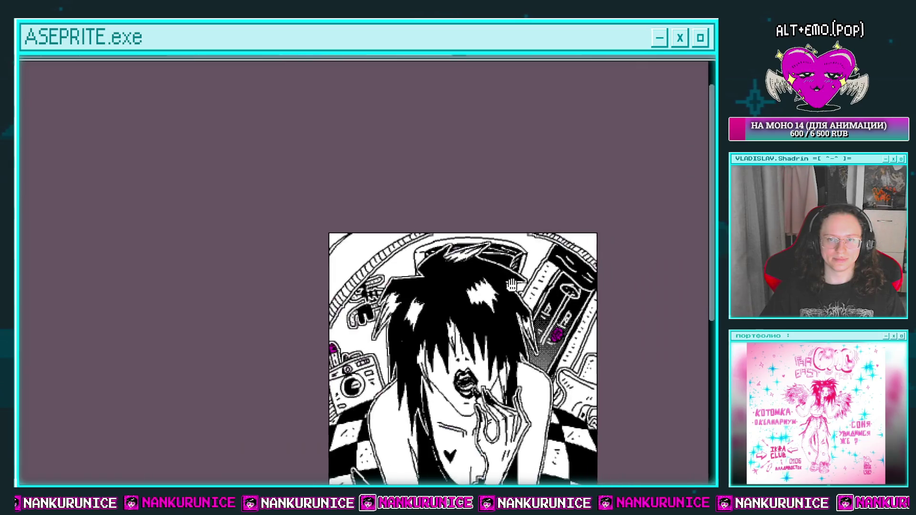
pyautogui.scroll(2, 440, 214)
pyautogui.scroll(2, 377, 230)
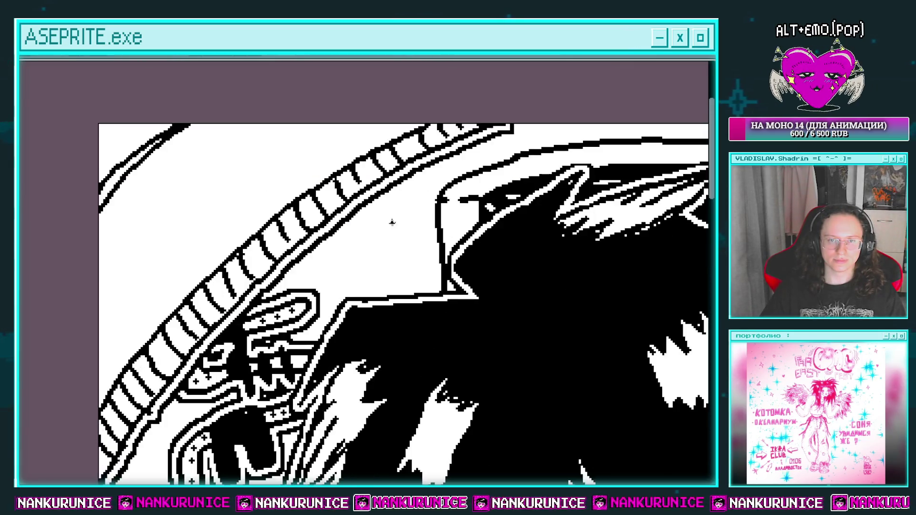
pyautogui.scroll(-1, 394, 267)
pyautogui.scroll(-1, 397, 214)
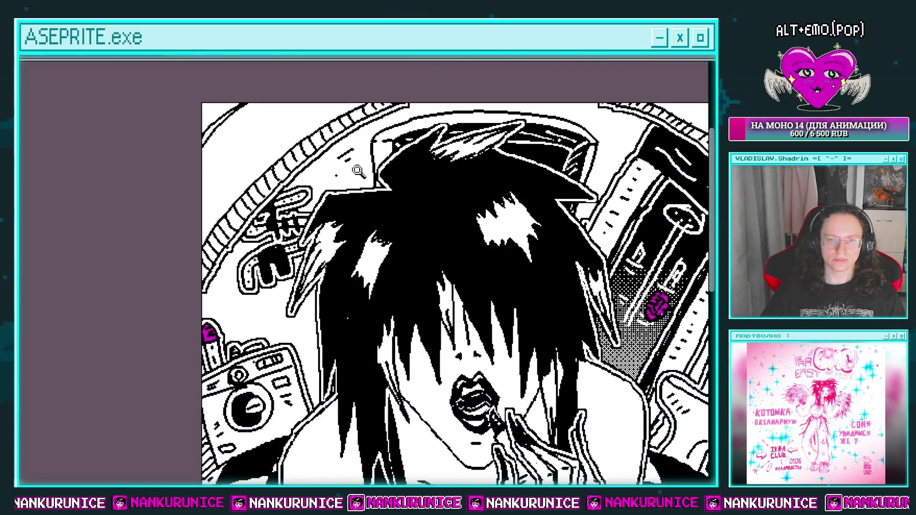
pyautogui.scroll(-1, 359, 189)
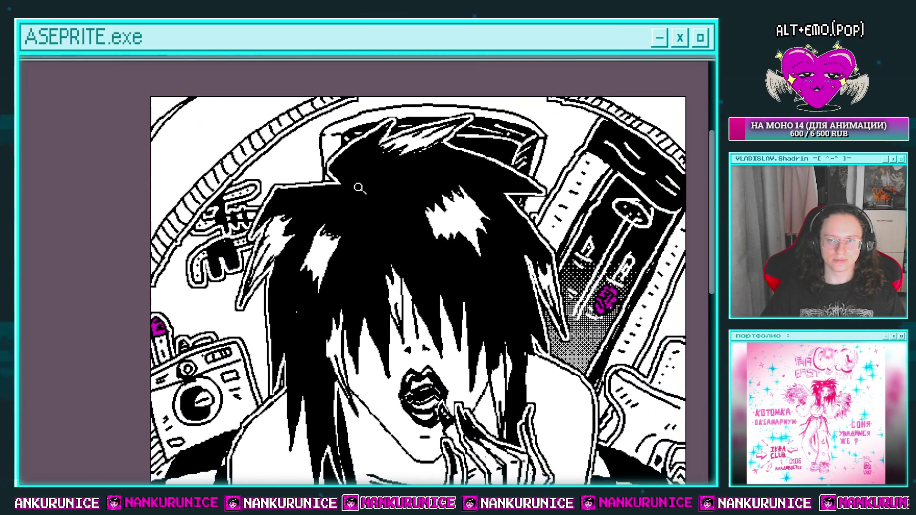
pyautogui.scroll(-2, 451, 194)
pyautogui.press('l')
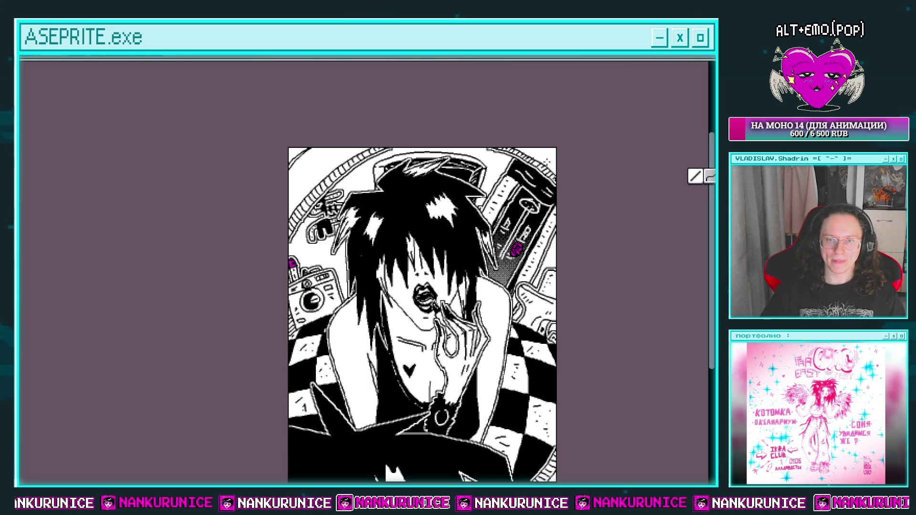
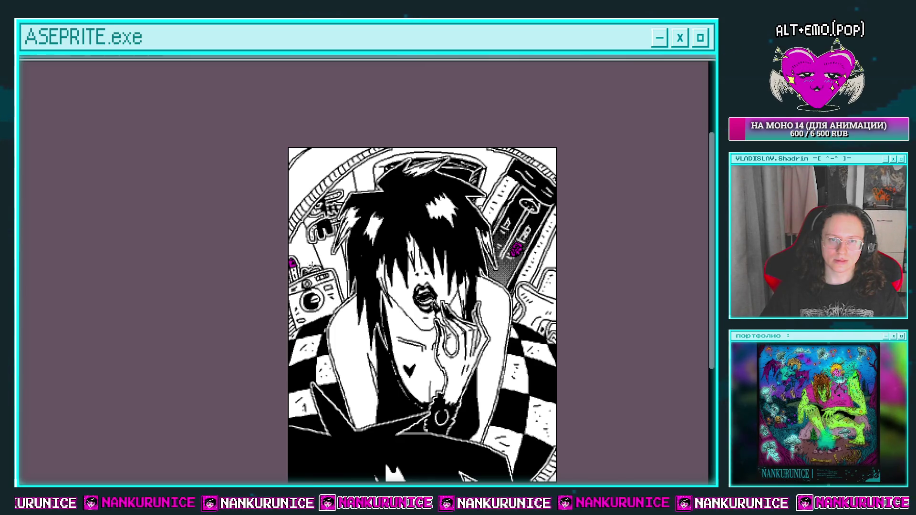
# Step: Zoom into the upper-left tiled wall and dot a small sparkle onto a tile
pyautogui.click(413, 143)
pyautogui.hscroll(2, 324, 174)
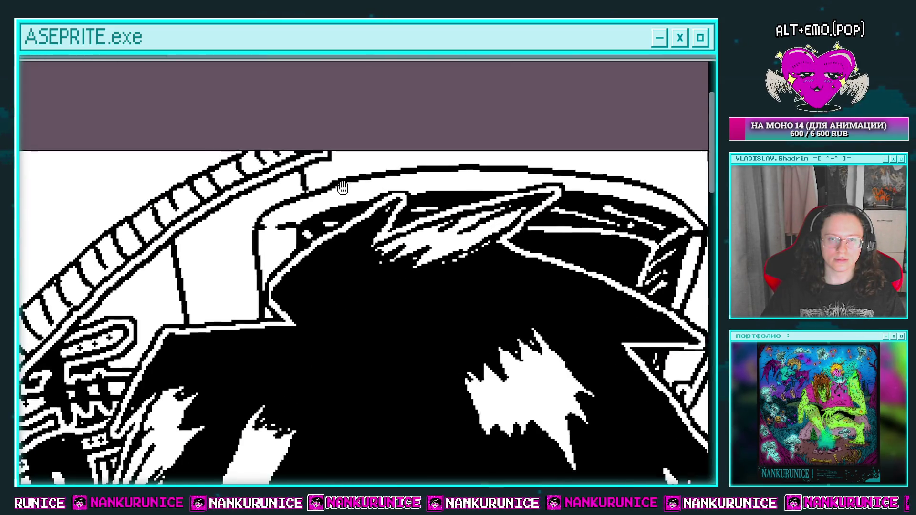
pyautogui.scroll(1, 344, 184)
pyautogui.hscroll(2, 419, 167)
pyautogui.scroll(1, 453, 176)
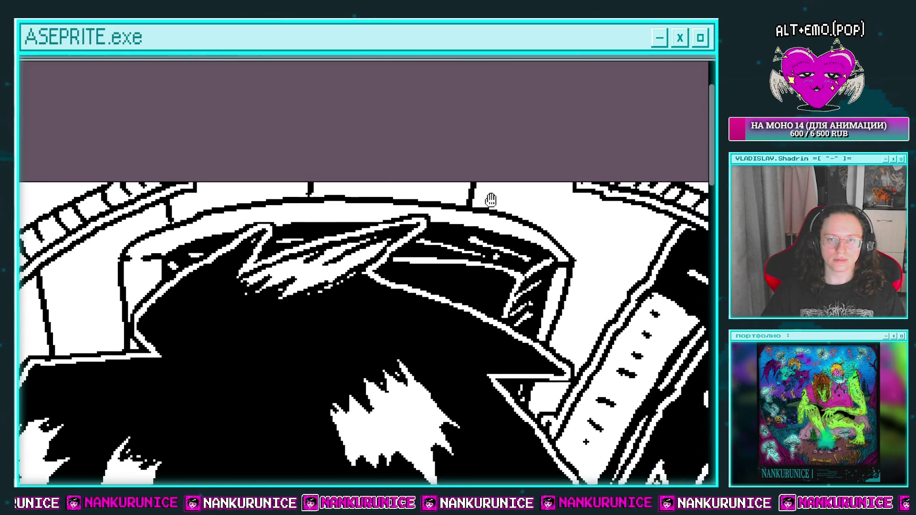
pyautogui.scroll(-1, 490, 200)
pyautogui.scroll(-2, 525, 191)
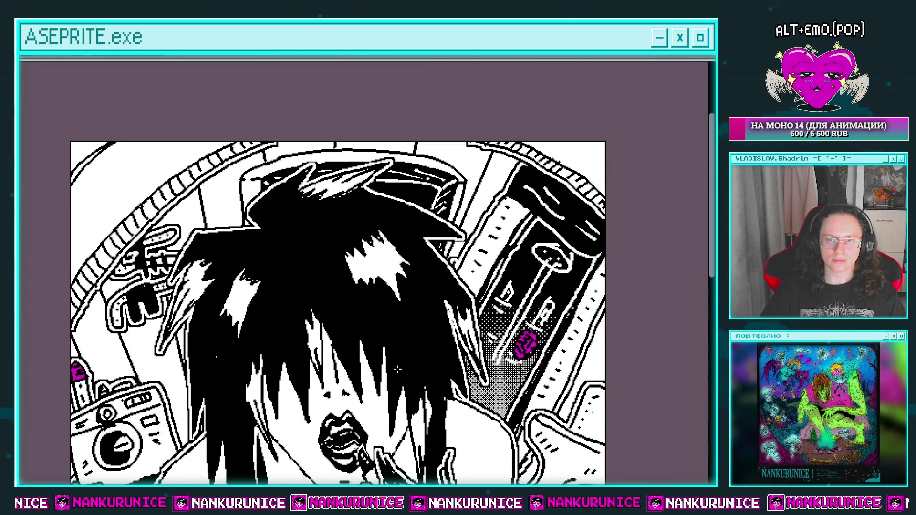
pyautogui.scroll(-3, 395, 376)
pyautogui.hscroll(1, 477, 306)
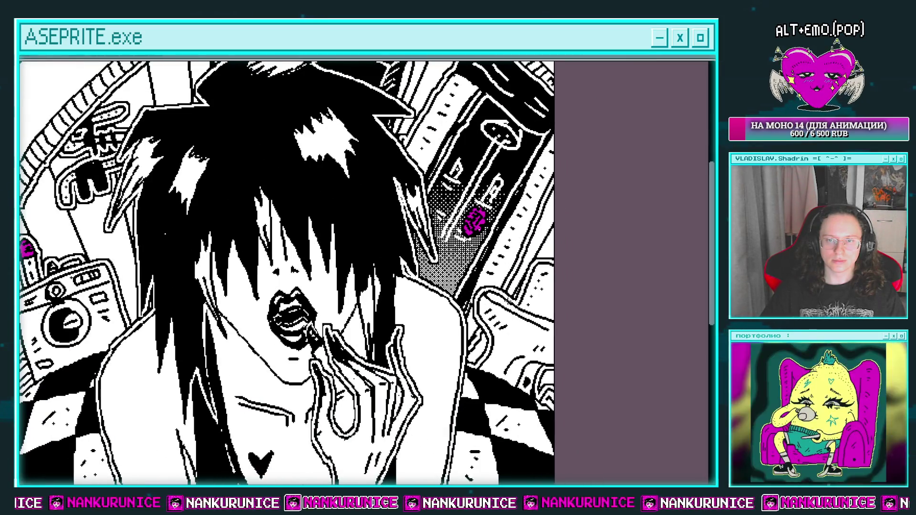
pyautogui.scroll(-1, 509, 272)
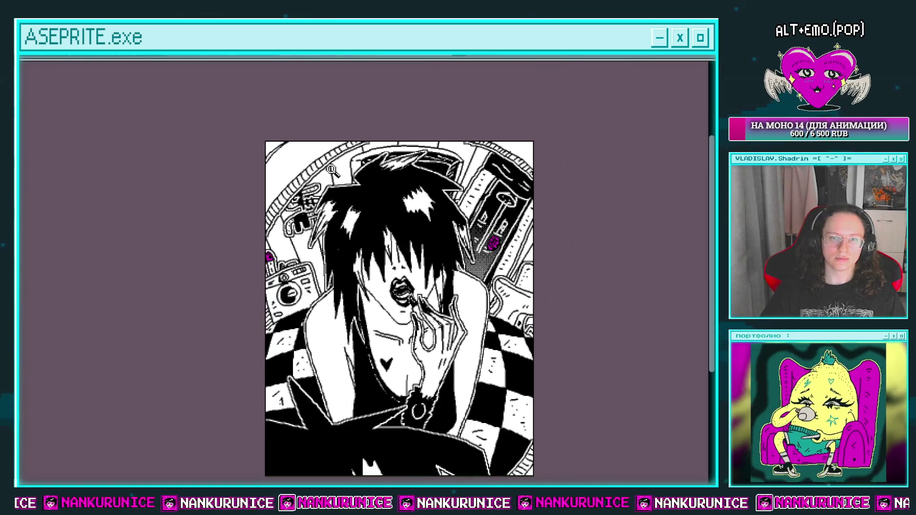
pyautogui.scroll(1, 307, 198)
pyautogui.scroll(1, 257, 272)
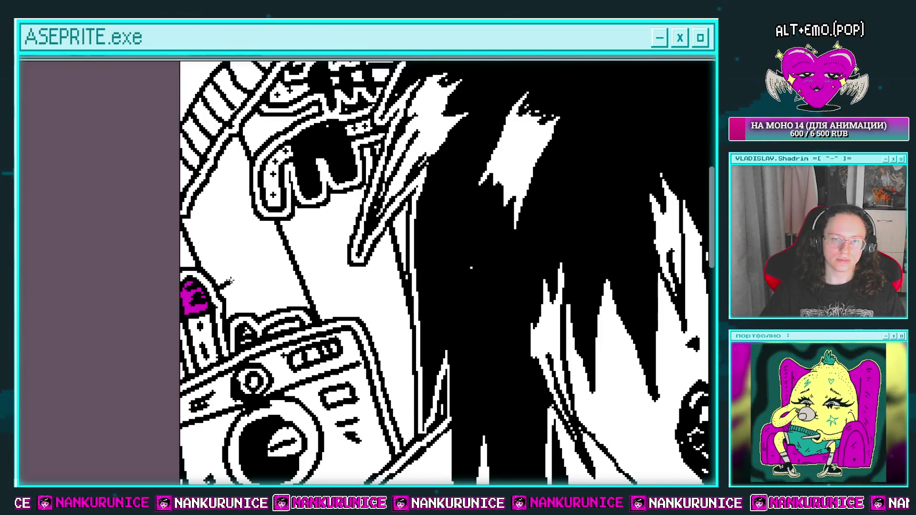
pyautogui.scroll(-1, 231, 286)
pyautogui.moveTo(204, 268); pyautogui.dragTo(270, 236)
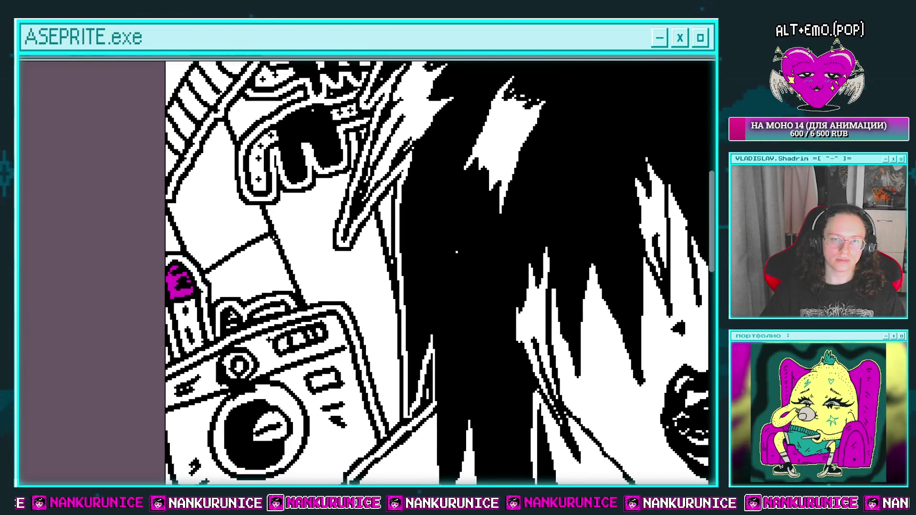
pyautogui.scroll(1, 270, 236)
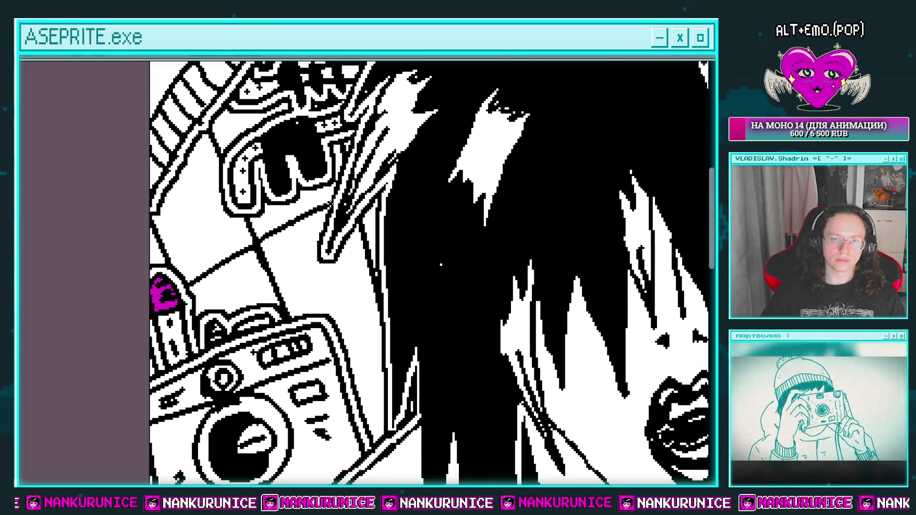
pyautogui.moveTo(330, 203); pyautogui.dragTo(343, 262)
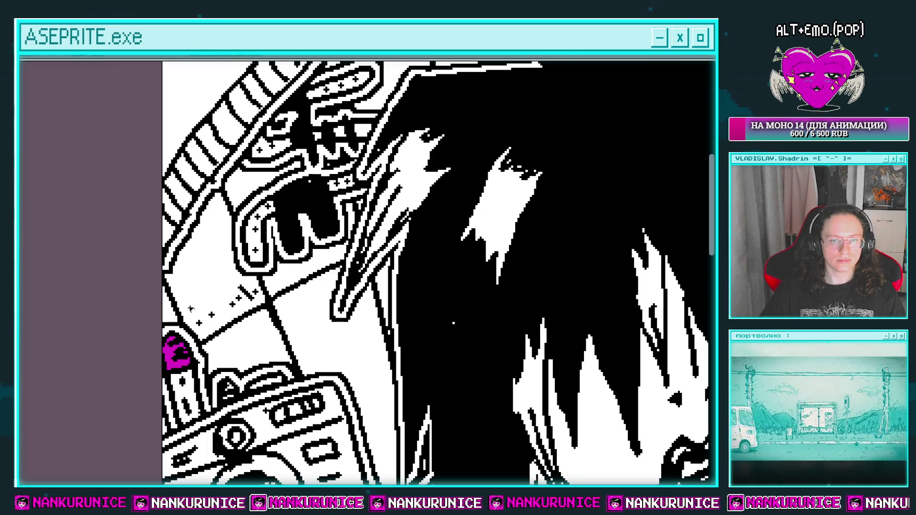
pyautogui.moveTo(190, 310); pyautogui.dragTo(201, 275)
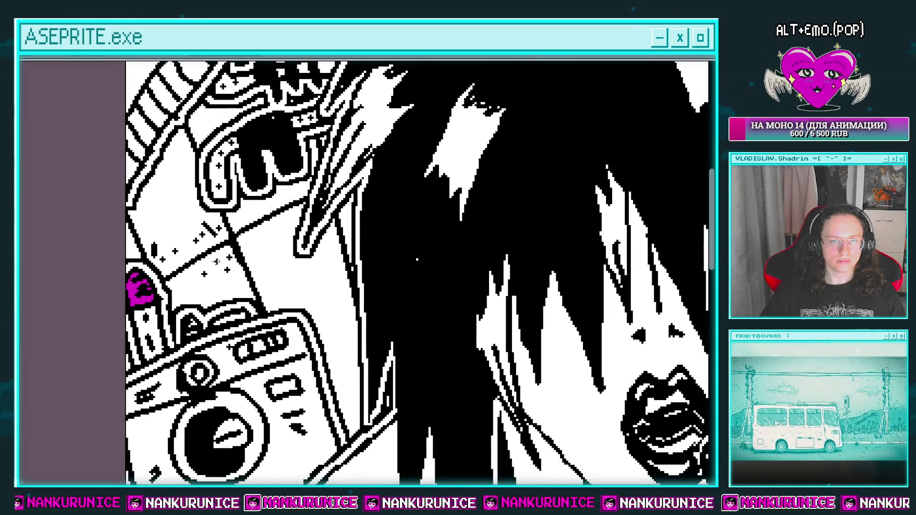
pyautogui.scroll(-3, 262, 205)
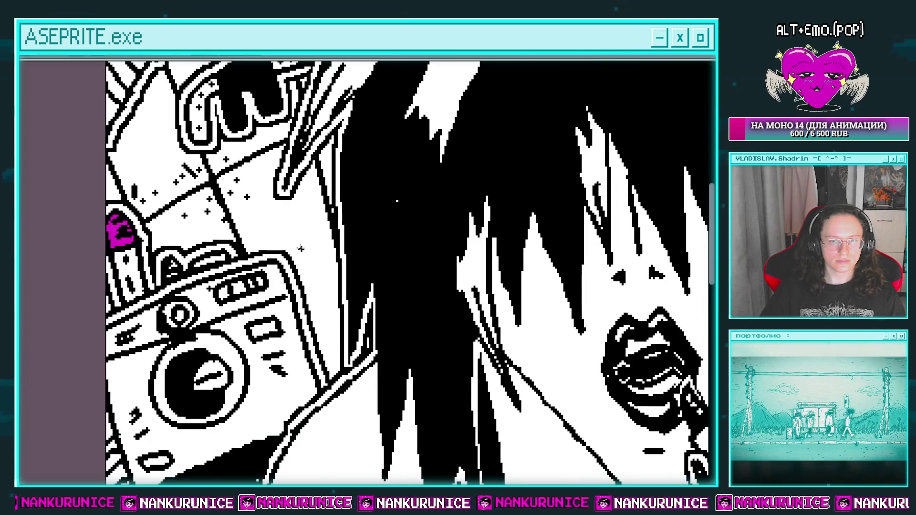
pyautogui.click(314, 248)
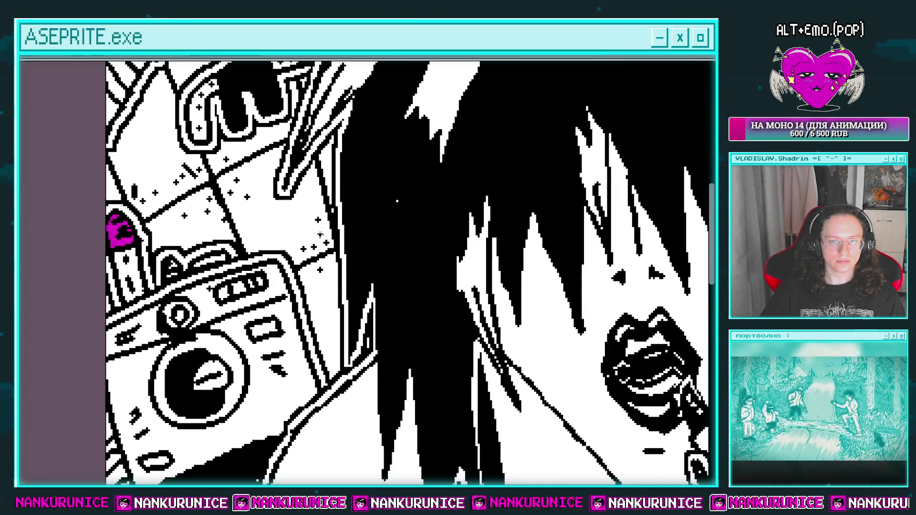
# Step: Look over the wall sparkles beside the hair and crow, then save the drawing
pyautogui.scroll(4, 332, 280)
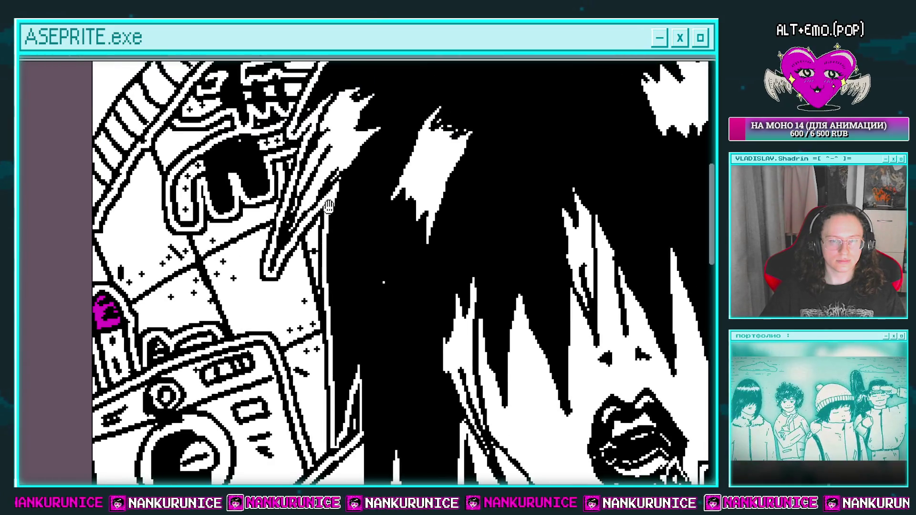
pyautogui.scroll(5, 329, 206)
pyautogui.scroll(-1, 295, 122)
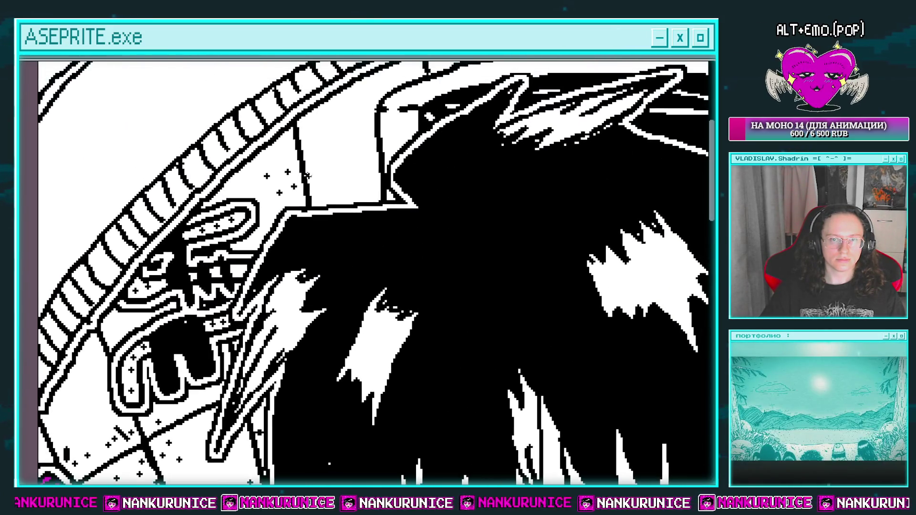
pyautogui.scroll(2, 318, 161)
pyautogui.scroll(-1, 318, 161)
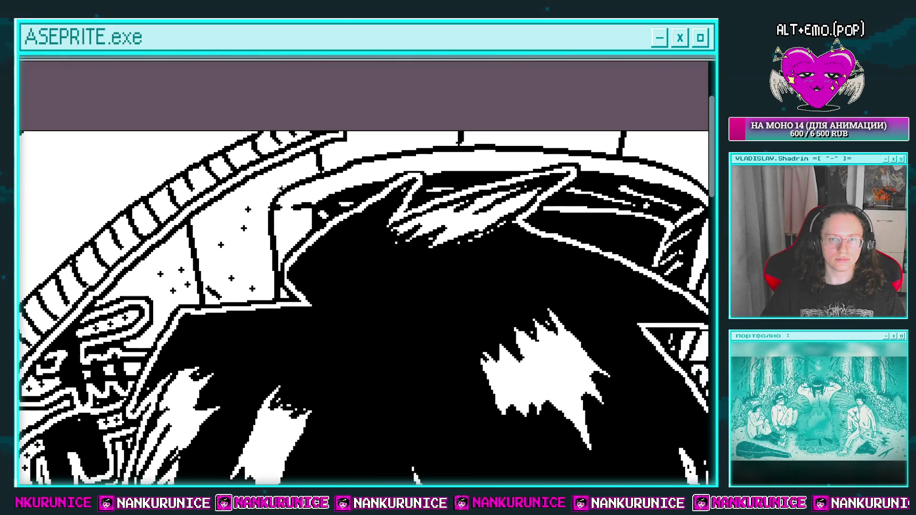
pyautogui.scroll(-2, 332, 200)
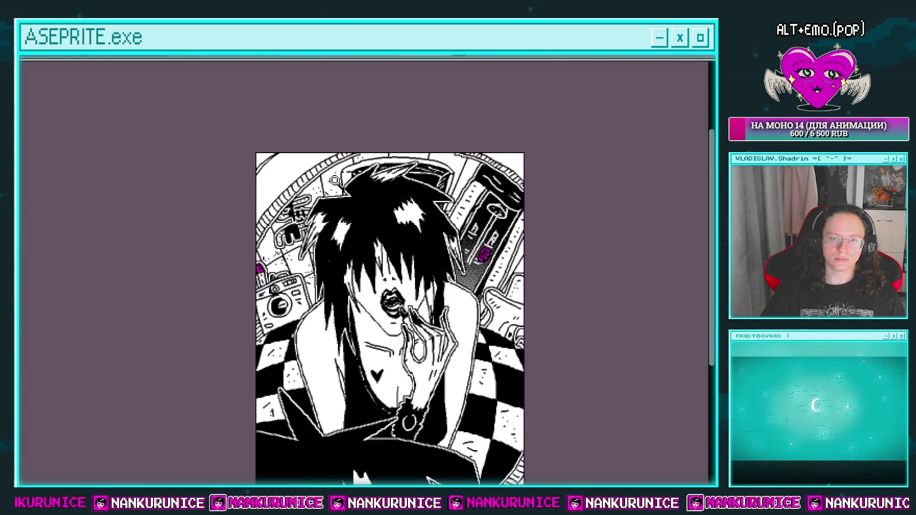
pyautogui.scroll(3, 335, 181)
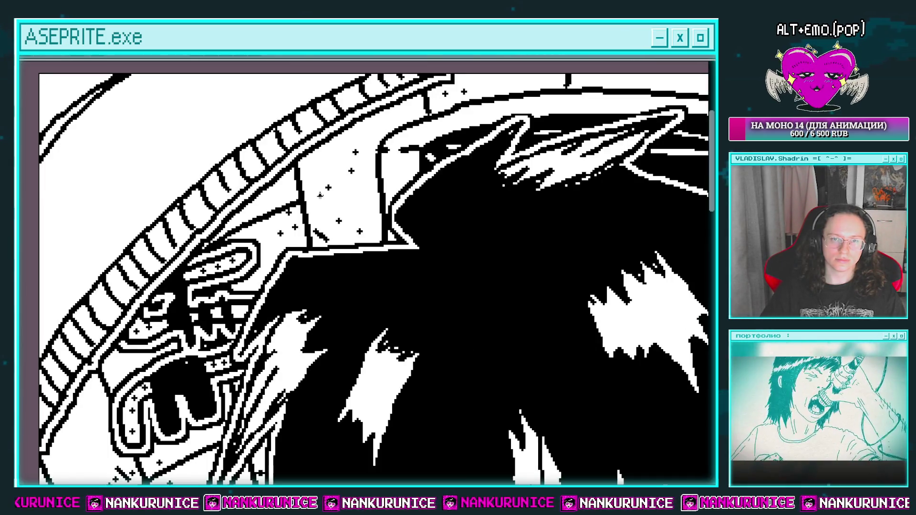
pyautogui.moveTo(433, 167); pyautogui.dragTo(371, 176)
pyautogui.scroll(-2, 371, 177)
pyautogui.scroll(1, 334, 191)
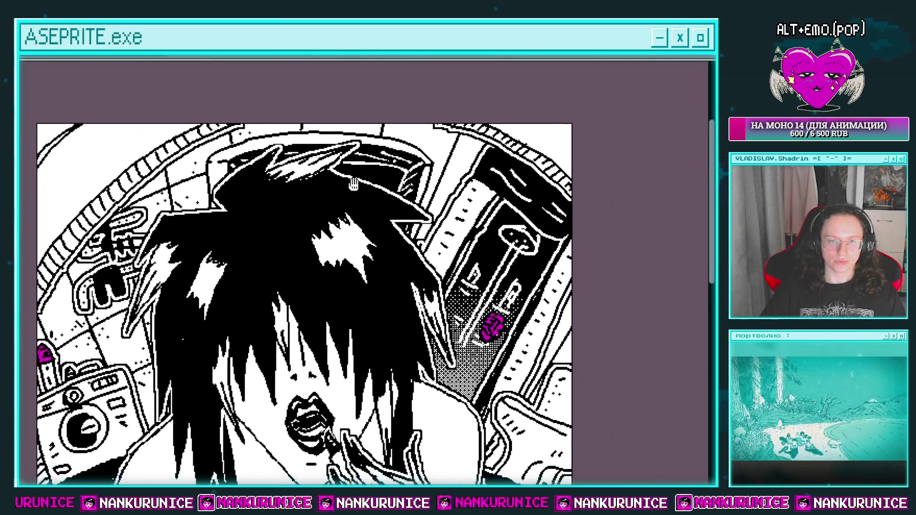
pyautogui.moveTo(267, 241)
pyautogui.mouseDown()
pyautogui.moveTo(304, 158)
pyautogui.moveTo(256, 222)
pyautogui.mouseUp()
pyautogui.scroll(3, 454, 232)
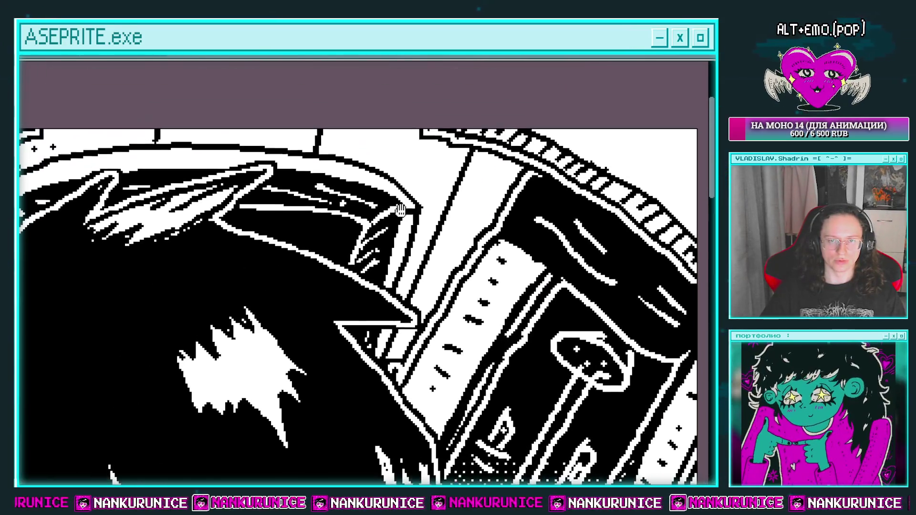
pyautogui.scroll(-1, 454, 233)
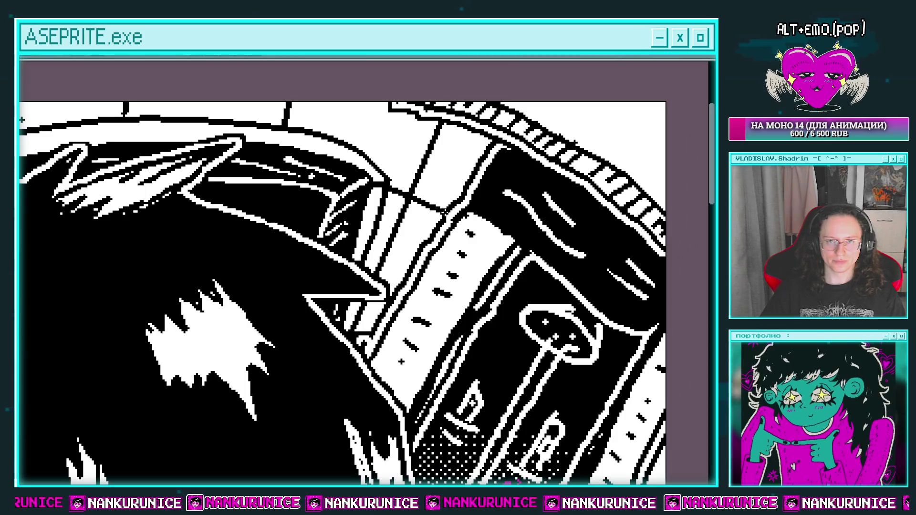
pyautogui.scroll(-1, 454, 233)
pyautogui.scroll(-1, 455, 232)
pyautogui.scroll(1, 348, 130)
pyautogui.scroll(1, 360, 169)
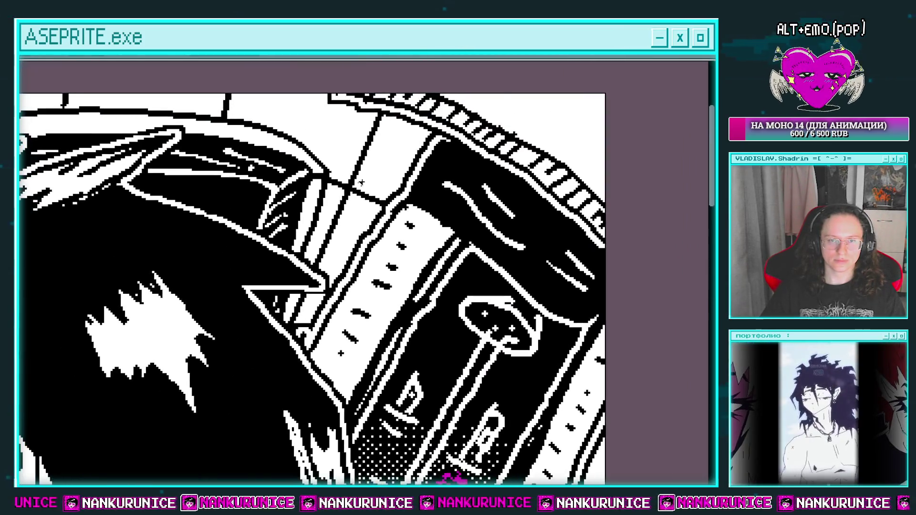
pyautogui.scroll(1, 355, 172)
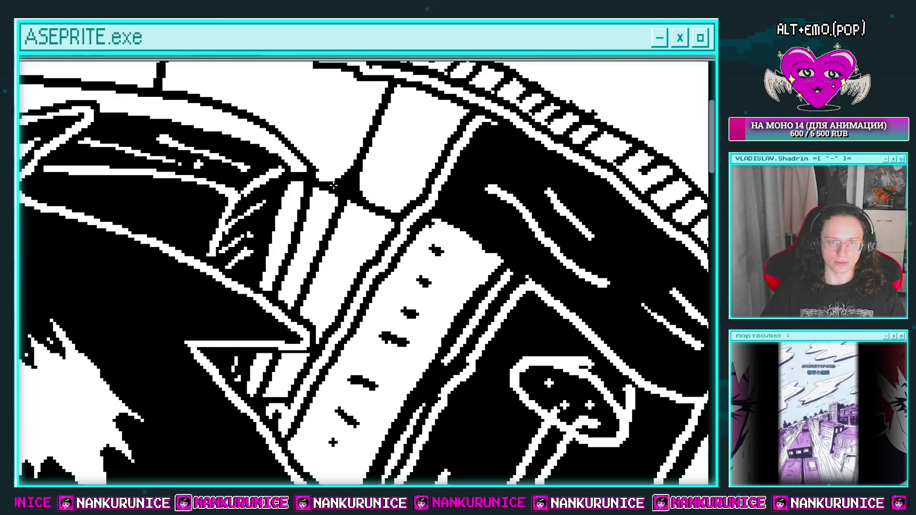
pyautogui.scroll(-1, 356, 206)
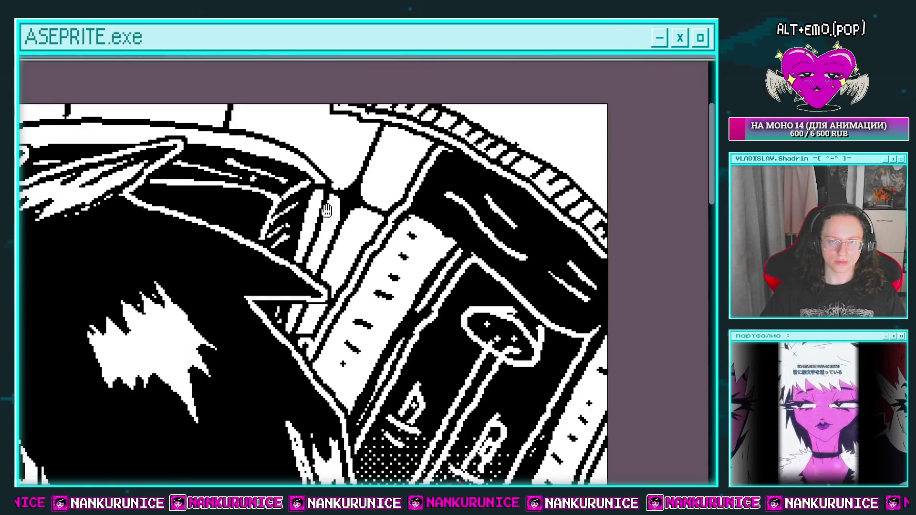
pyautogui.scroll(-2, 372, 198)
pyautogui.scroll(-1, 390, 192)
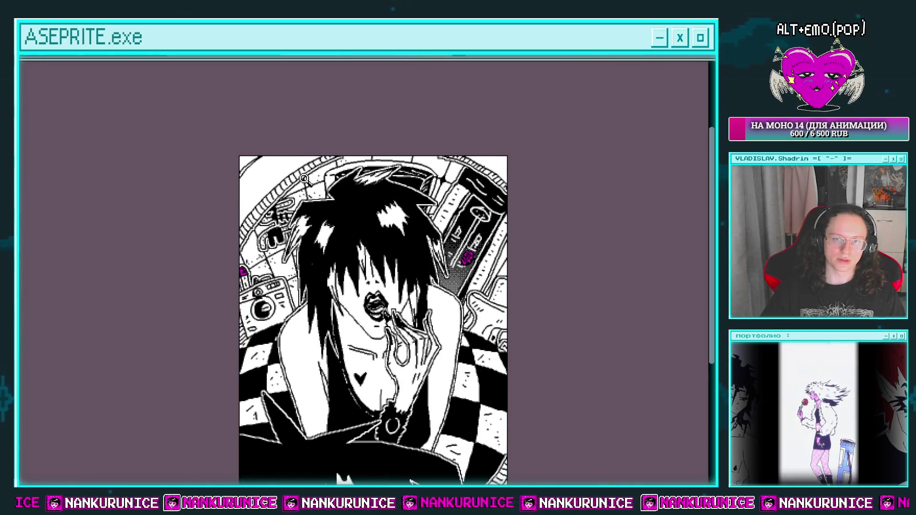
pyautogui.scroll(4, 304, 178)
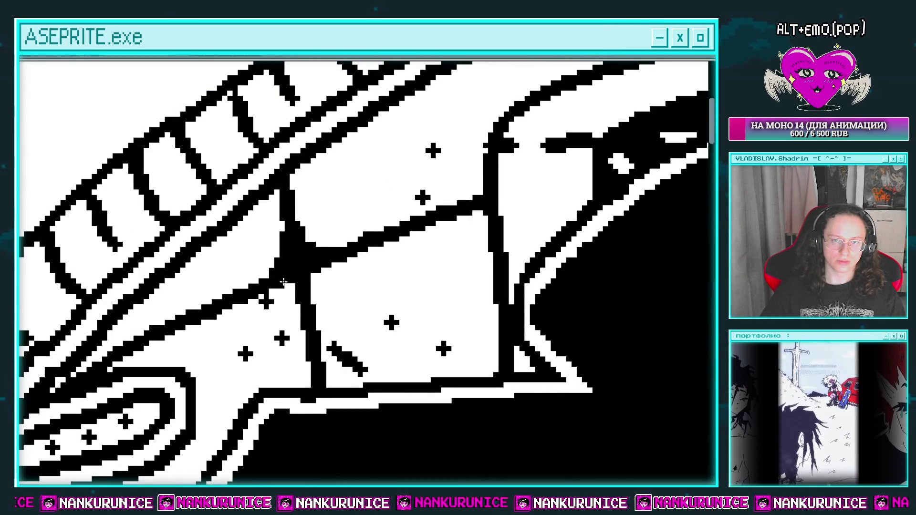
pyautogui.scroll(-1, 358, 257)
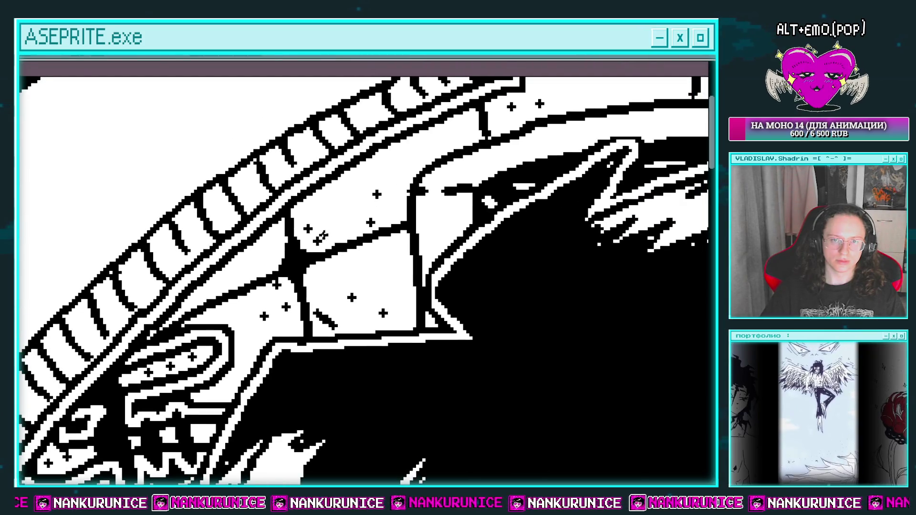
pyautogui.hotkey('ctrl', 's')
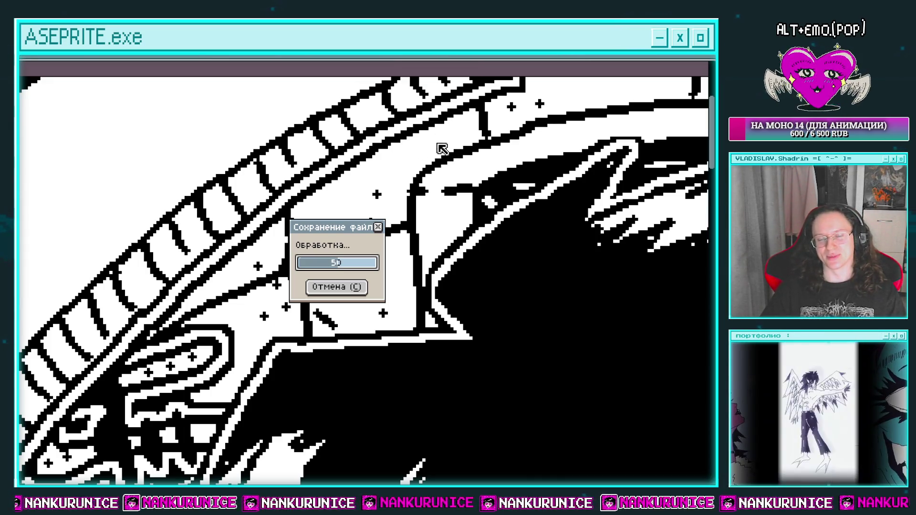
pyautogui.scroll(-1, 442, 149)
pyautogui.scroll(1, 364, 194)
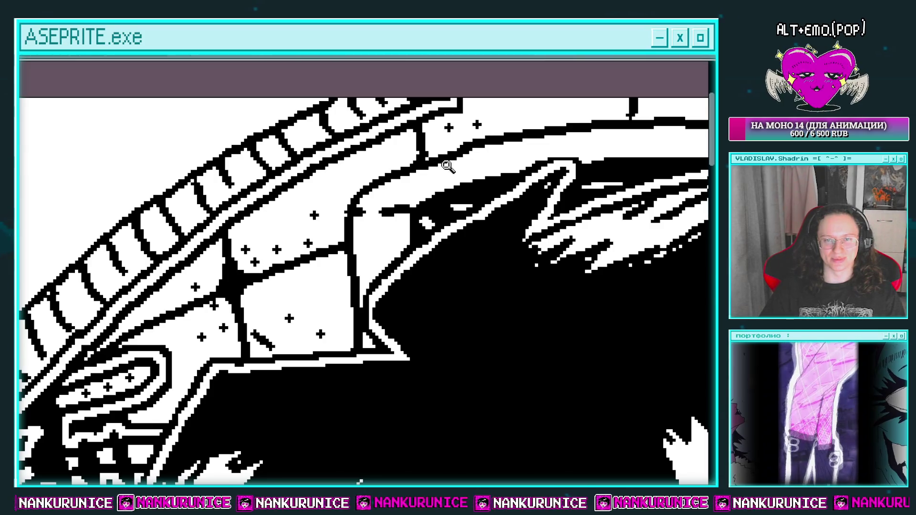
pyautogui.scroll(-3, 447, 166)
pyautogui.scroll(3, 281, 318)
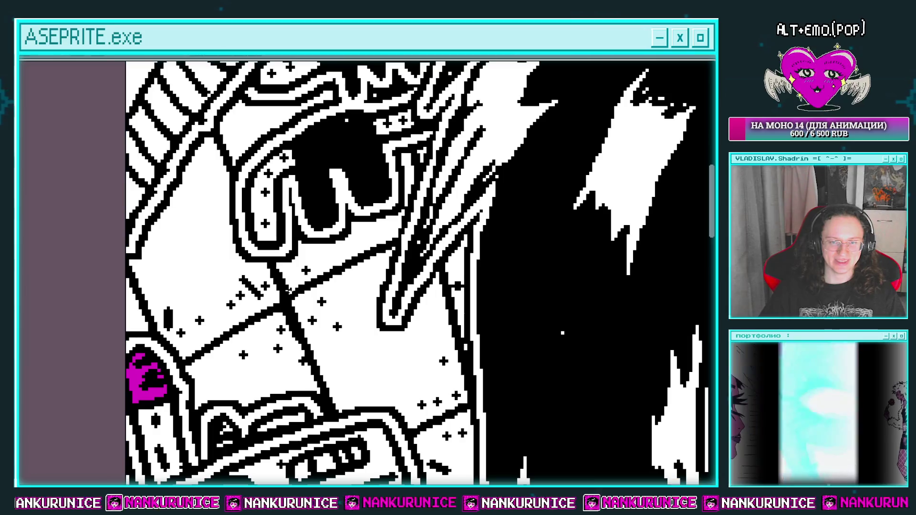
pyautogui.scroll(-3, 299, 289)
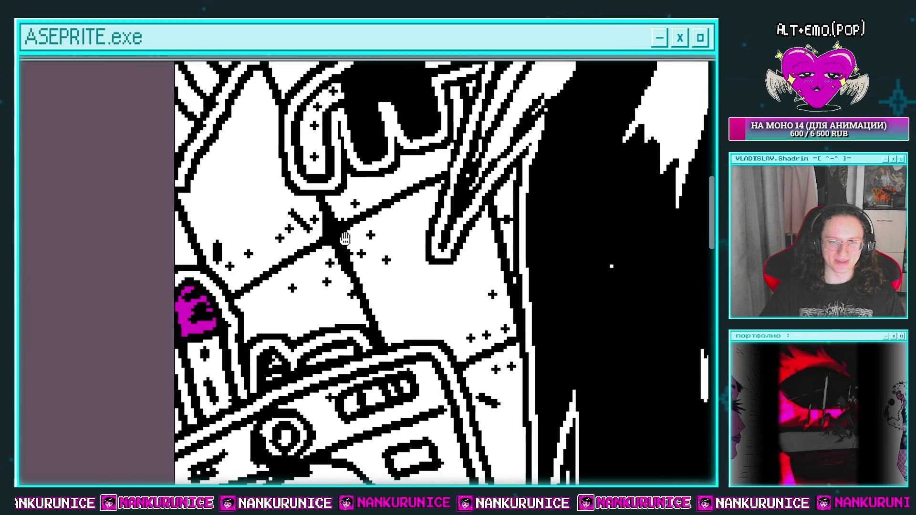
pyautogui.hscroll(3, 272, 288)
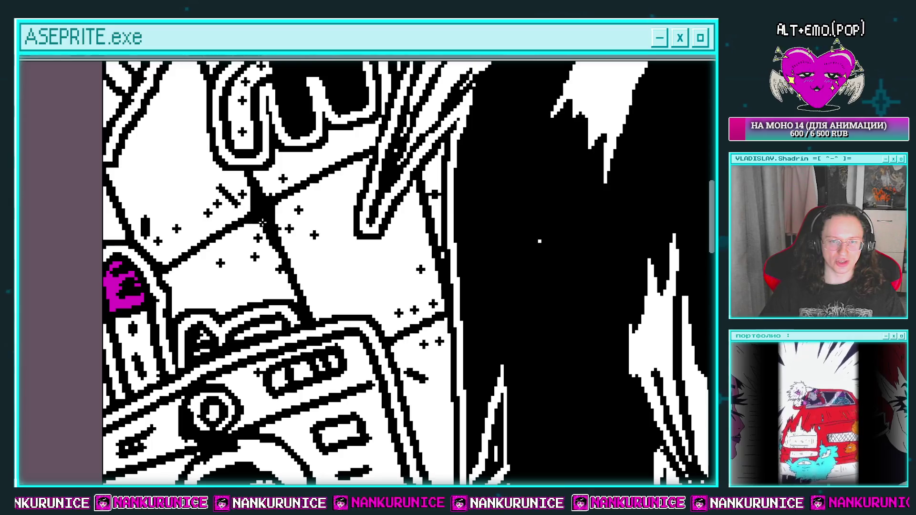
pyautogui.hscroll(2, 262, 222)
pyautogui.scroll(-2, 362, 272)
pyautogui.scroll(-1, 383, 272)
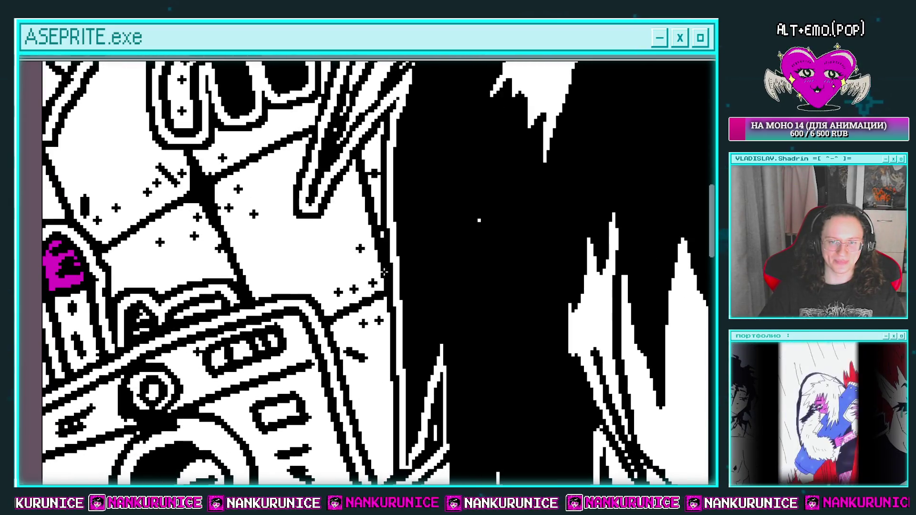
pyautogui.scroll(-2, 374, 283)
pyautogui.scroll(2, 328, 309)
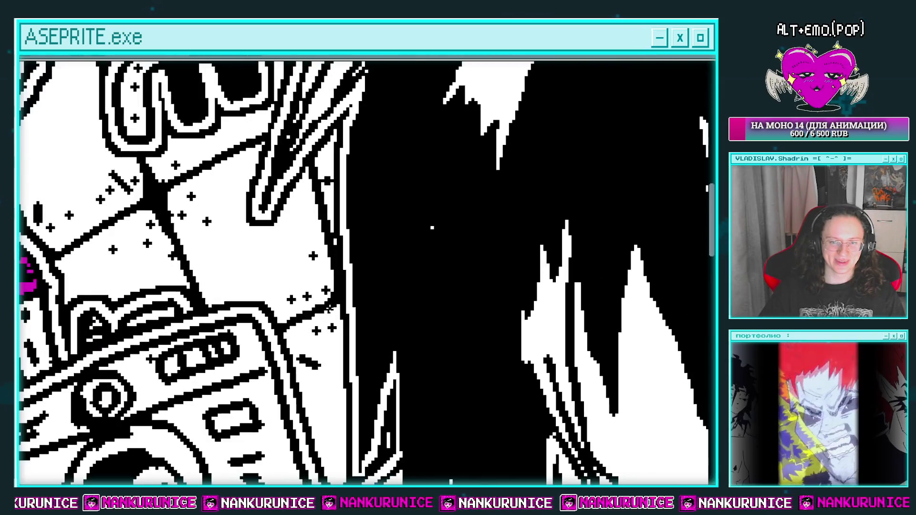
pyautogui.scroll(-4, 356, 296)
pyautogui.scroll(2, 334, 296)
pyautogui.scroll(1, 325, 296)
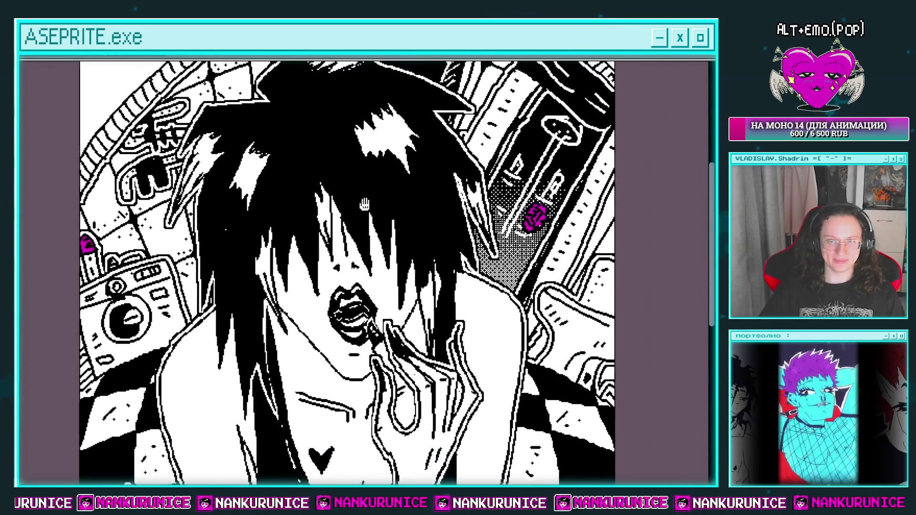
pyautogui.scroll(-1, 310, 296)
pyautogui.scroll(-1, 311, 291)
pyautogui.scroll(3, 325, 122)
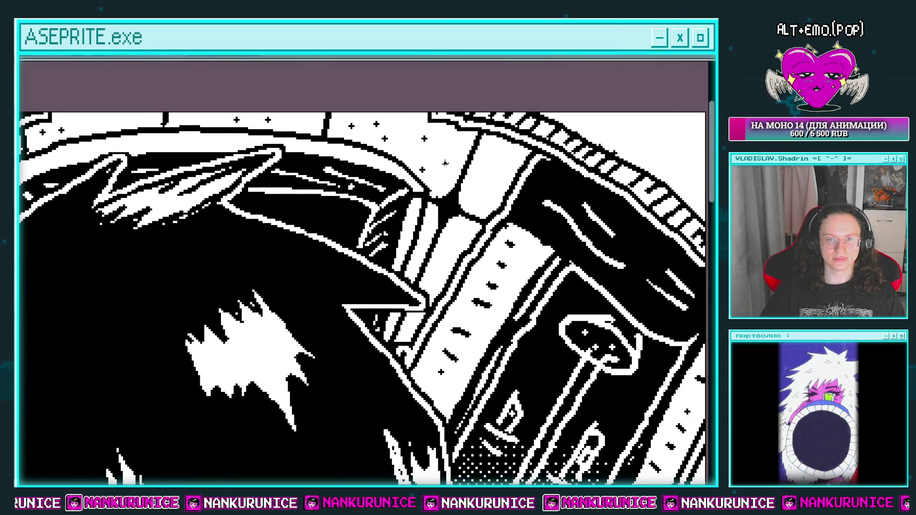
pyautogui.scroll(-2, 480, 182)
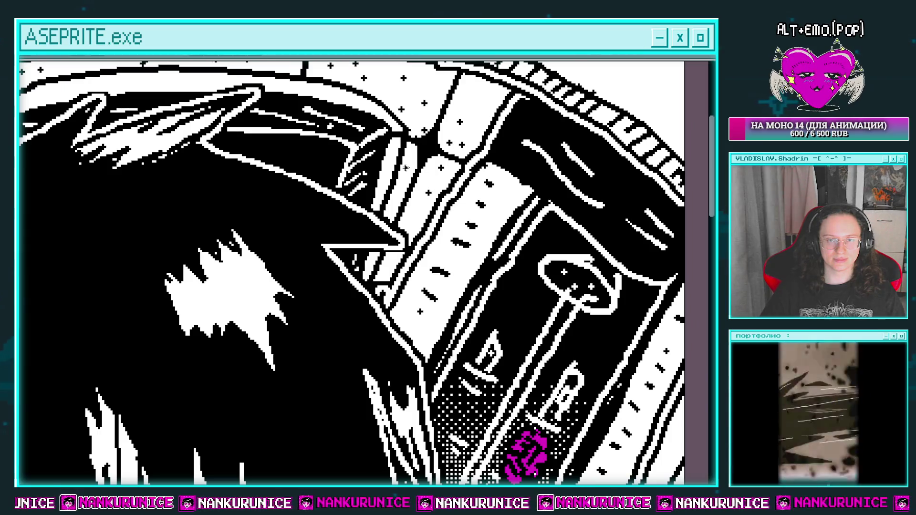
pyautogui.scroll(-3, 468, 201)
pyautogui.scroll(-3, 548, 234)
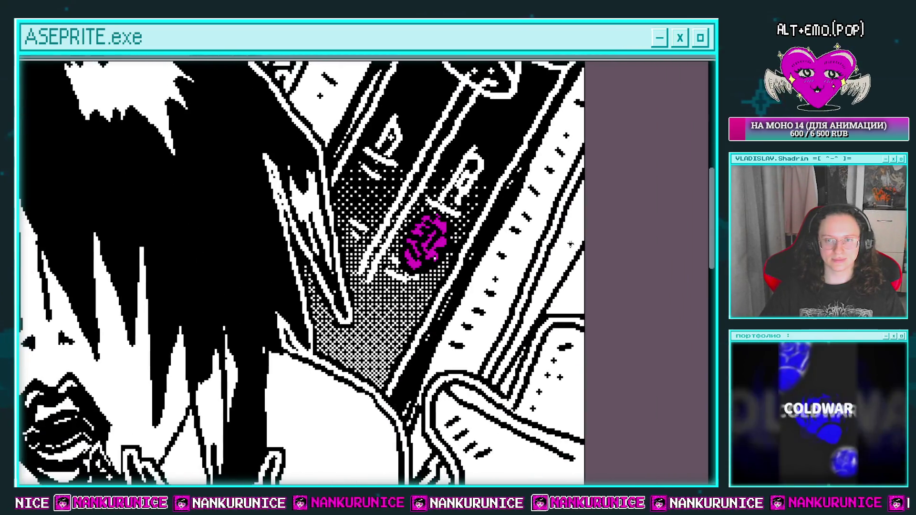
pyautogui.scroll(-2, 569, 244)
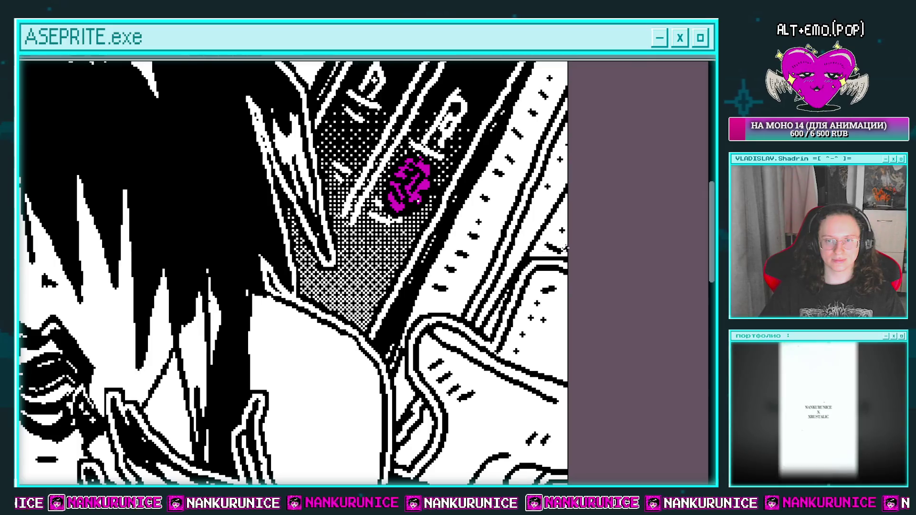
pyautogui.scroll(-2, 568, 234)
pyautogui.scroll(2, 544, 296)
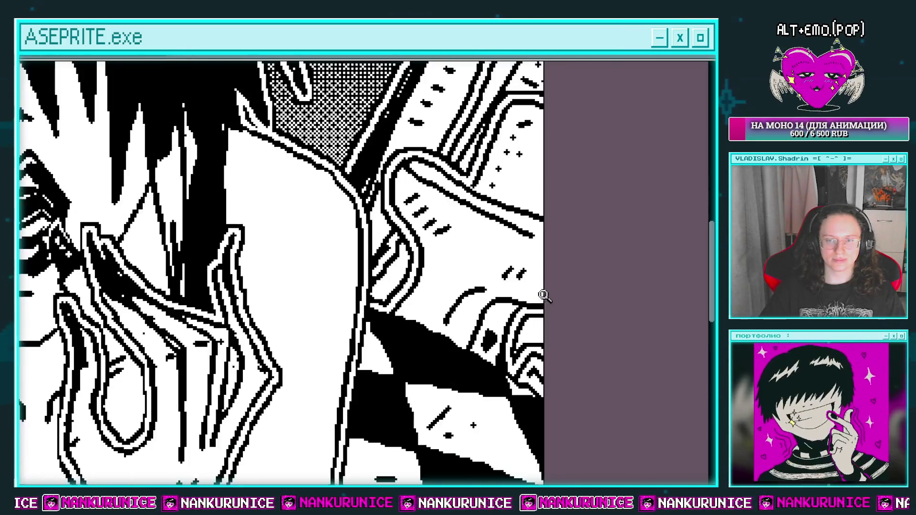
pyautogui.scroll(-3, 543, 296)
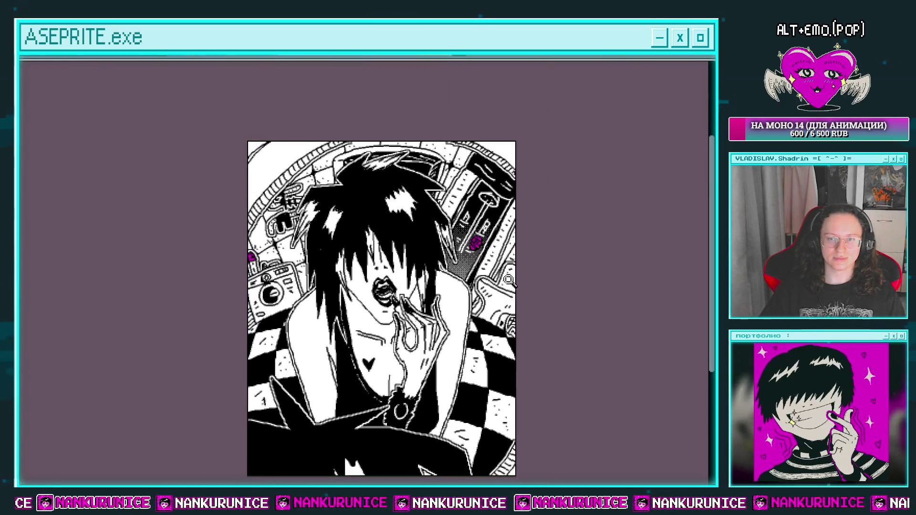
pyautogui.scroll(-1, 508, 280)
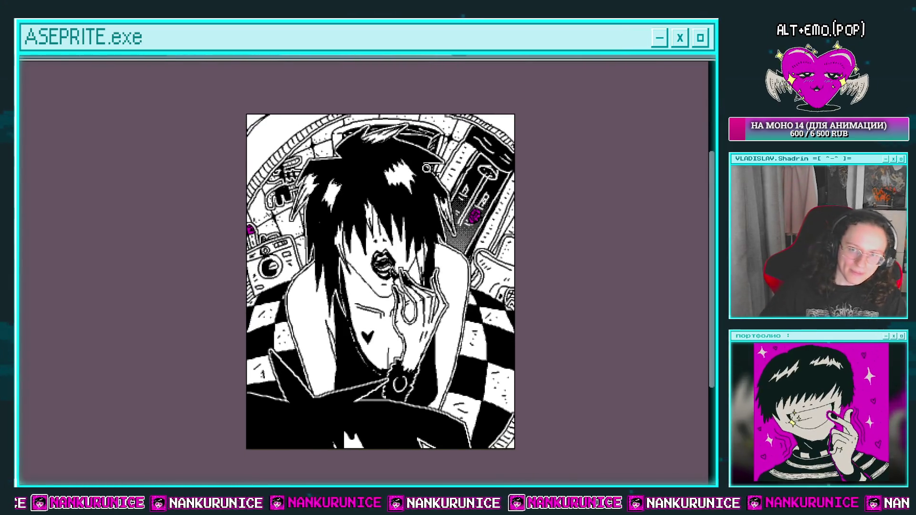
pyautogui.press('Tab')
pyautogui.click(22, 130)
pyautogui.click(22, 130)
pyautogui.click(79, 130)
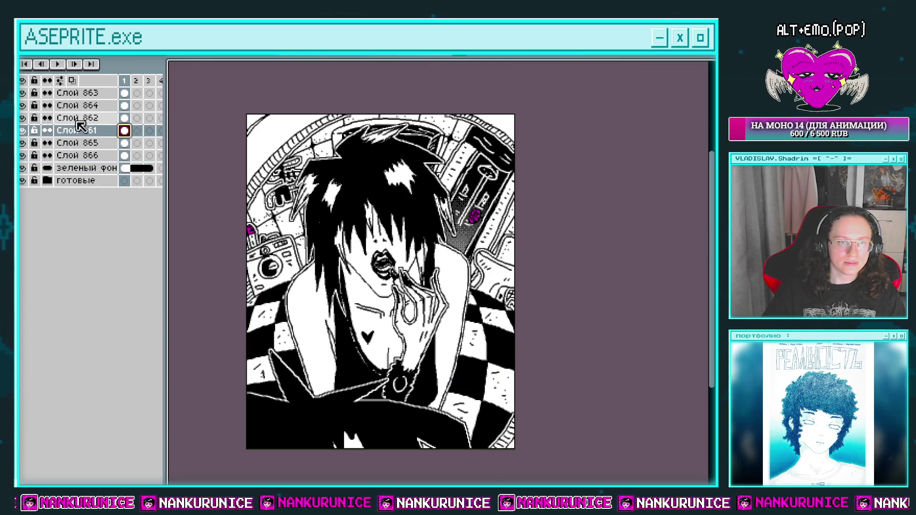
pyautogui.click(24, 118)
pyautogui.click(24, 118)
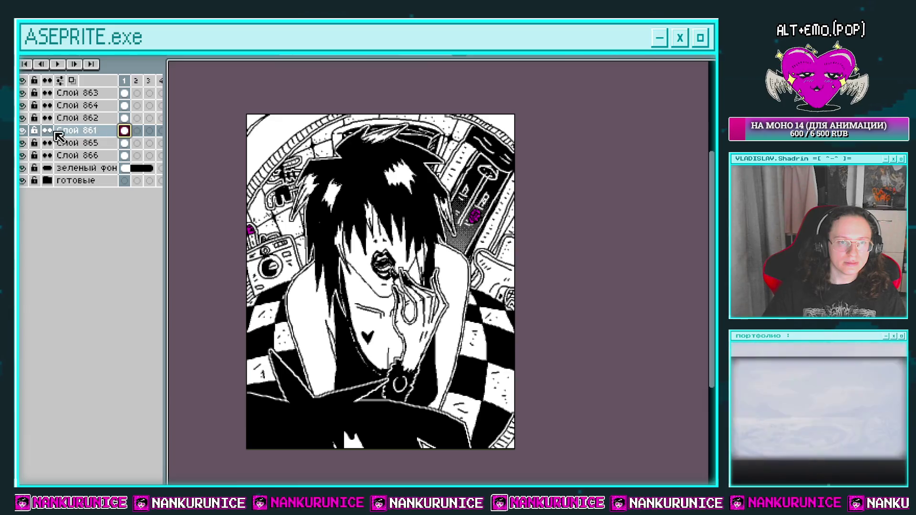
pyautogui.click(22, 131)
pyautogui.click(22, 130)
pyautogui.press('Tab')
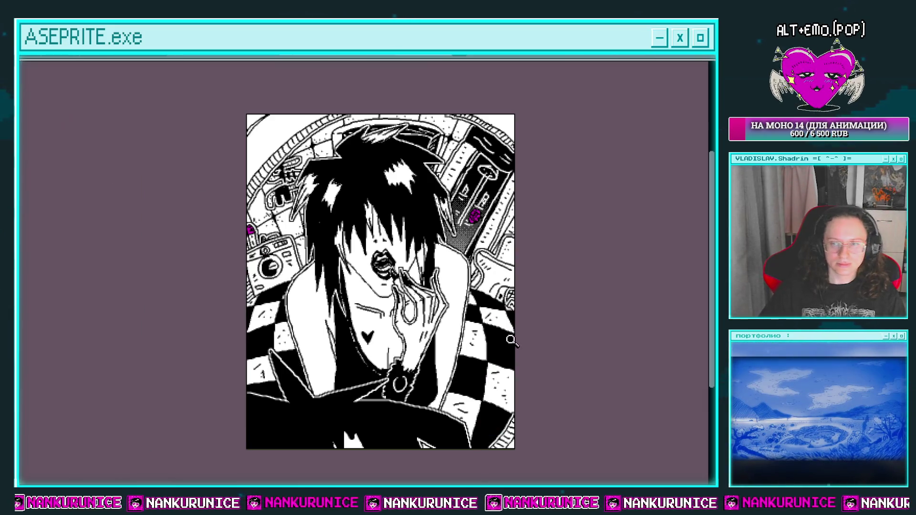
# Step: Draw a white diagonal test line on the black cloth and undo it
pyautogui.scroll(2, 430, 278)
pyautogui.scroll(2, 430, 278)
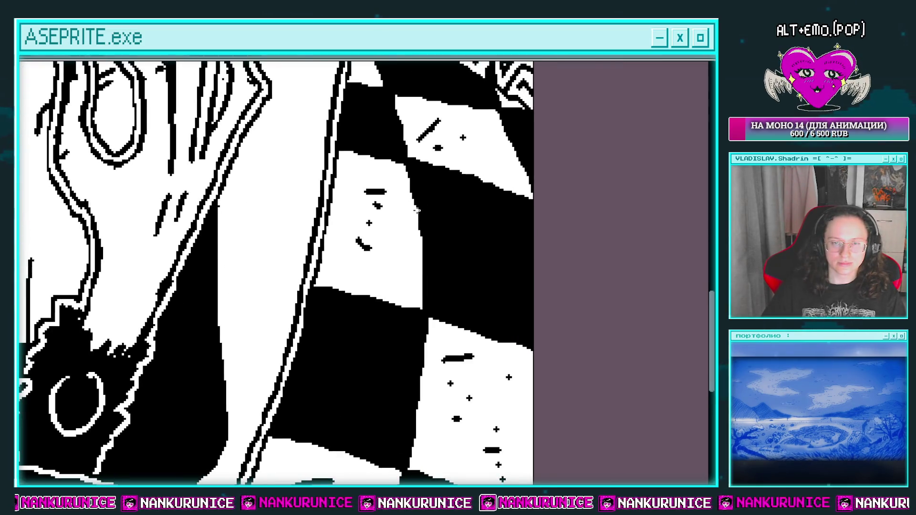
pyautogui.moveTo(428, 184); pyautogui.dragTo(487, 287)
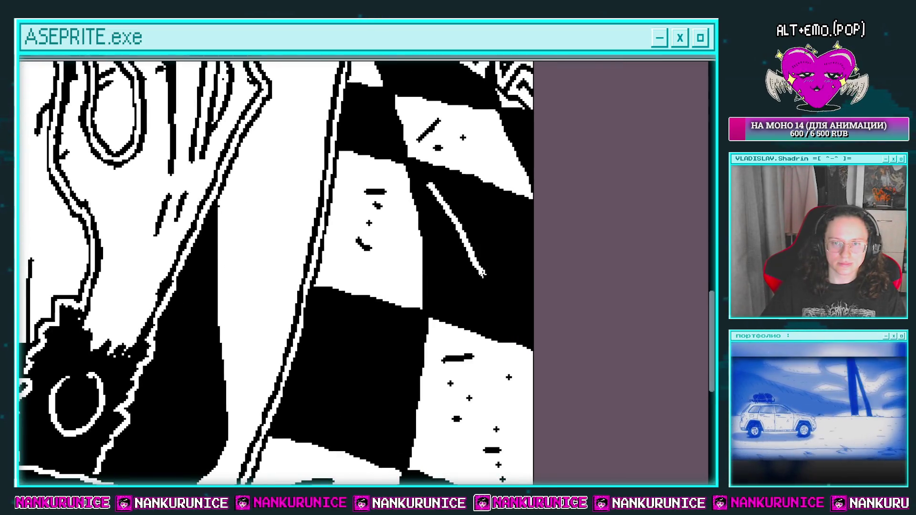
pyautogui.hotkey('ctrl', 'z')
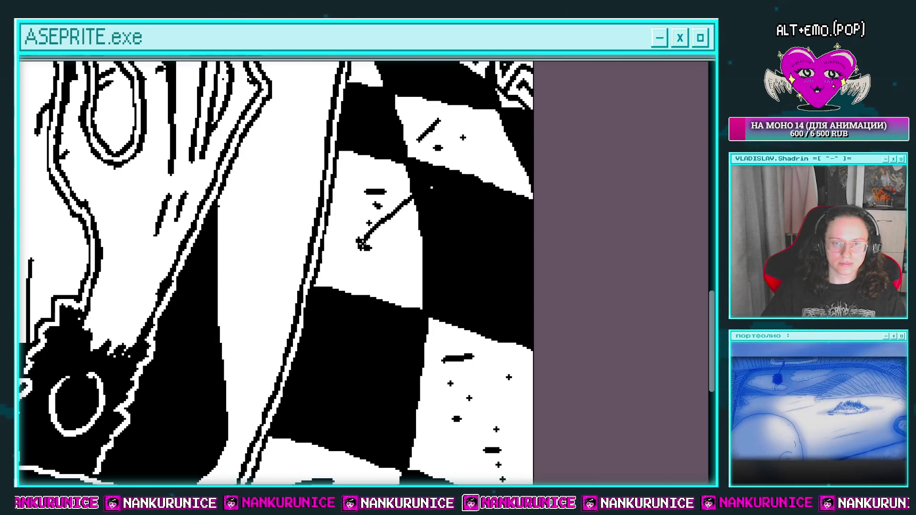
# Step: Toggle visibility of Слой 862, Слой 864, Слой 866 and Слой 865 to inspect their contents
pyautogui.press('Tab')
pyautogui.click(22, 118)
pyautogui.click(22, 118)
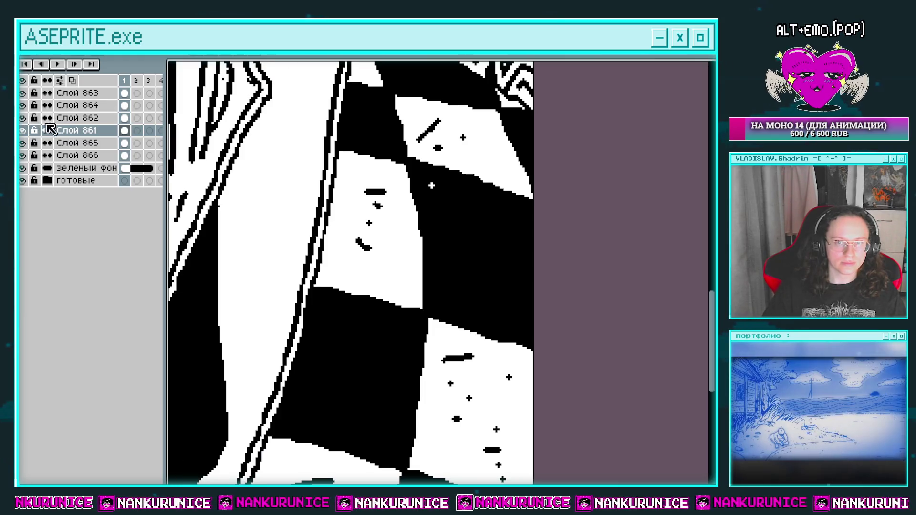
pyautogui.click(23, 118)
pyautogui.click(22, 117)
pyautogui.click(23, 105)
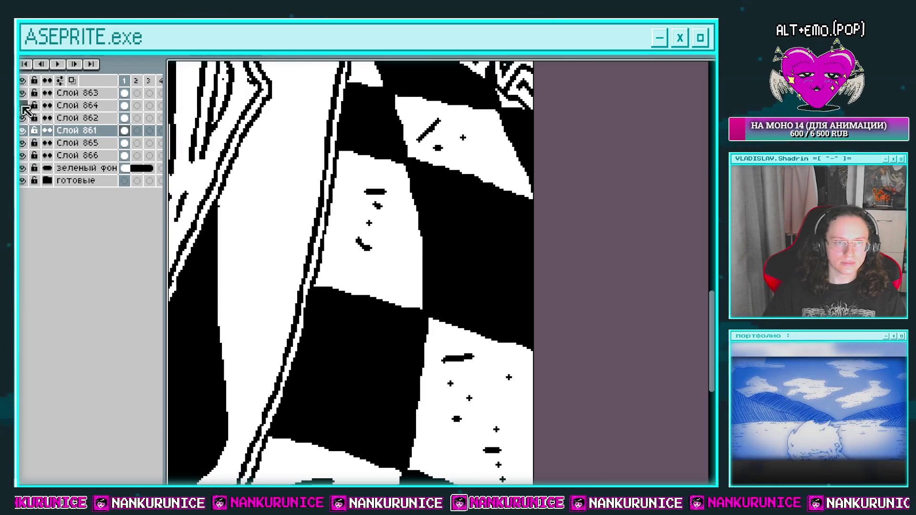
pyautogui.scroll(-3, 384, 243)
pyautogui.click(23, 105)
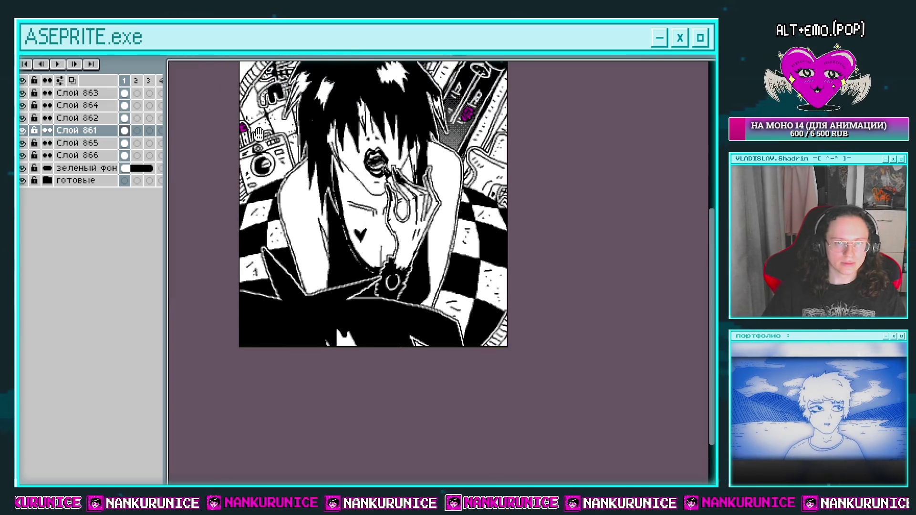
pyautogui.scroll(2, 210, 151)
pyautogui.click(22, 155)
pyautogui.click(22, 156)
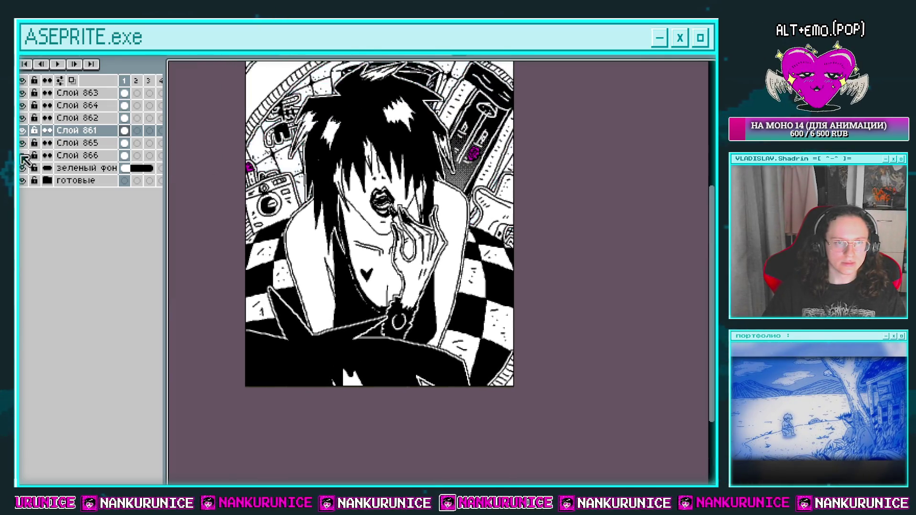
pyautogui.click(23, 142)
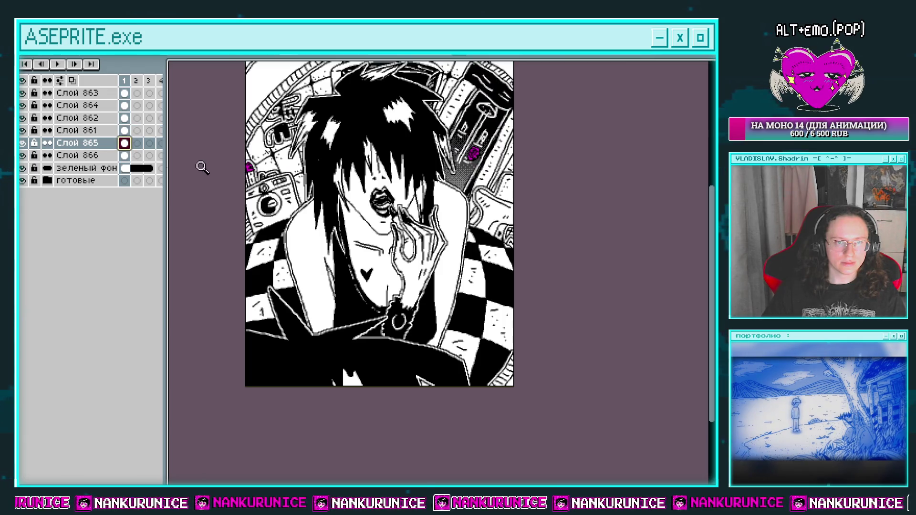
# Step: Toggle the checkerboard cloth layer, Слой 862 and the bottom-right detail layer to compare
pyautogui.press('Tab')
pyautogui.scroll(2, 449, 295)
pyautogui.press('Tab')
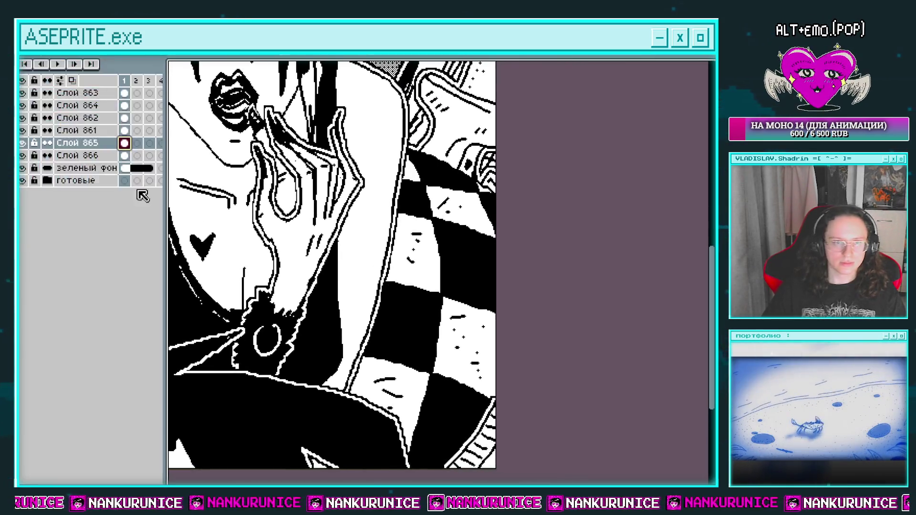
pyautogui.click(25, 138)
pyautogui.click(22, 134)
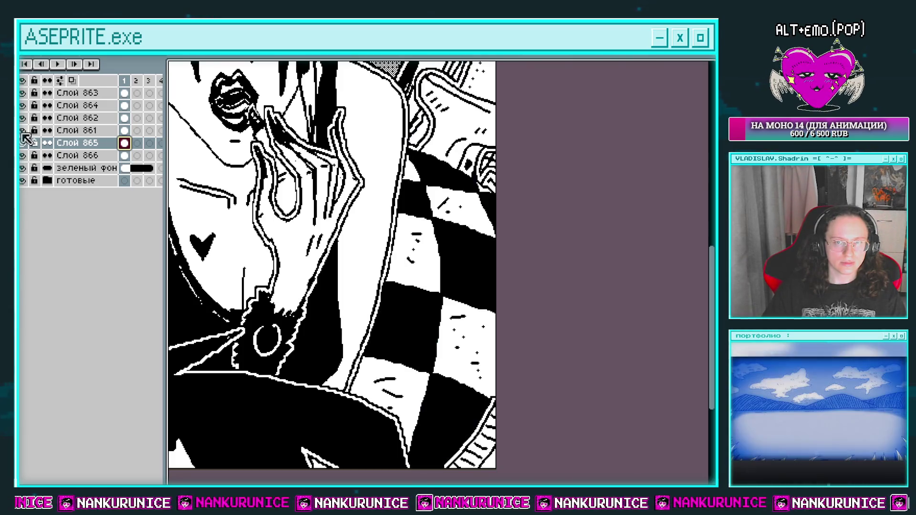
pyautogui.click(22, 120)
pyautogui.click(23, 119)
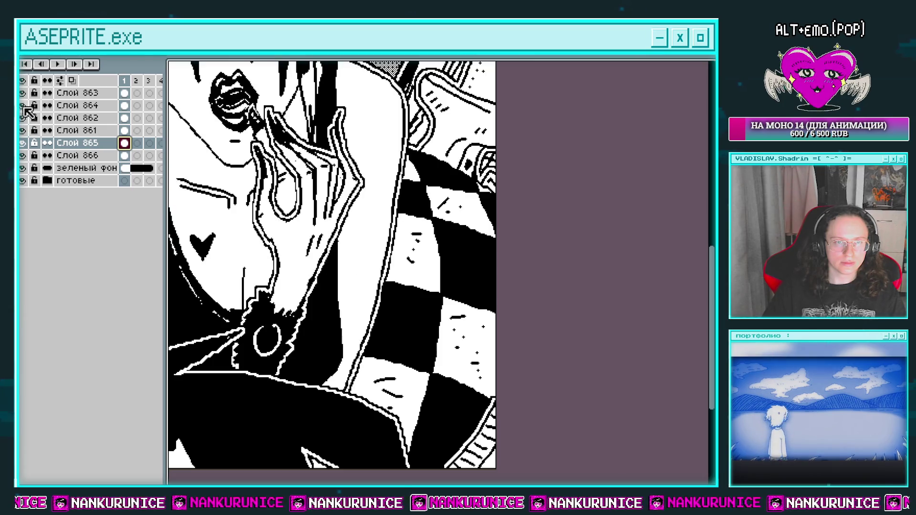
pyautogui.click(23, 106)
pyautogui.click(25, 108)
# Step: Check Слой 861 on and off, then add new layer Слой 867 above it
pyautogui.click(24, 130)
pyautogui.click(23, 130)
pyautogui.click(24, 131)
pyautogui.click(24, 130)
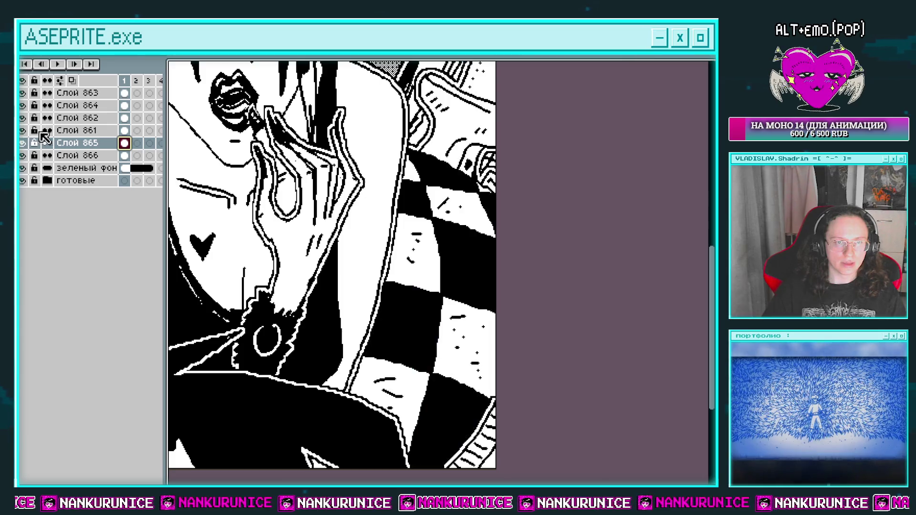
pyautogui.click(125, 131)
pyautogui.hotkey('shift', 'n')
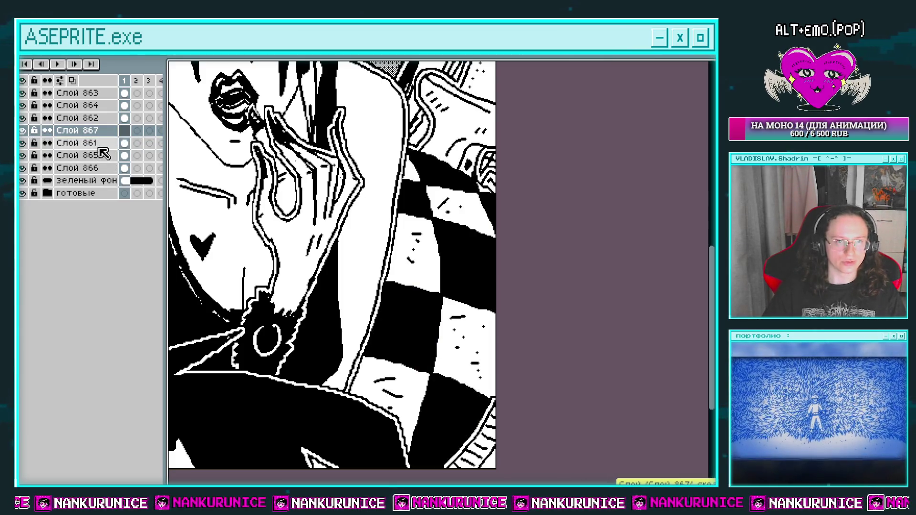
# Step: Lower Слой 861's opacity to about 33% in its layer properties
pyautogui.doubleClick(83, 143)
pyautogui.moveTo(541, 390); pyautogui.dragTo(513, 394)
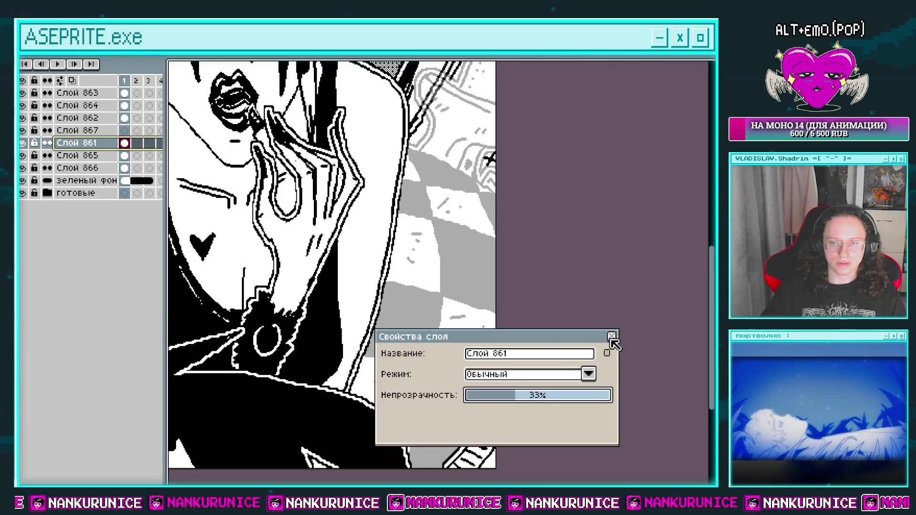
pyautogui.click(611, 337)
# Step: Draw a fish outline on the empty checkered floor right of the figure
pyautogui.press('Tab')
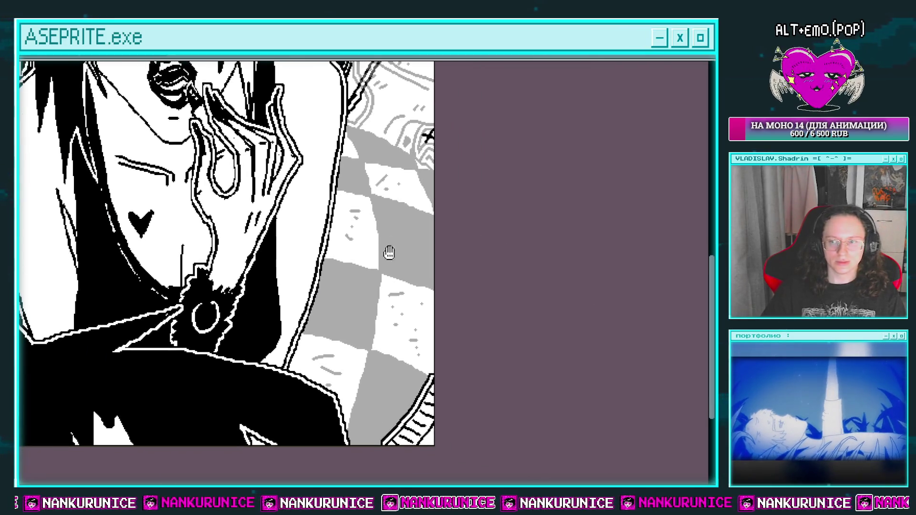
pyautogui.scroll(2, 397, 277)
pyautogui.moveTo(397, 277); pyautogui.dragTo(406, 303)
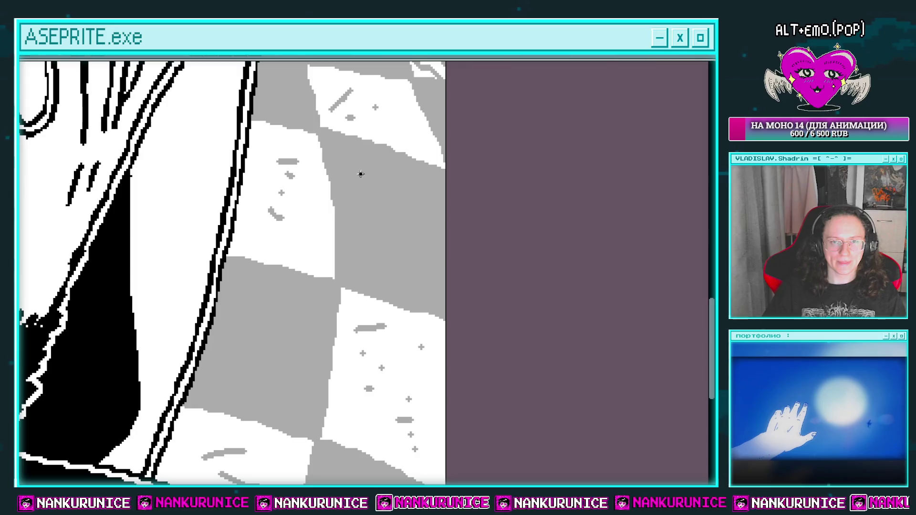
pyautogui.moveTo(332, 197); pyautogui.dragTo(270, 235)
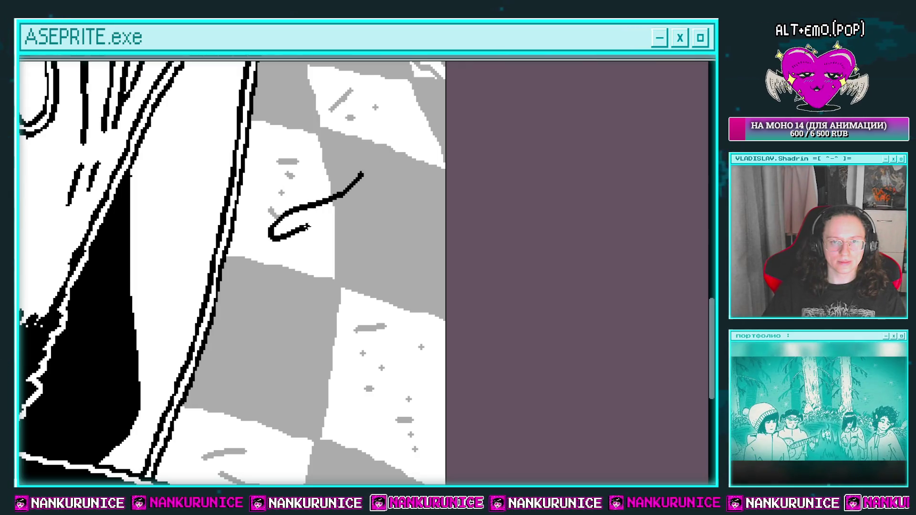
pyautogui.moveTo(329, 243); pyautogui.dragTo(417, 230)
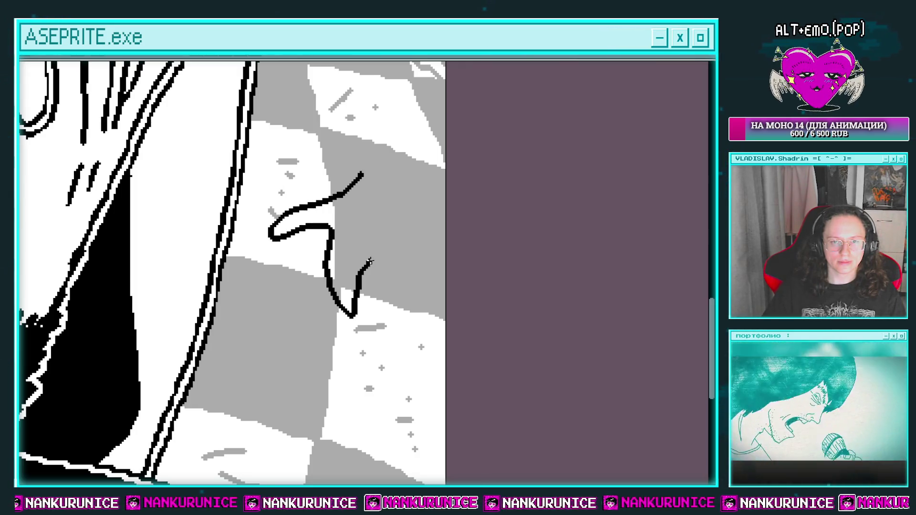
# Step: Erase the outline's overshooting end and add a dark eye mark in the fish head
pyautogui.press('e')
pyautogui.click(359, 179)
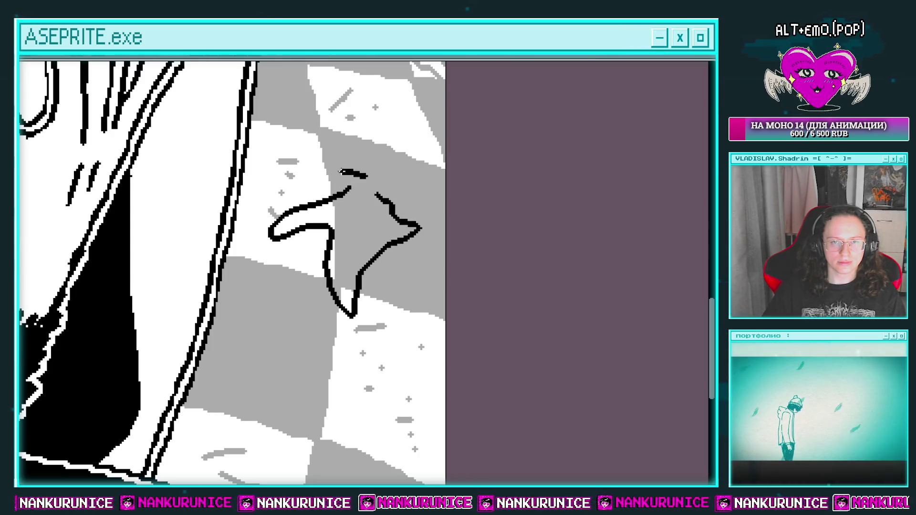
pyautogui.moveTo(367, 184)
pyautogui.mouseDown()
pyautogui.moveTo(395, 205)
pyautogui.moveTo(362, 203)
pyautogui.moveTo(341, 186)
pyautogui.moveTo(393, 212)
pyautogui.mouseUp()
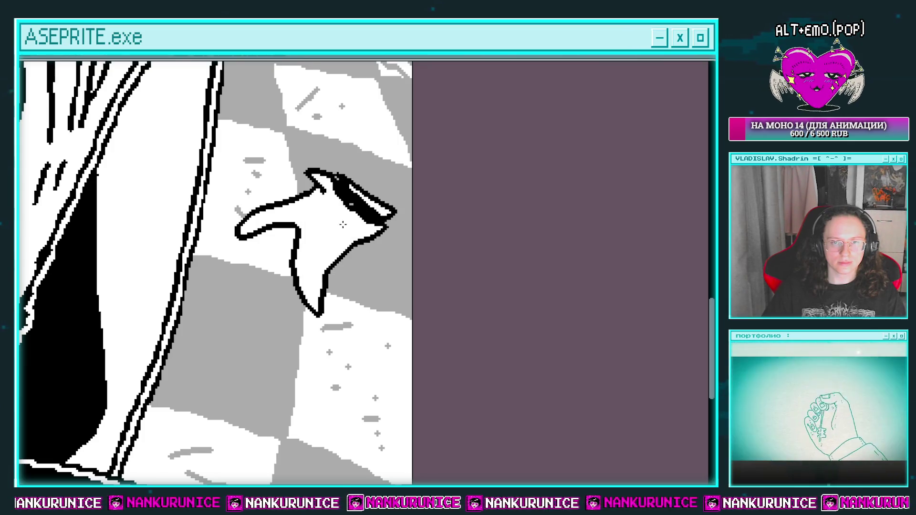
pyautogui.moveTo(313, 246); pyautogui.dragTo(308, 279)
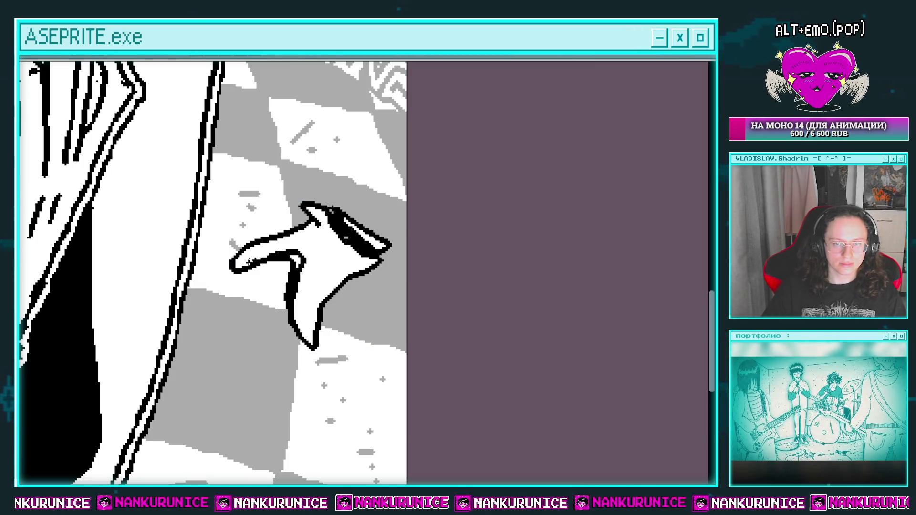
pyautogui.scroll(-3, 314, 250)
pyautogui.moveTo(129, 257); pyautogui.dragTo(215, 259)
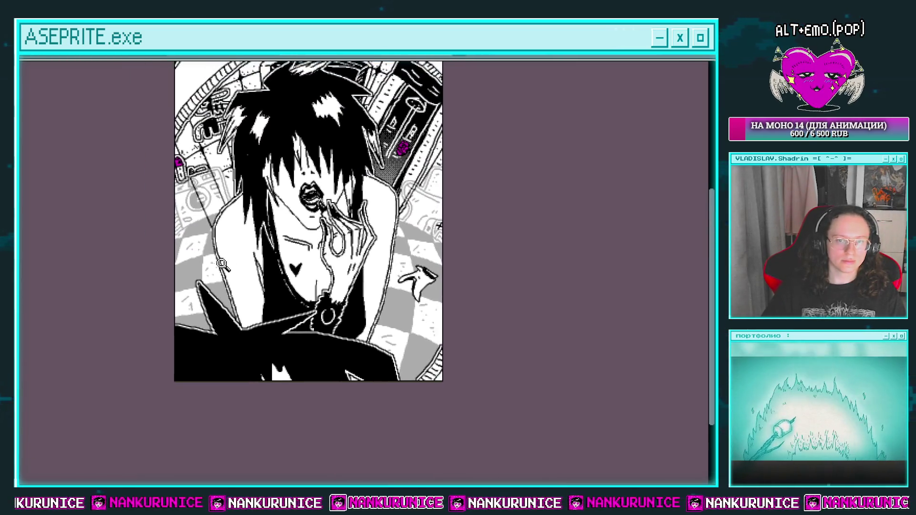
# Step: Undo the freshly drawn stray curved stroke
pyautogui.scroll(3, 215, 259)
pyautogui.scroll(2, 214, 259)
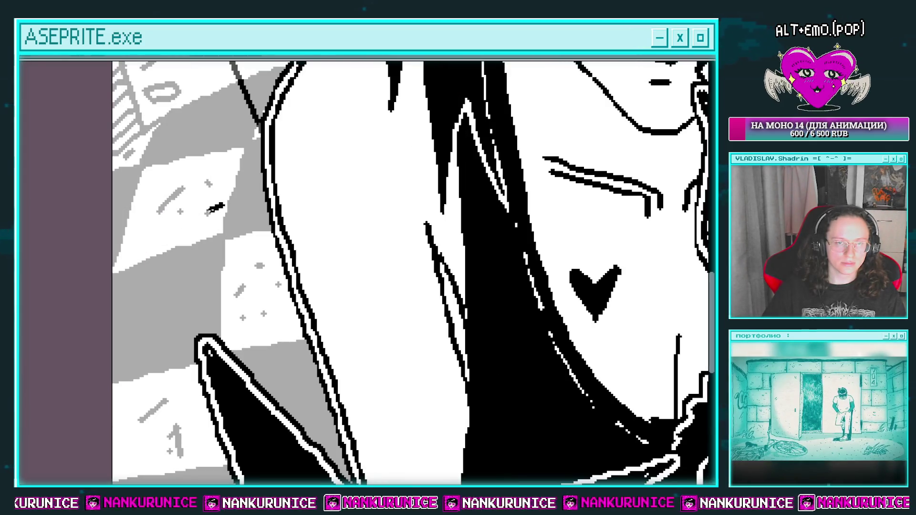
pyautogui.hotkey('ctrl', 'z')
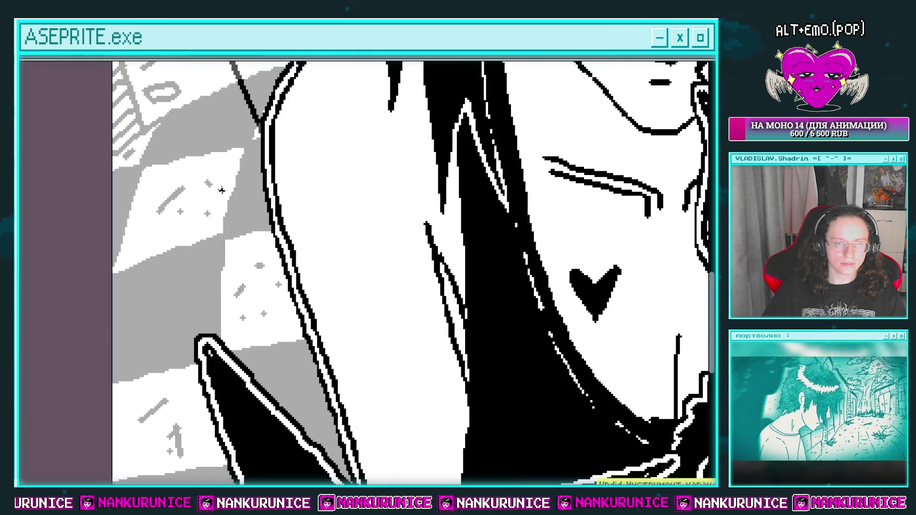
# Step: Draw two small capsule shapes on the floor left of the figure, then show the layers list
pyautogui.moveTo(236, 167)
pyautogui.mouseDown()
pyautogui.moveTo(206, 190)
pyautogui.moveTo(206, 233)
pyautogui.moveTo(247, 177)
pyautogui.mouseUp()
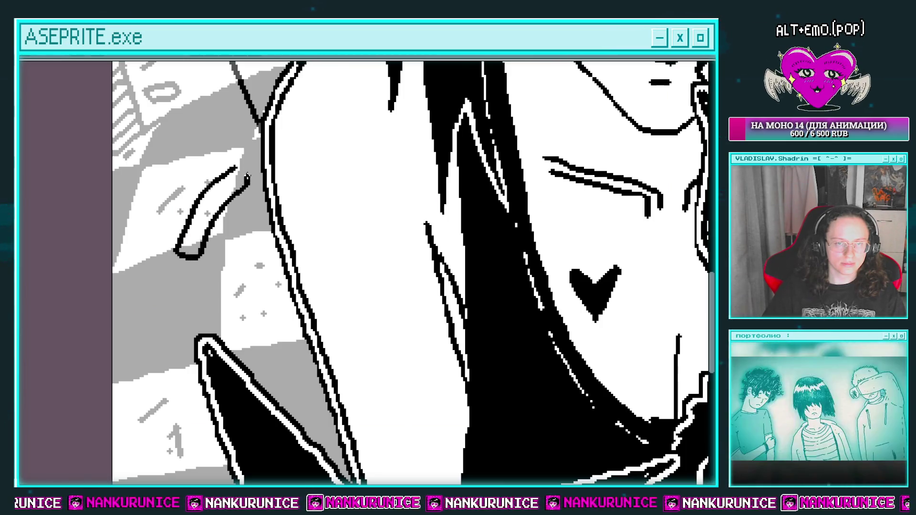
pyautogui.moveTo(222, 204); pyautogui.dragTo(210, 221)
pyautogui.moveTo(194, 162)
pyautogui.mouseDown()
pyautogui.moveTo(218, 204)
pyautogui.moveTo(186, 216)
pyautogui.mouseUp()
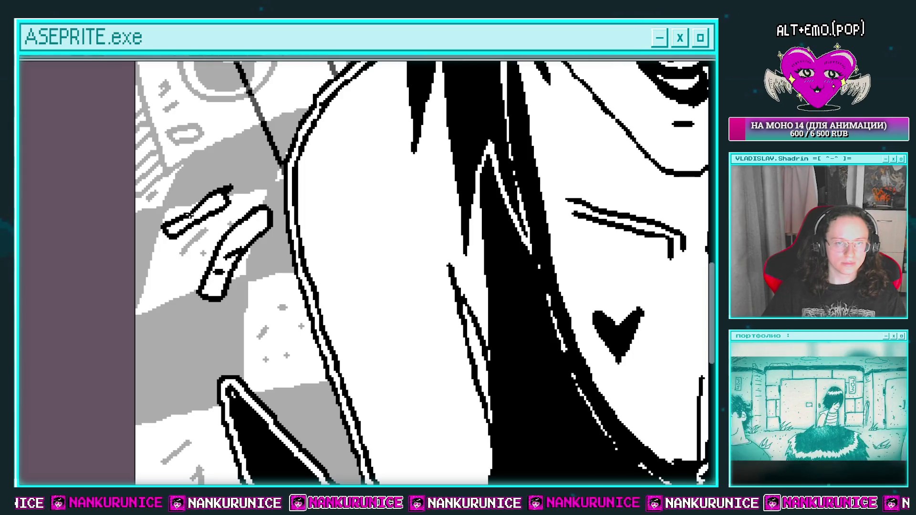
pyautogui.moveTo(207, 364); pyautogui.dragTo(173, 251)
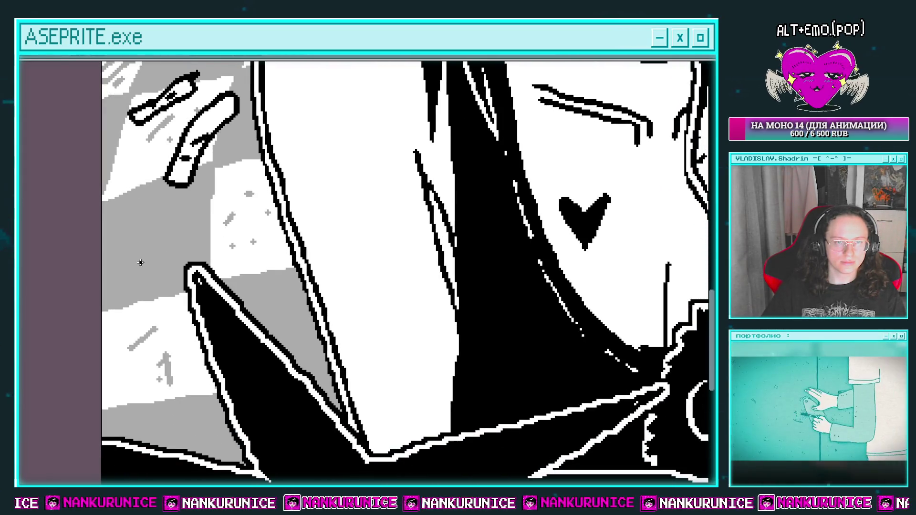
pyautogui.scroll(-5, 141, 262)
pyautogui.press('Tab')
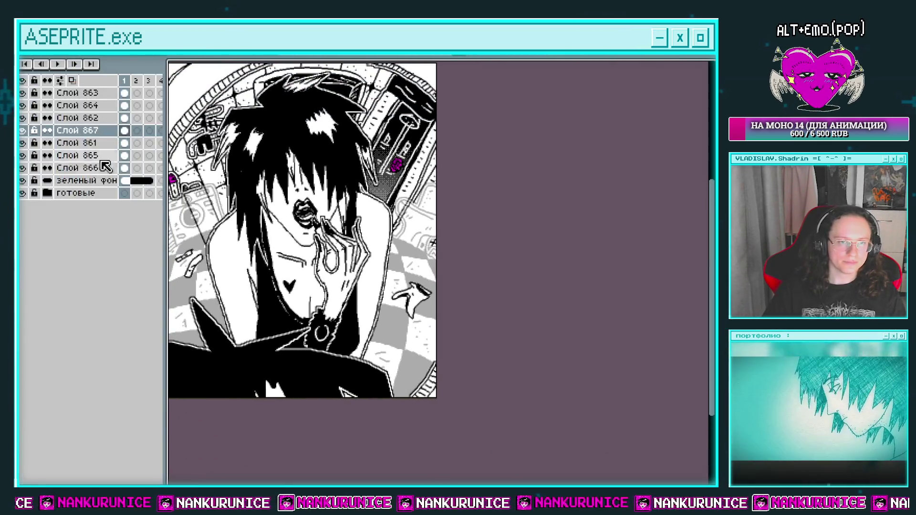
# Step: Select Слой 867 and apply the Outline effect three times to thicken the lines
pyautogui.doubleClick(79, 142)
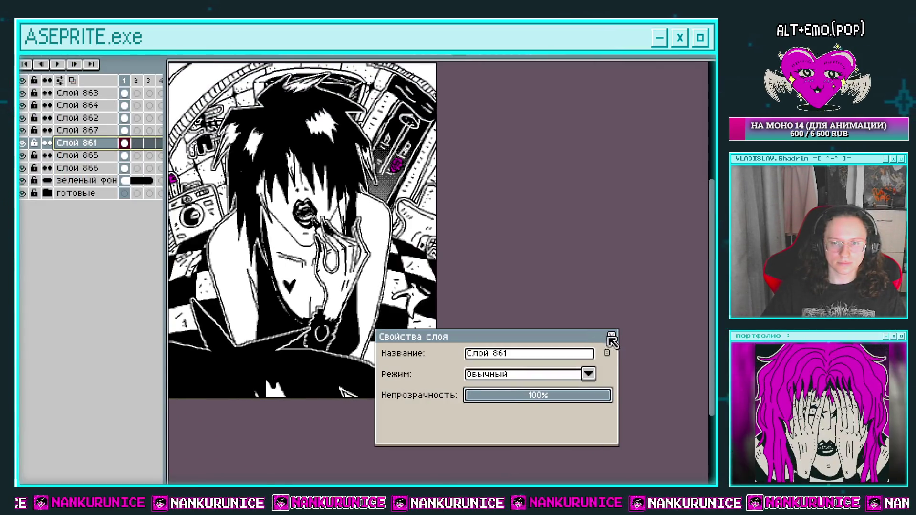
pyautogui.click(612, 336)
pyautogui.click(81, 130)
pyautogui.hotkey('shift', 'o')
pyautogui.press('Return')
pyautogui.hotkey('shift', 'o')
pyautogui.press('Return')
pyautogui.hotkey('shift', 'o')
pyautogui.press('Return')
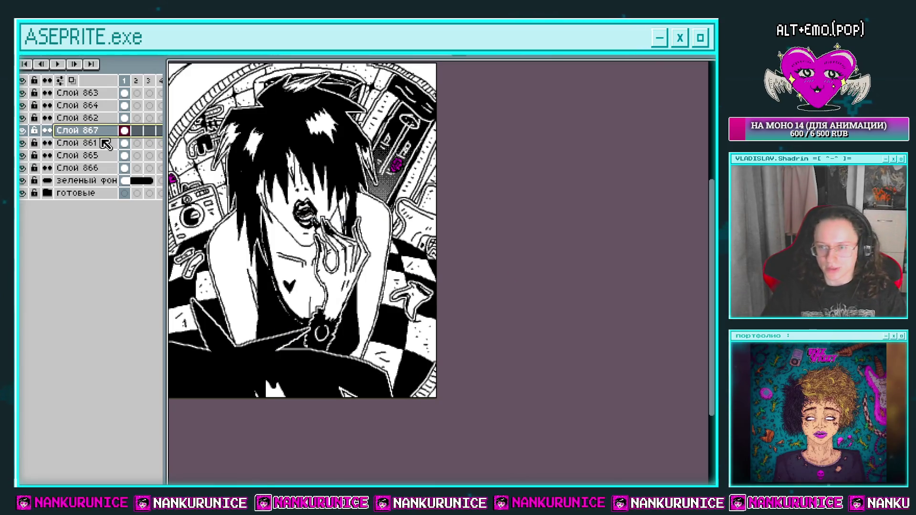
# Step: Toggle Слой 862 and two other layers to compare the result, then select Слой 862
pyautogui.moveTo(312, 232); pyautogui.dragTo(344, 237)
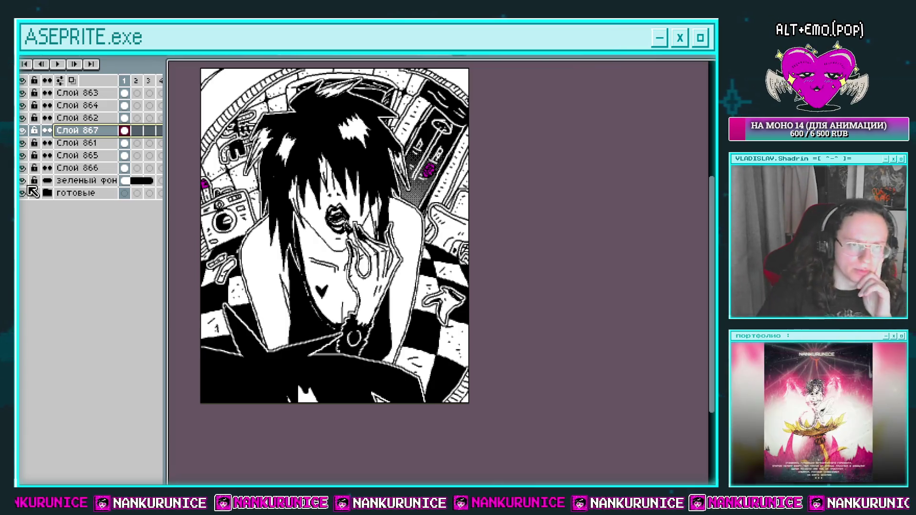
pyautogui.click(24, 117)
pyautogui.click(24, 118)
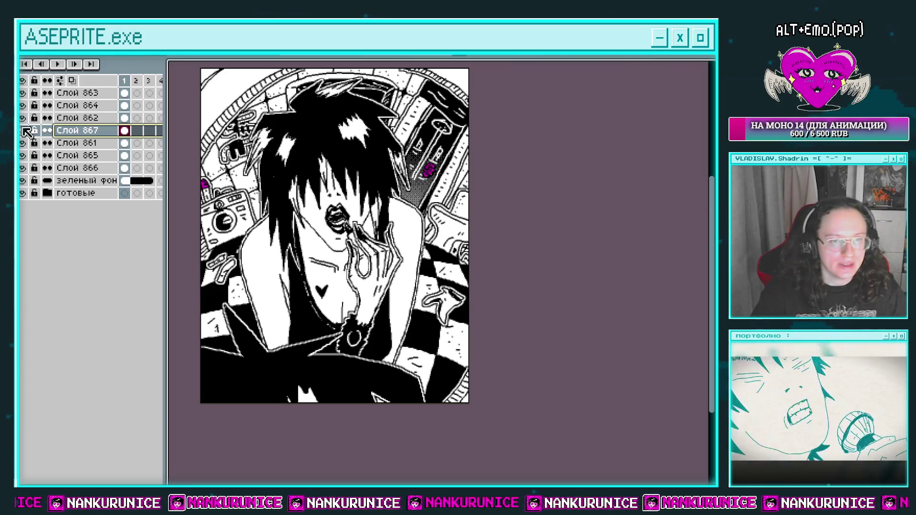
pyautogui.click(29, 124)
pyautogui.click(29, 125)
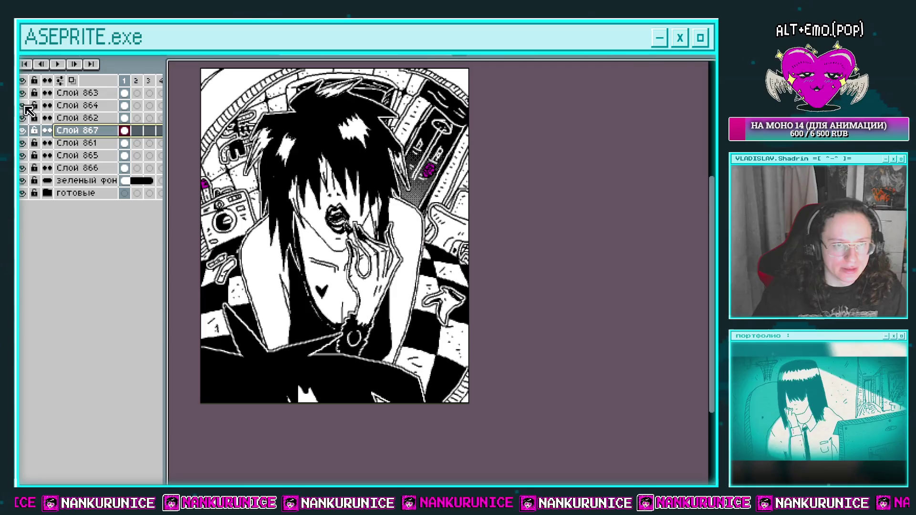
pyautogui.click(27, 110)
pyautogui.click(27, 109)
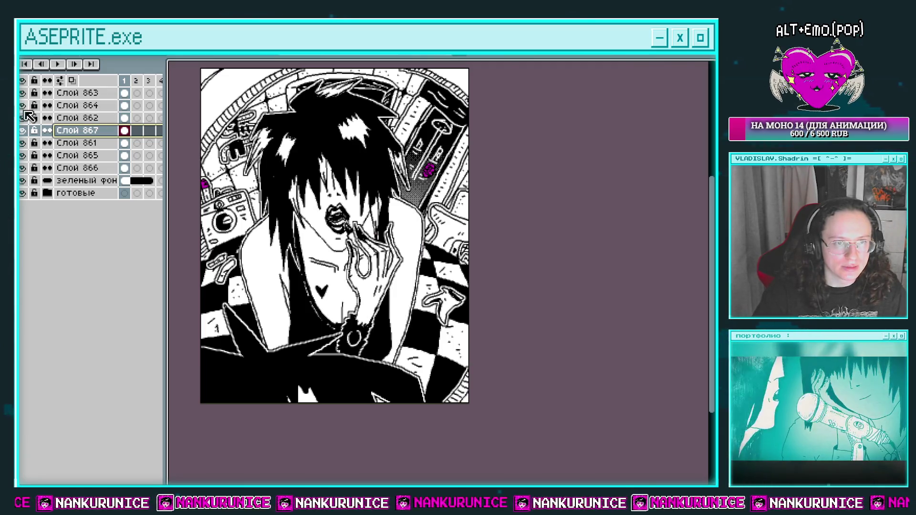
pyautogui.click(125, 118)
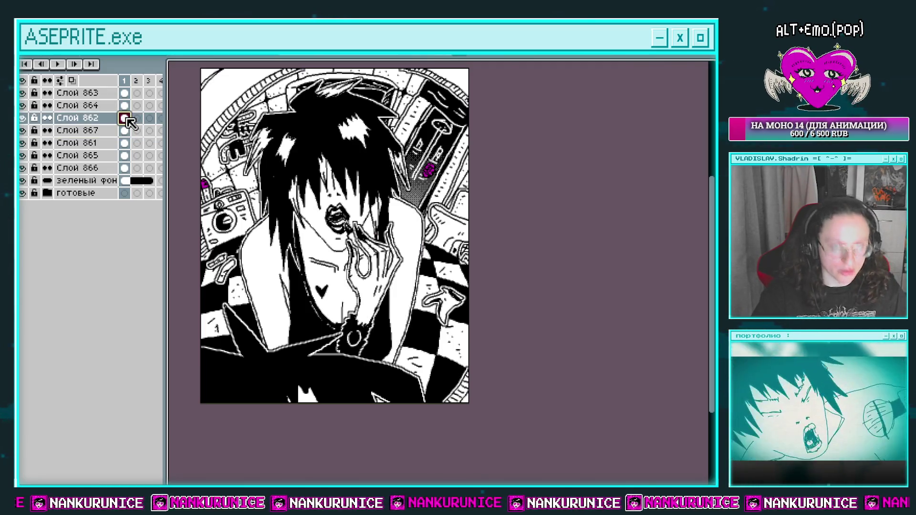
# Step: Add new layer Слой 868 above Слой 862 and try a white bucket fill, then undo it
pyautogui.hotkey('shift', 'n')
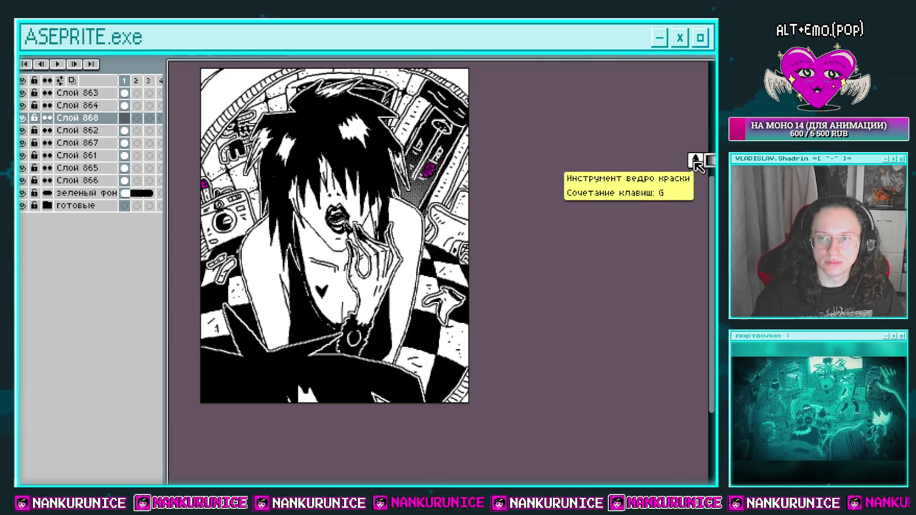
pyautogui.click(696, 160)
pyautogui.click(337, 391)
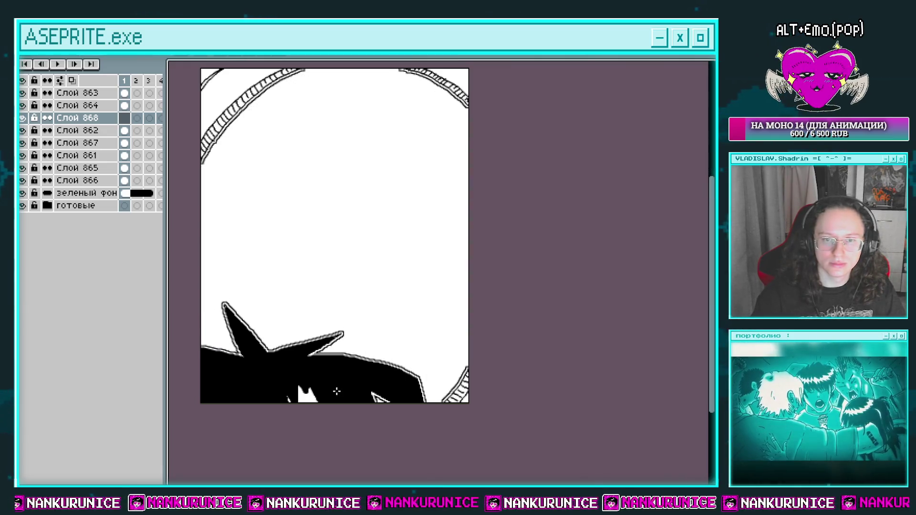
pyautogui.hotkey('ctrl', 'z')
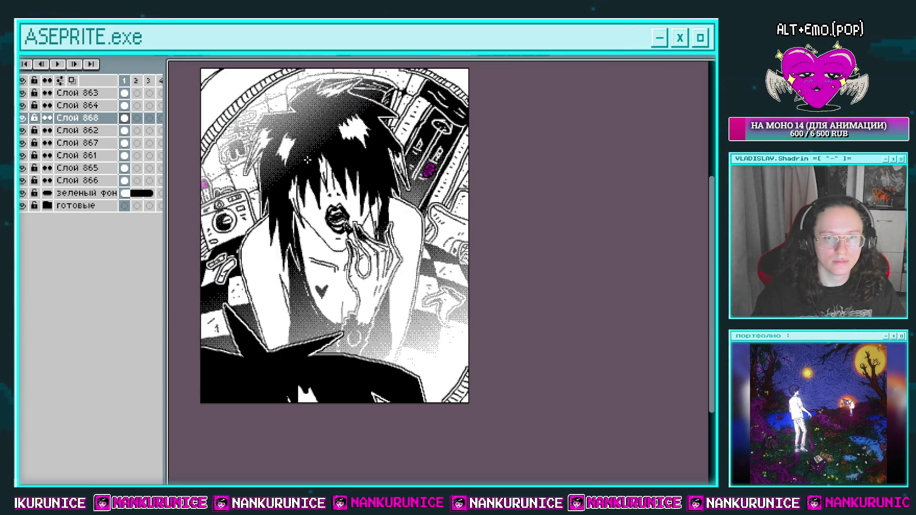
# Step: Reposition the view and undo four recent shading strokes in the lower left
pyautogui.moveTo(234, 118); pyautogui.dragTo(278, 186)
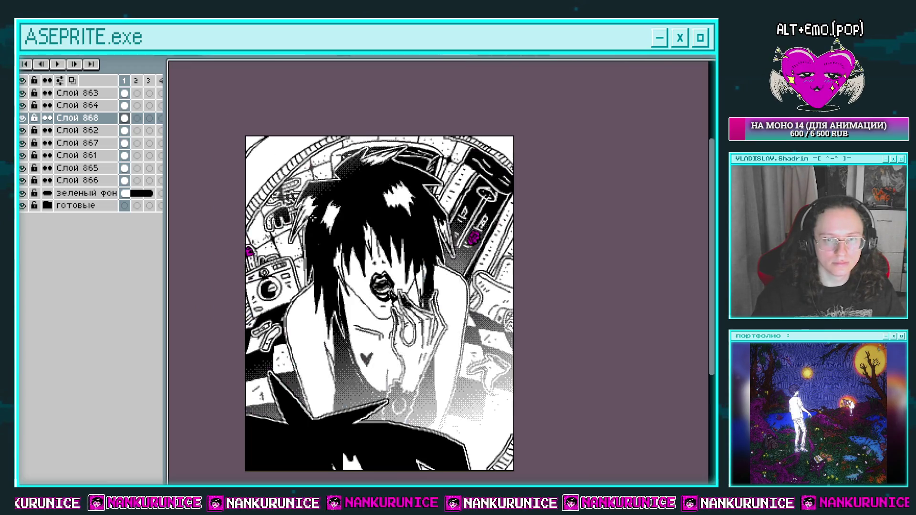
pyautogui.moveTo(364, 244); pyautogui.dragTo(352, 254)
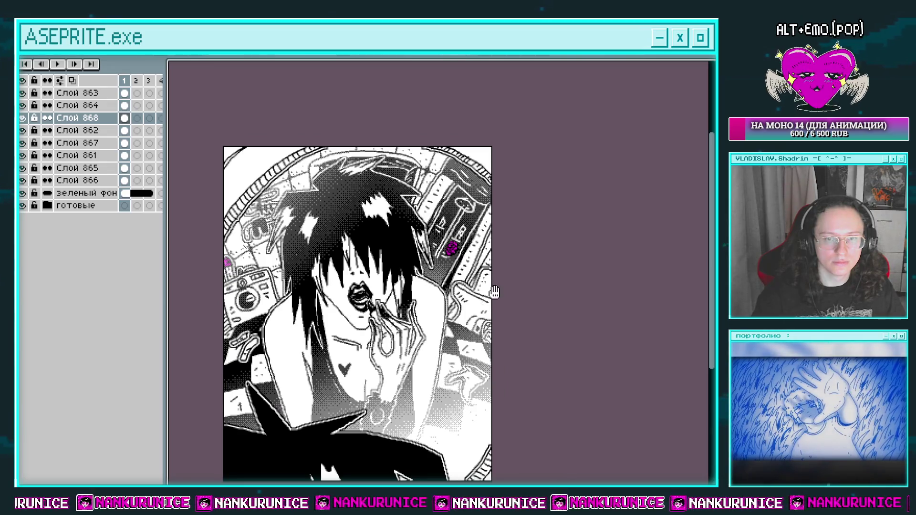
pyautogui.moveTo(492, 292); pyautogui.dragTo(529, 186)
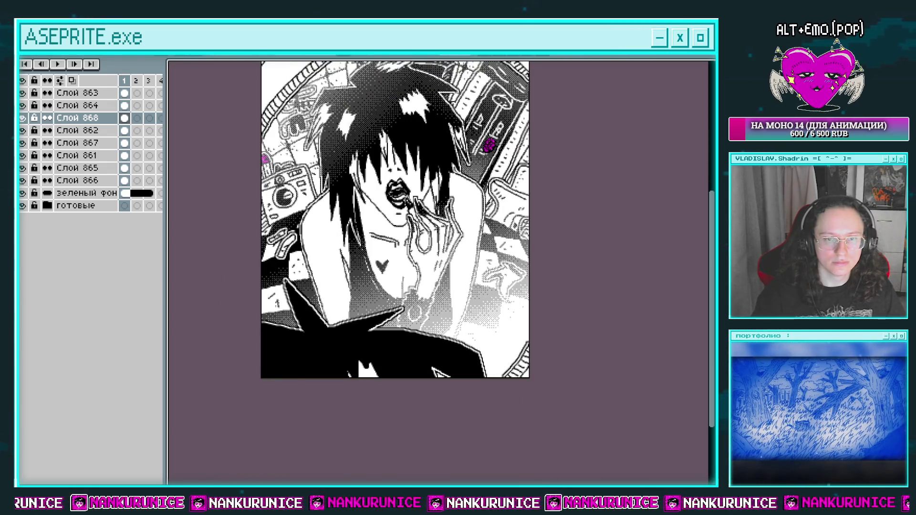
pyautogui.hotkey('ctrl', 'z')
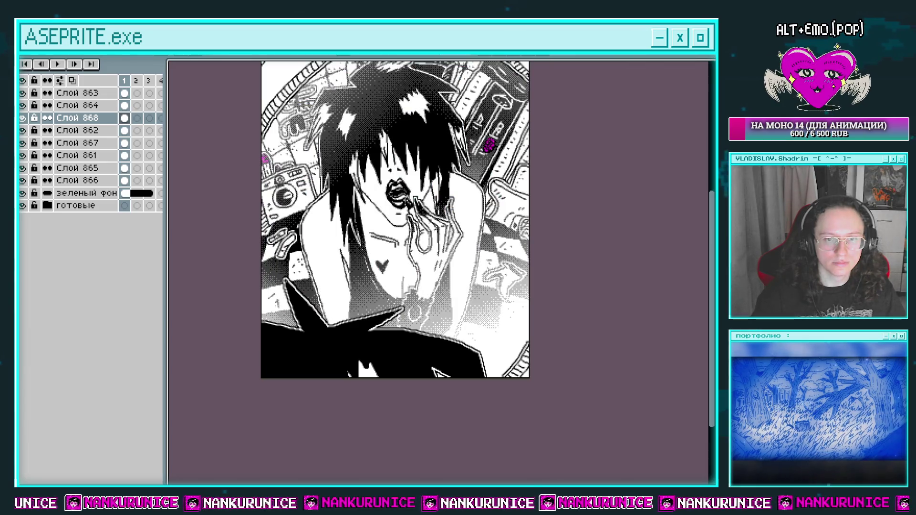
pyautogui.hotkey('ctrl', 'z')
pyautogui.hotkey('ctrl', 'z')
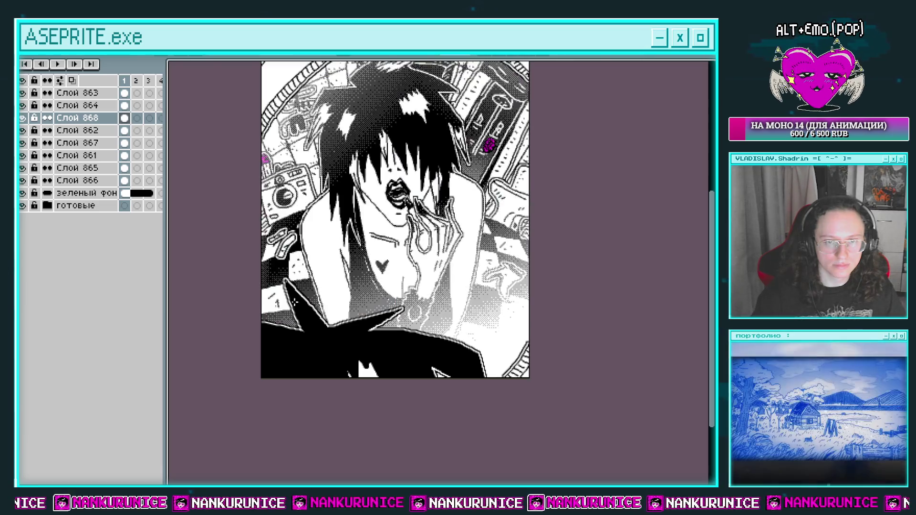
pyautogui.hotkey('ctrl', 'z')
pyautogui.hotkey('ctrl', 'z')
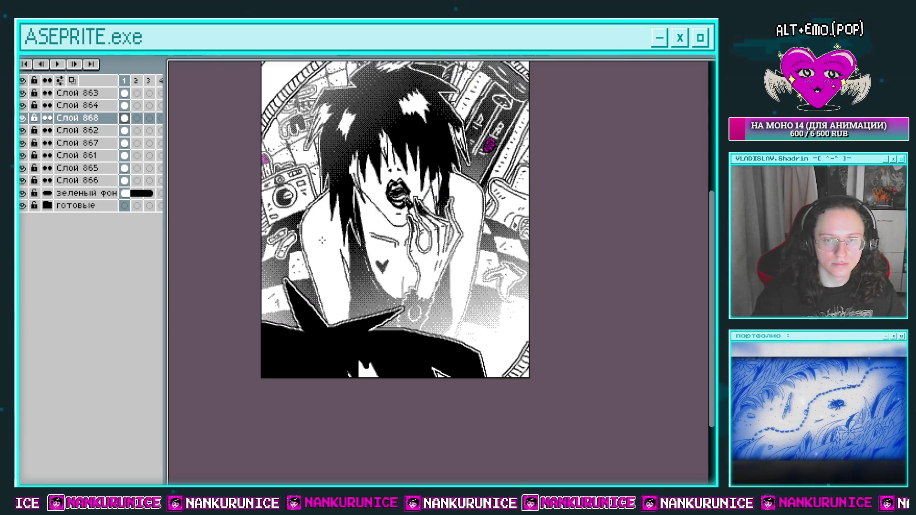
# Step: Set Слой 868's opacity to 67% in its layer properties
pyautogui.scroll(2, 321, 240)
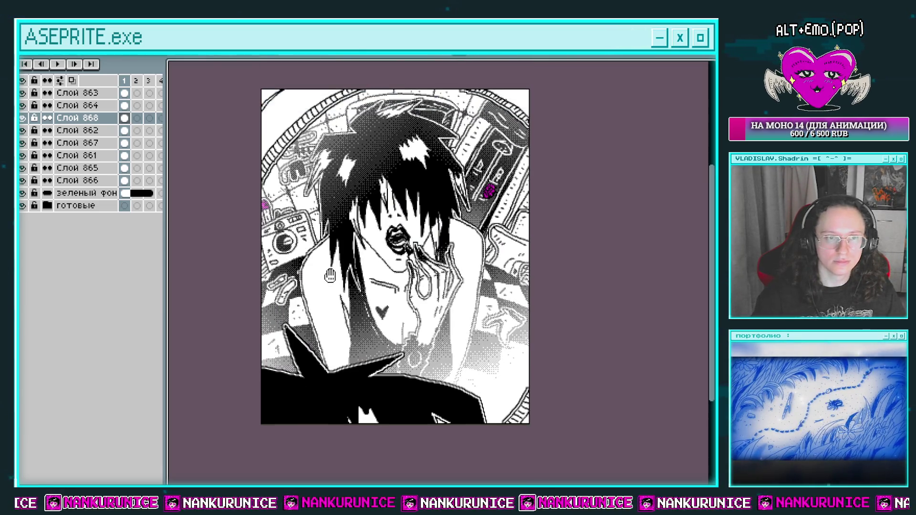
pyautogui.doubleClick(78, 118)
pyautogui.click(571, 396)
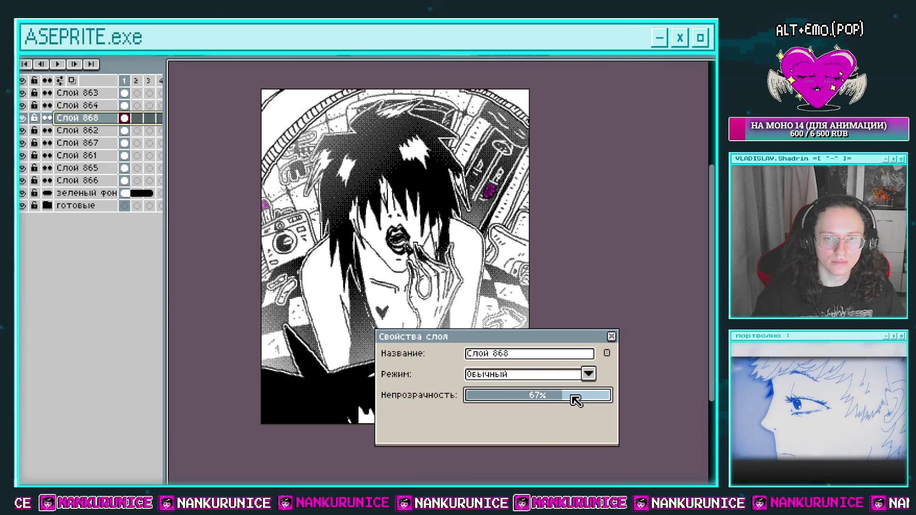
pyautogui.click(612, 338)
# Step: Select Слой 867 and add new layer Слой 869 above it, then pan the artwork
pyautogui.click(24, 130)
pyautogui.click(24, 130)
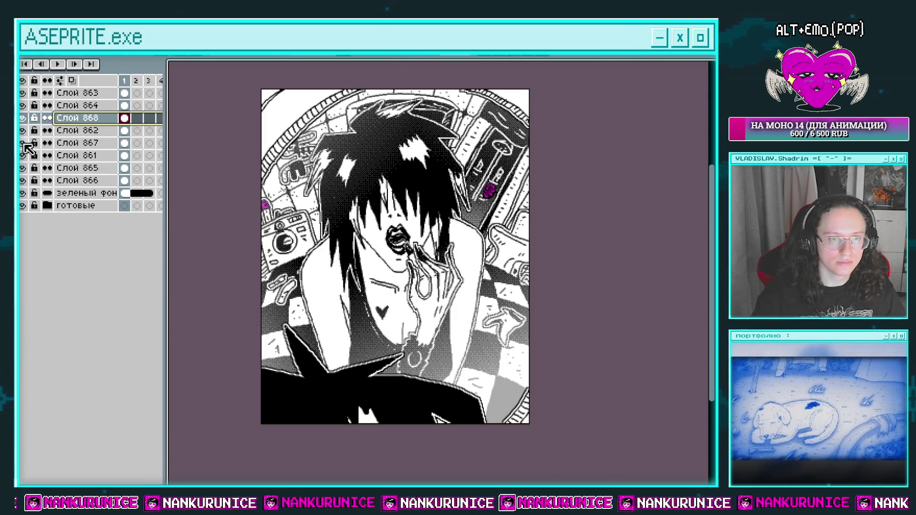
pyautogui.click(126, 143)
pyautogui.hotkey('shift', 'n')
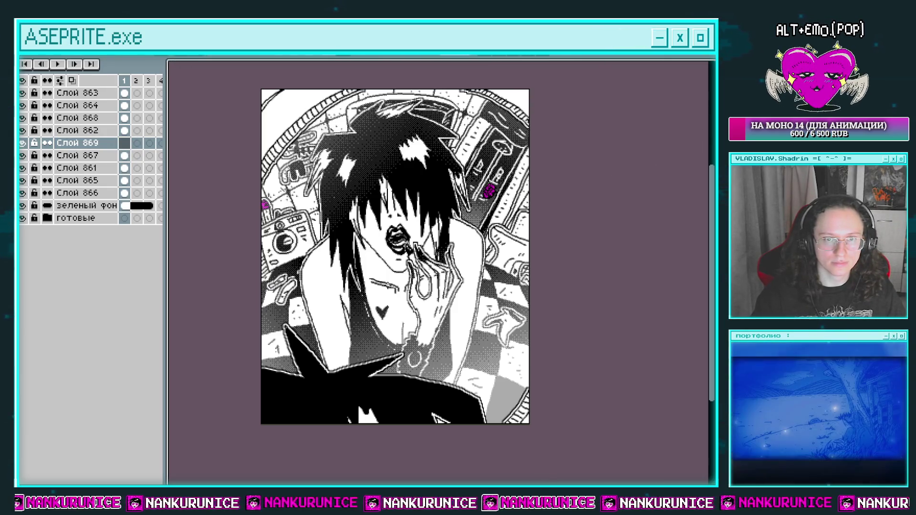
pyautogui.moveTo(186, 124); pyautogui.dragTo(243, 133)
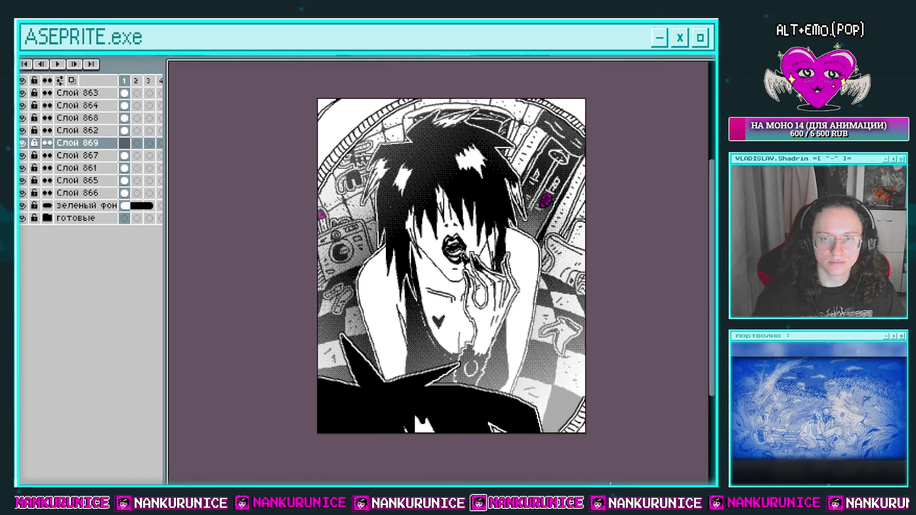
pyautogui.scroll(-1, 503, 292)
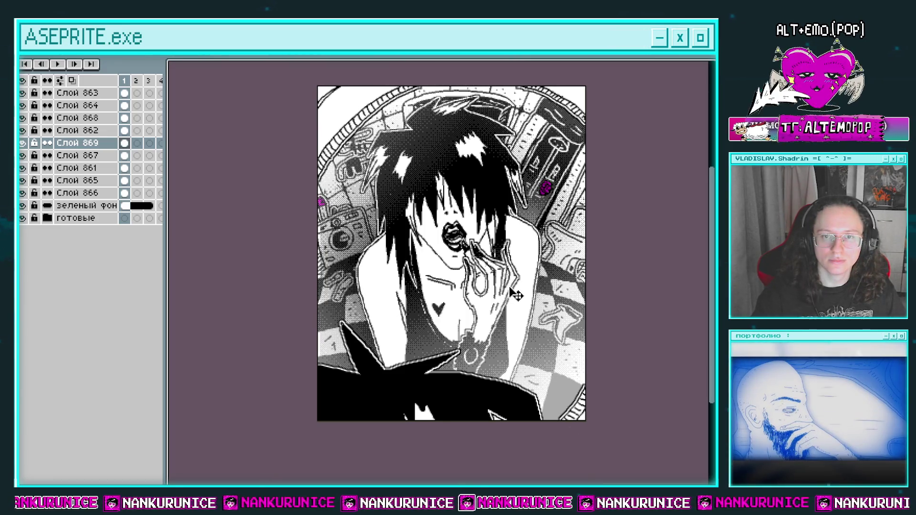
pyautogui.moveTo(503, 283); pyautogui.dragTo(493, 292)
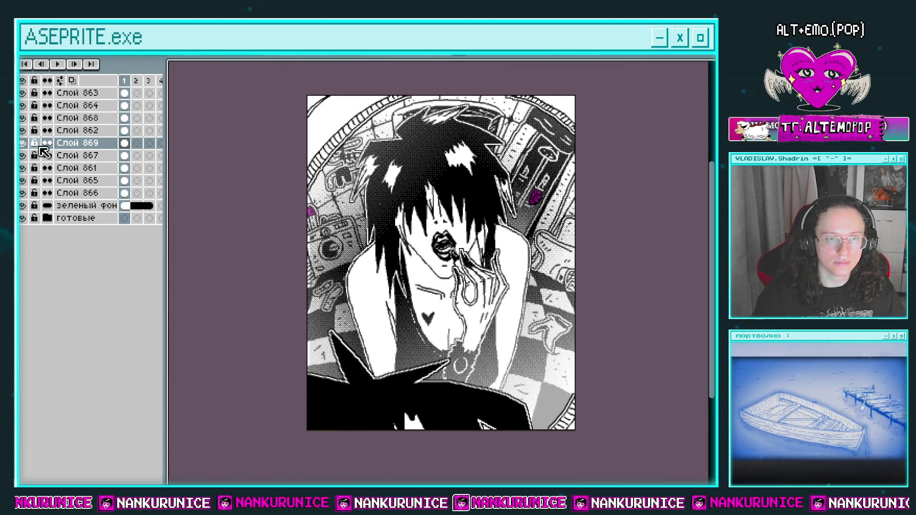
# Step: Set Слой 862 to full 100% opacity in Layer Properties and close the dialog
pyautogui.doubleClick(78, 130)
pyautogui.click(600, 396)
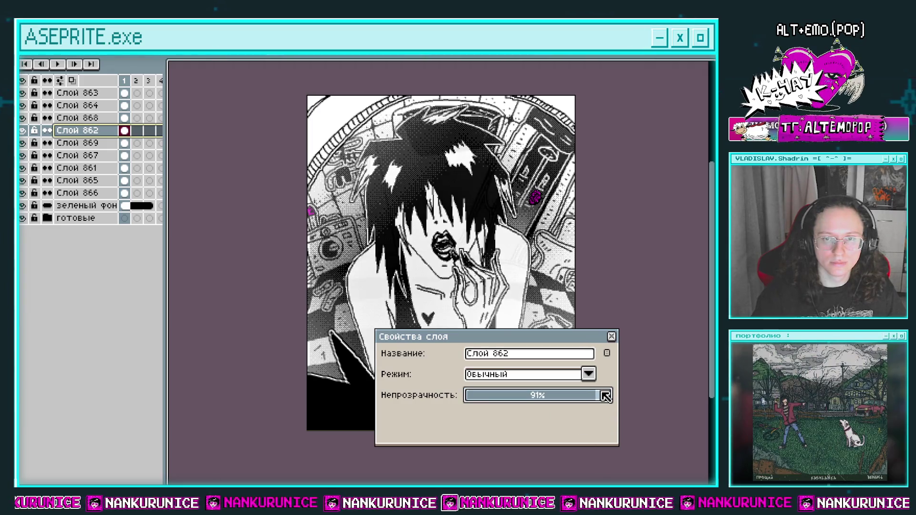
pyautogui.scroll(3, 605, 396)
pyautogui.moveTo(607, 400); pyautogui.dragTo(602, 399)
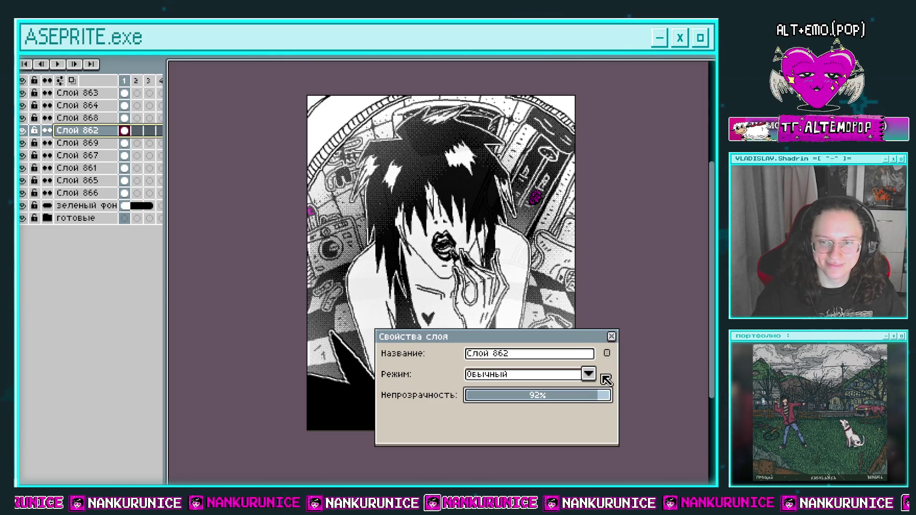
pyautogui.moveTo(602, 398); pyautogui.dragTo(630, 364)
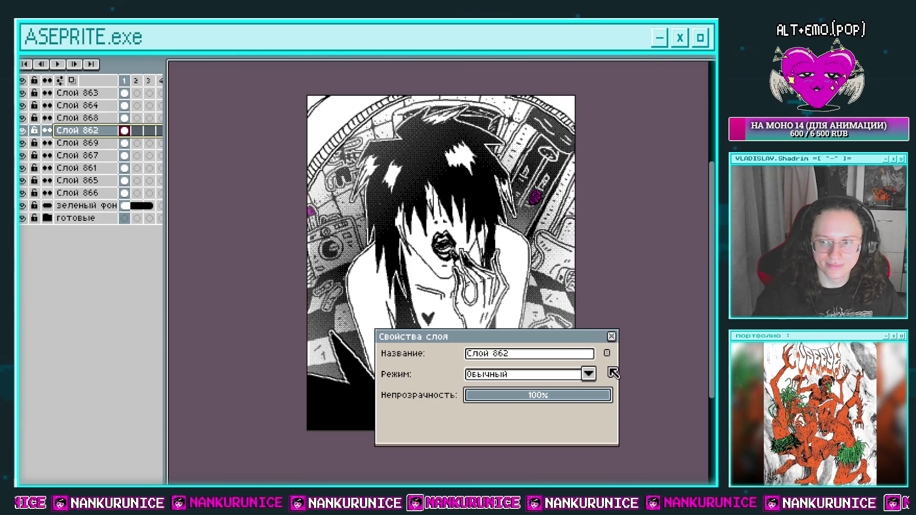
pyautogui.click(602, 396)
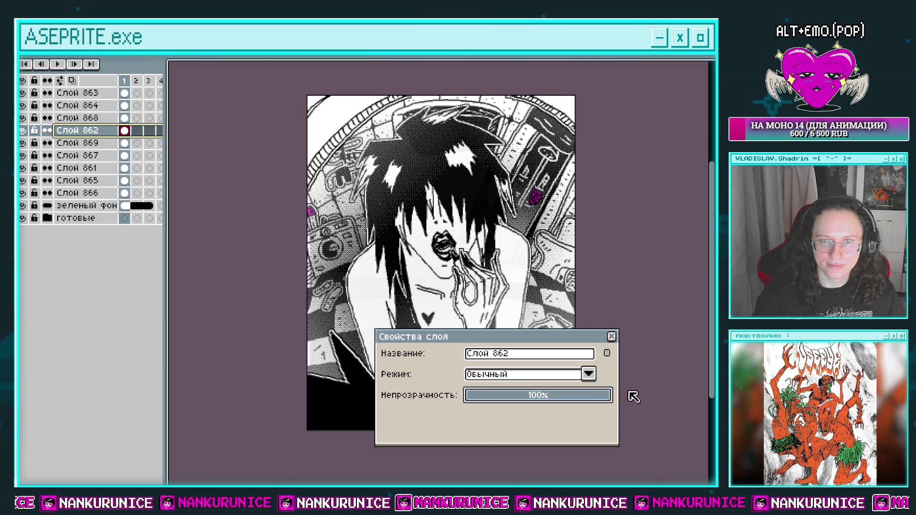
pyautogui.click(611, 337)
pyautogui.moveTo(609, 342)
pyautogui.mouseDown()
pyautogui.moveTo(585, 323)
pyautogui.moveTo(595, 334)
pyautogui.mouseUp()
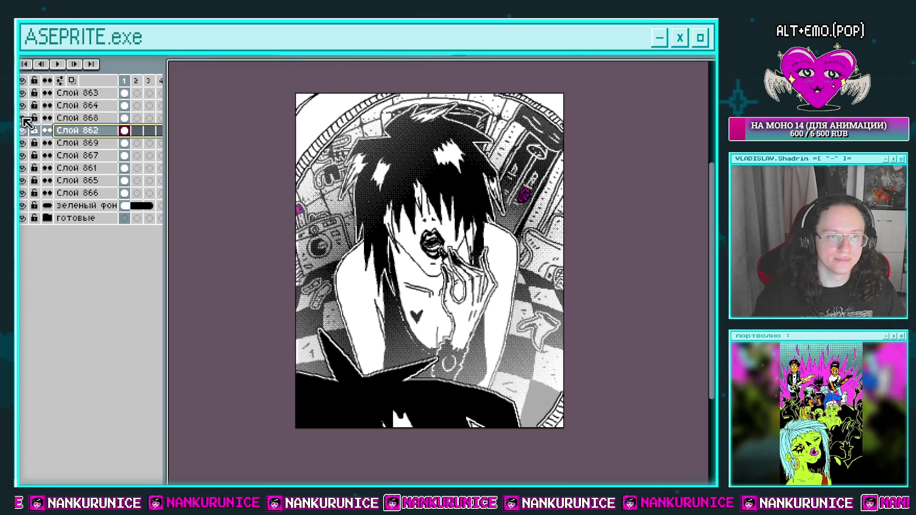
pyautogui.click(22, 106)
# Step: Re-show the hidden layer, select the Слой 864 cel, and undo the last stroke
pyautogui.click(23, 106)
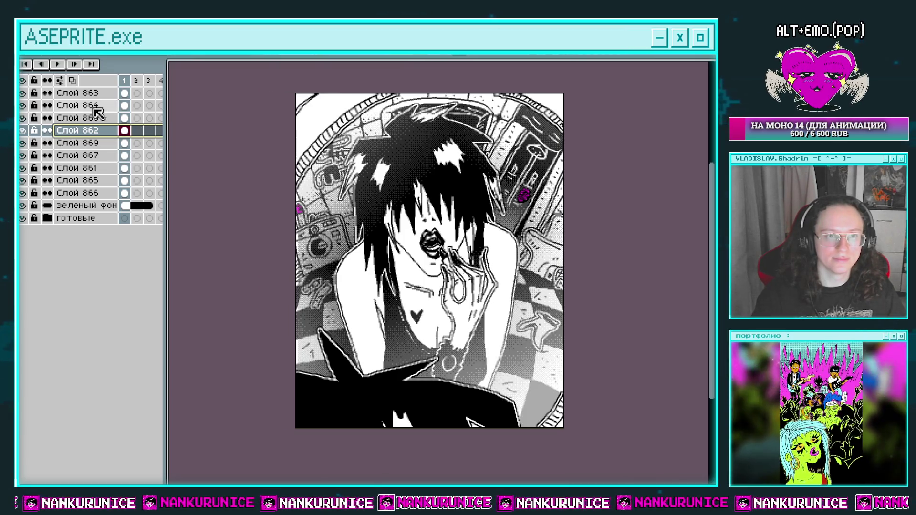
pyautogui.click(125, 105)
pyautogui.press('Tab')
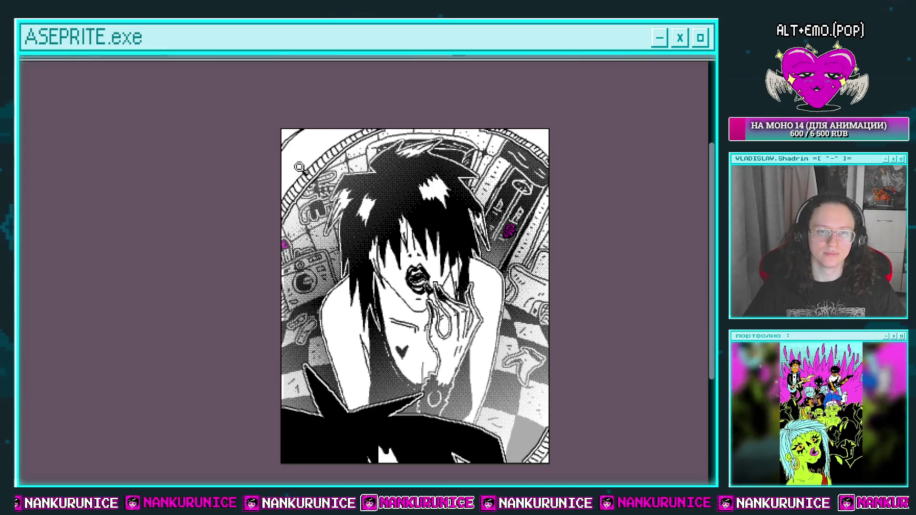
pyautogui.scroll(2, 289, 173)
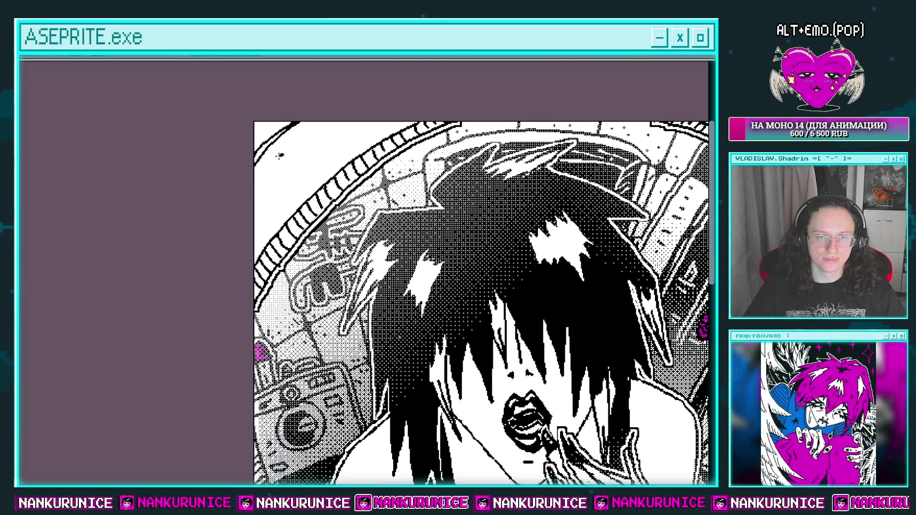
pyautogui.scroll(2, 264, 215)
pyautogui.hscroll(2, 263, 215)
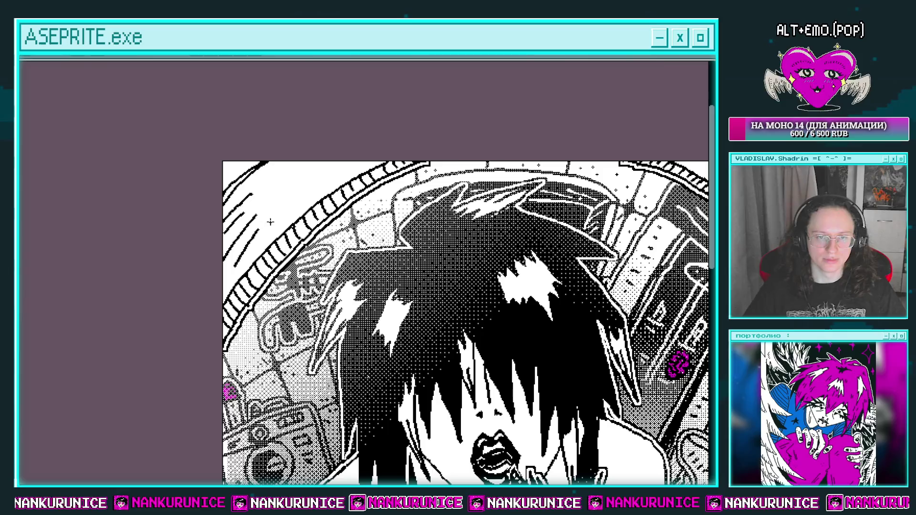
pyautogui.hotkey('ctrl', 'z')
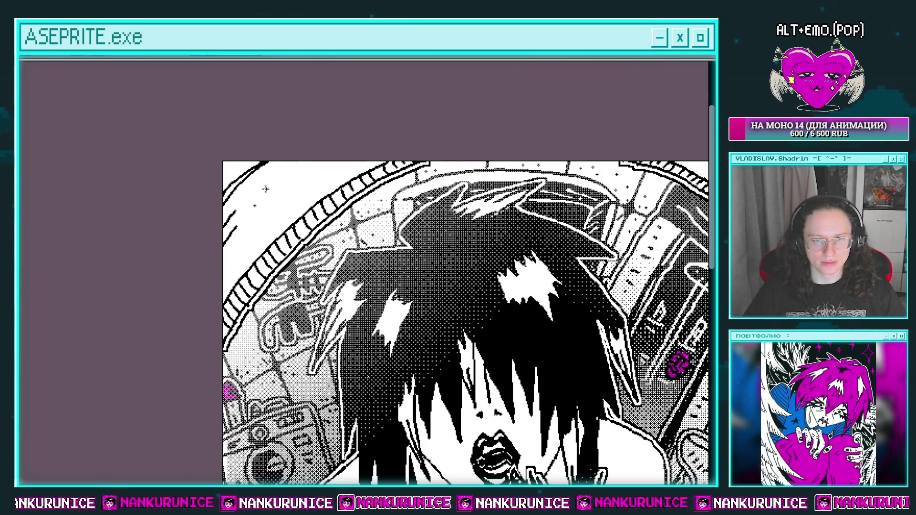
# Step: Add a few short pencil hatch marks near the top-left of the drawing
pyautogui.moveTo(288, 183); pyautogui.dragTo(327, 176)
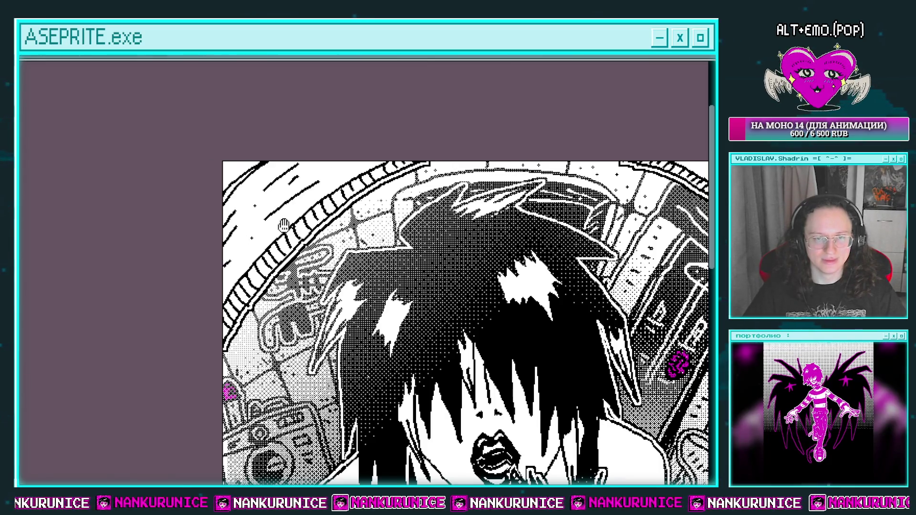
pyautogui.scroll(-3, 284, 226)
pyautogui.scroll(5, 490, 197)
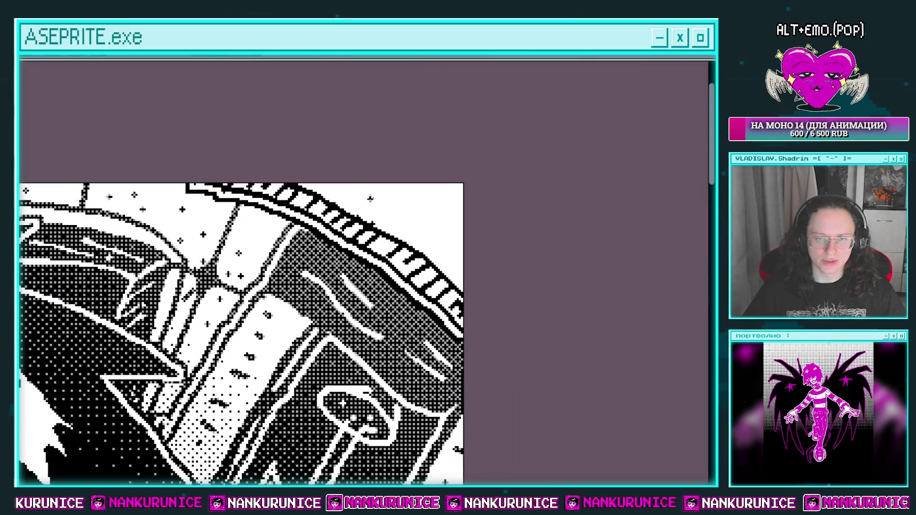
pyautogui.scroll(-3, 495, 215)
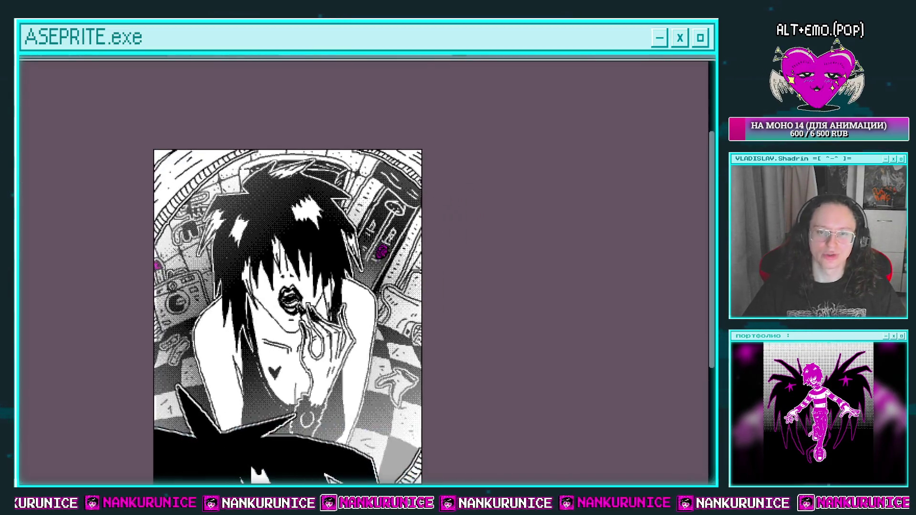
pyautogui.scroll(4, 444, 365)
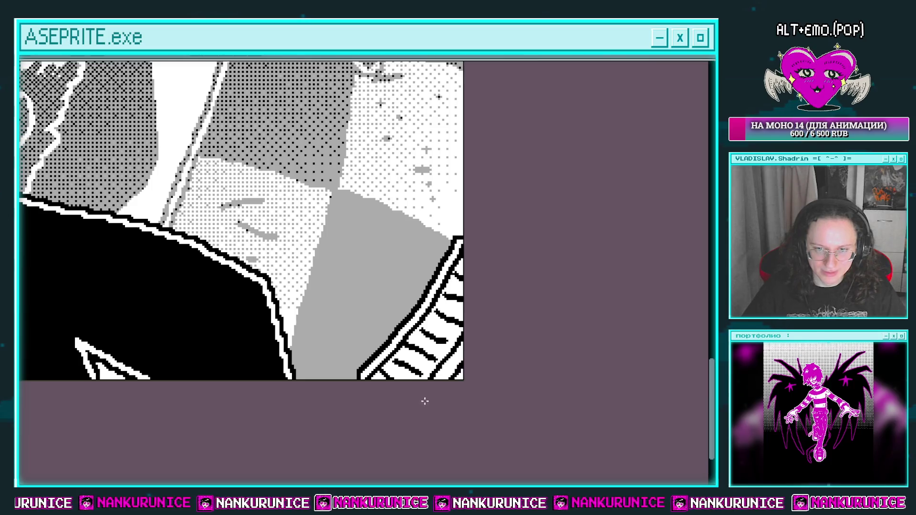
pyautogui.scroll(-3, 425, 401)
pyautogui.moveTo(393, 196); pyautogui.dragTo(399, 328)
pyautogui.moveTo(333, 300); pyautogui.dragTo(325, 232)
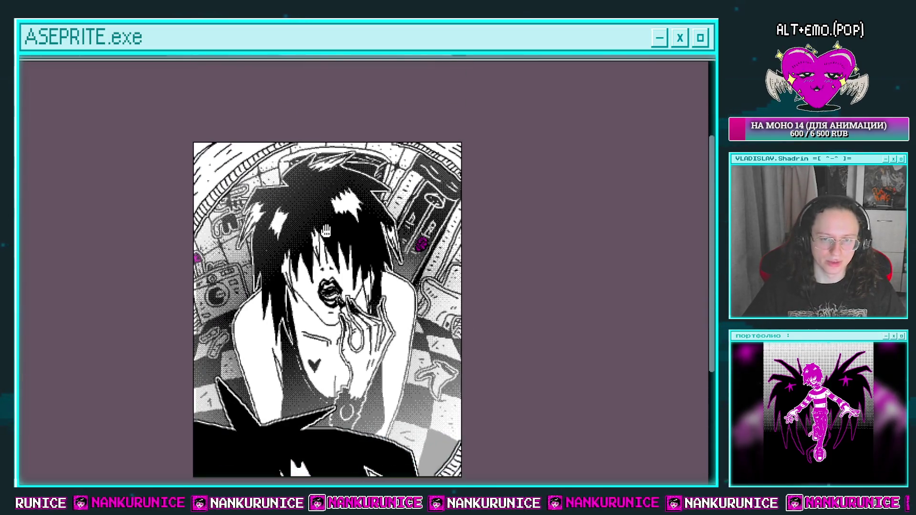
pyautogui.moveTo(354, 282)
pyautogui.mouseDown()
pyautogui.moveTo(357, 292)
pyautogui.moveTo(362, 271)
pyautogui.mouseUp()
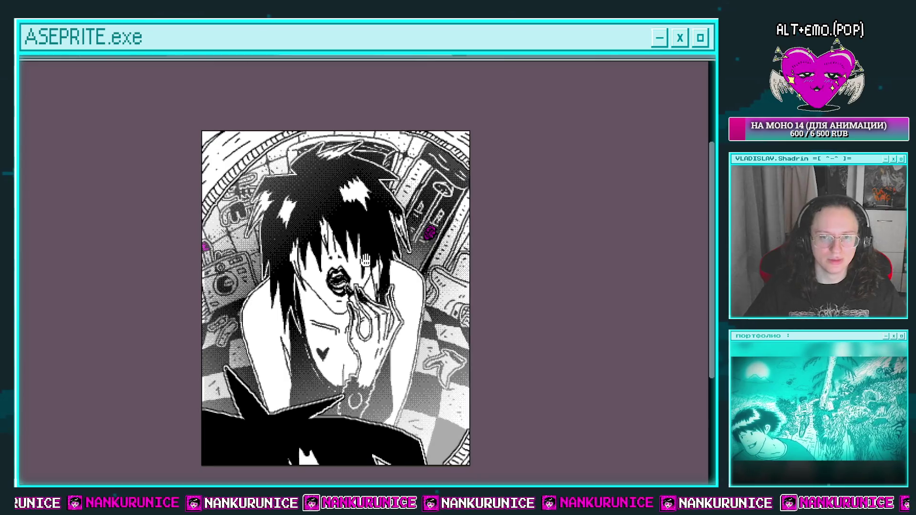
# Step: Add a new layer Слой 870 above Слой 863 at the top of the stack
pyautogui.press('Tab')
pyautogui.click(125, 94)
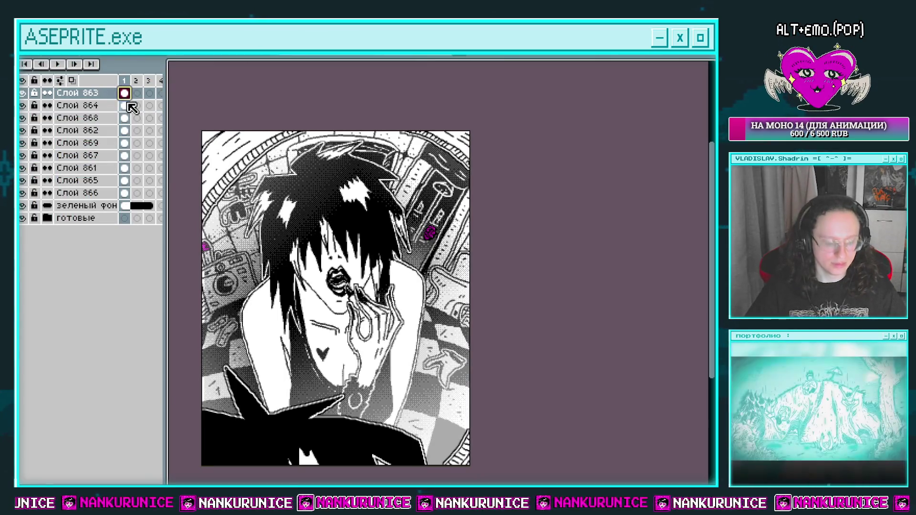
pyautogui.hotkey('shift', 'n')
pyautogui.press('Tab')
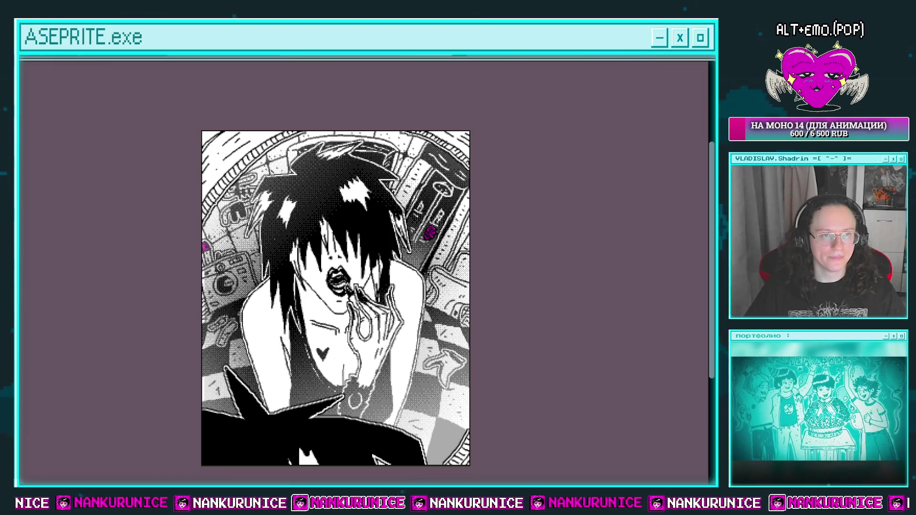
pyautogui.moveTo(360, 274); pyautogui.dragTo(330, 194)
# Step: Draw two small magenta hearts on either side of the big heart
pyautogui.scroll(2, 388, 276)
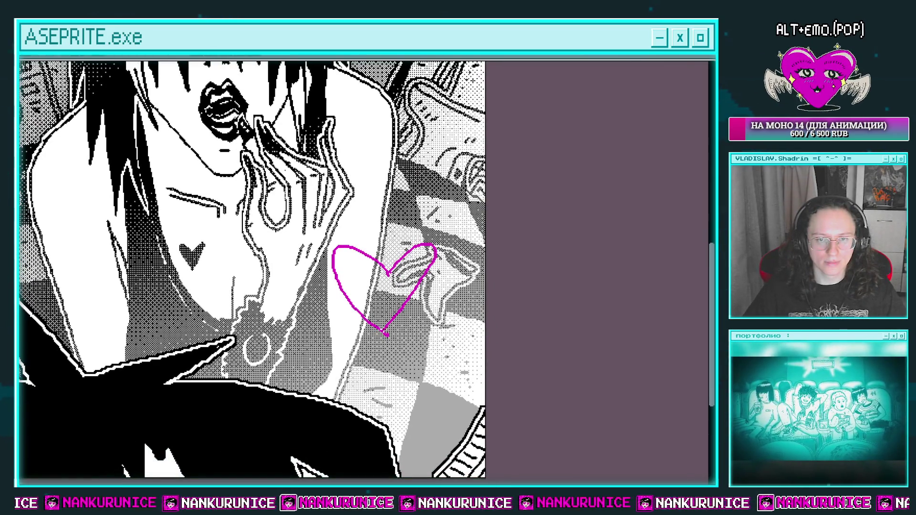
pyautogui.moveTo(314, 313); pyautogui.dragTo(345, 347)
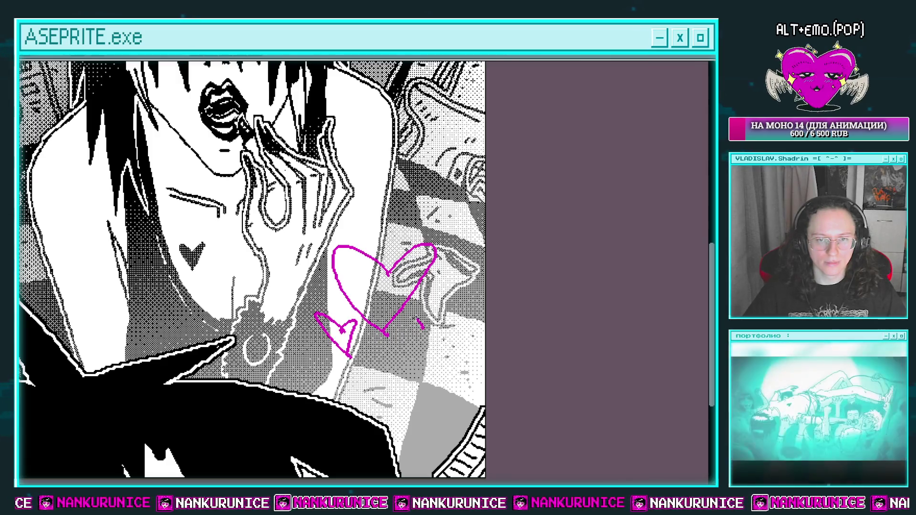
pyautogui.moveTo(409, 374); pyautogui.dragTo(425, 333)
pyautogui.scroll(-3, 429, 305)
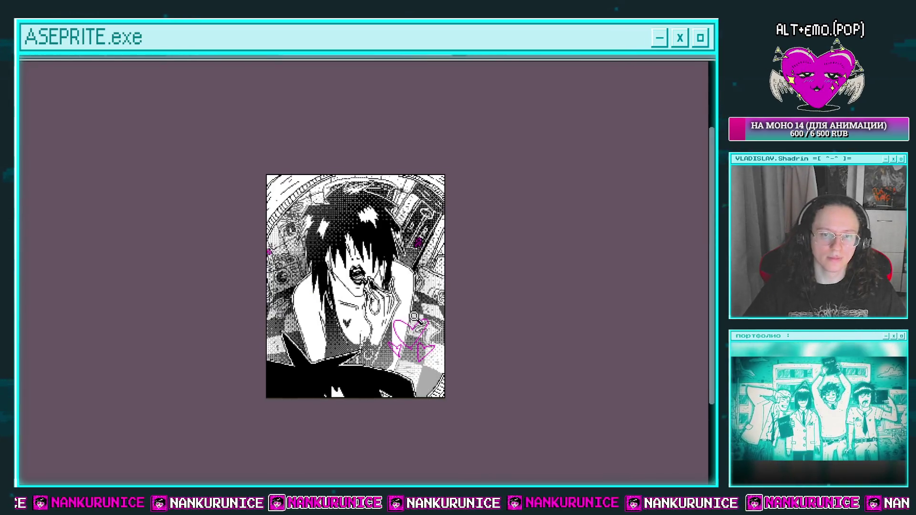
pyautogui.scroll(1, 434, 302)
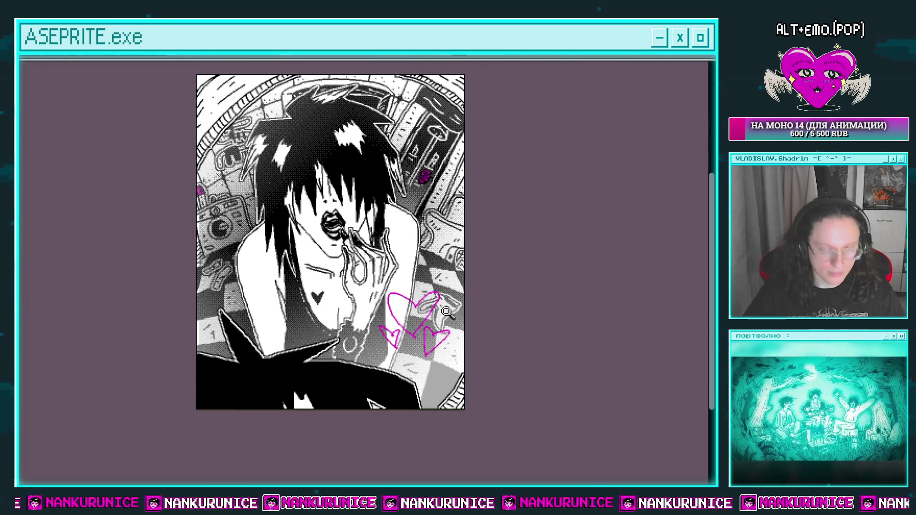
pyautogui.scroll(2, 439, 329)
pyautogui.moveTo(382, 331); pyautogui.dragTo(391, 274)
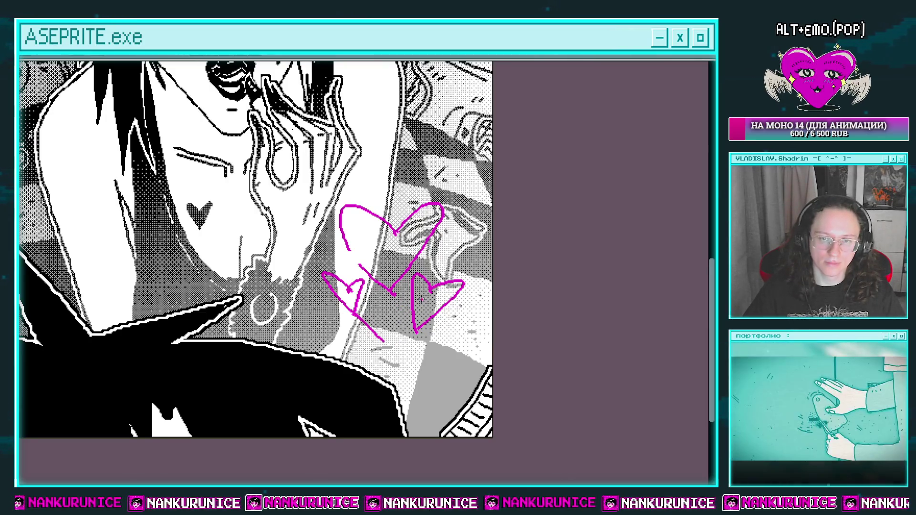
# Step: Scribble dense magenta hatching over the upper heart, then open Convolution Matrix
pyautogui.moveTo(442, 218); pyautogui.dragTo(445, 213)
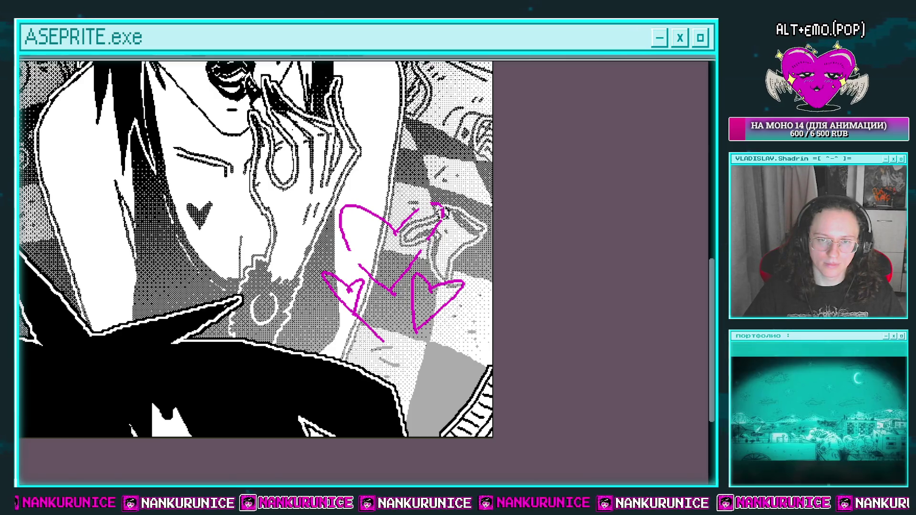
pyautogui.hotkey('ctrl', 'z')
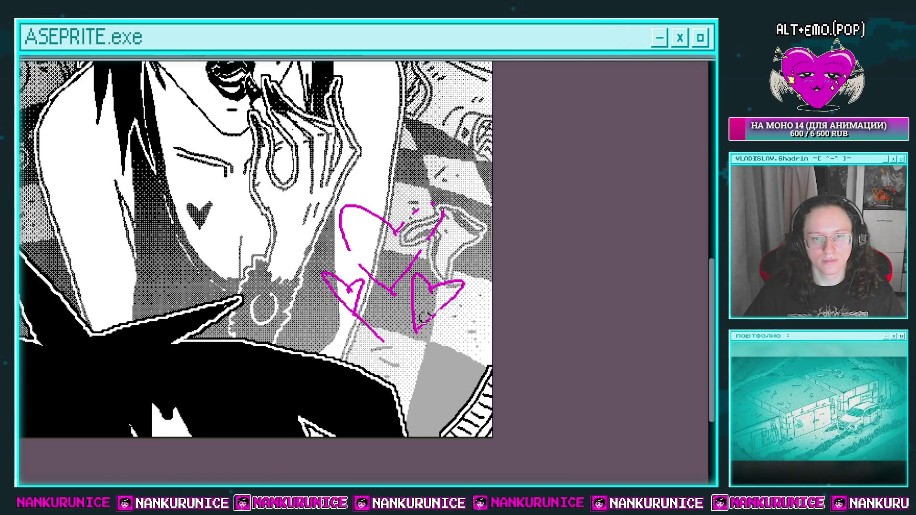
pyautogui.scroll(1, 403, 212)
pyautogui.moveTo(286, 217)
pyautogui.mouseDown()
pyautogui.moveTo(316, 262)
pyautogui.moveTo(398, 313)
pyautogui.moveTo(394, 196)
pyautogui.moveTo(387, 274)
pyautogui.mouseUp()
pyautogui.hotkey('ctrl', 'z')
pyautogui.moveTo(281, 174)
pyautogui.mouseDown()
pyautogui.moveTo(314, 225)
pyautogui.moveTo(415, 281)
pyautogui.moveTo(398, 190)
pyautogui.mouseUp()
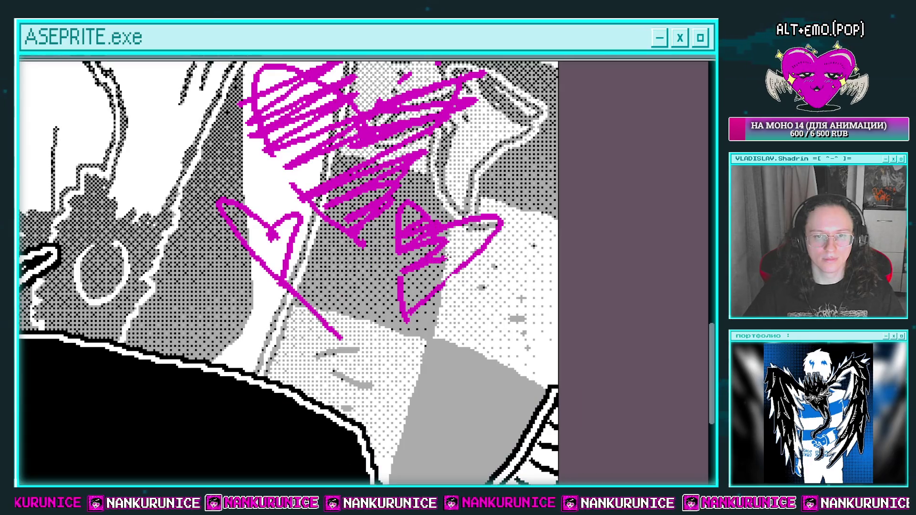
pyautogui.hotkey('ctrl', '0')
pyautogui.hotkey('ctrl', 'f')
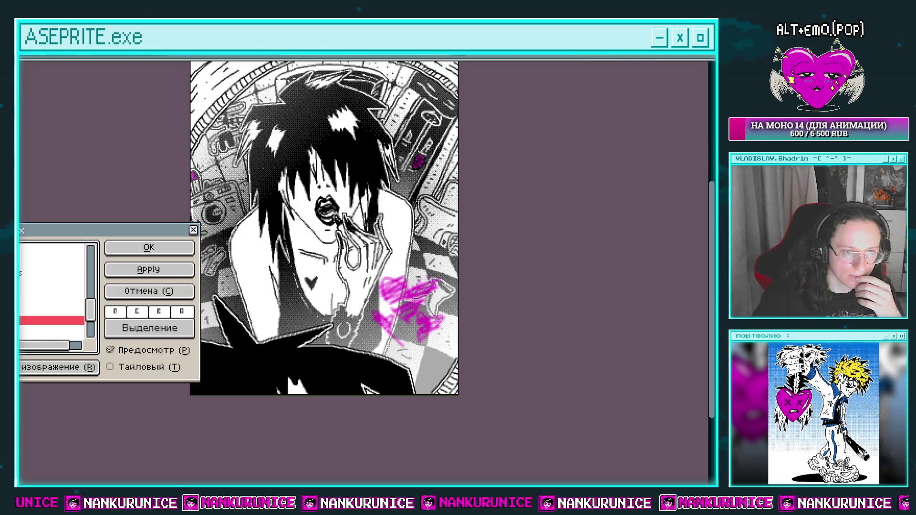
# Step: Preview a couple of convolution presets, then cancel the filter without applying it
pyautogui.click(51, 282)
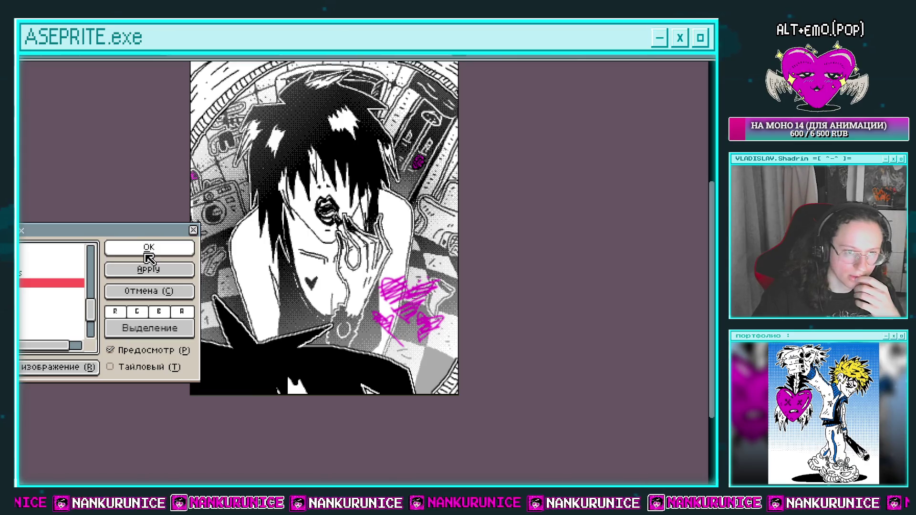
pyautogui.click(51, 316)
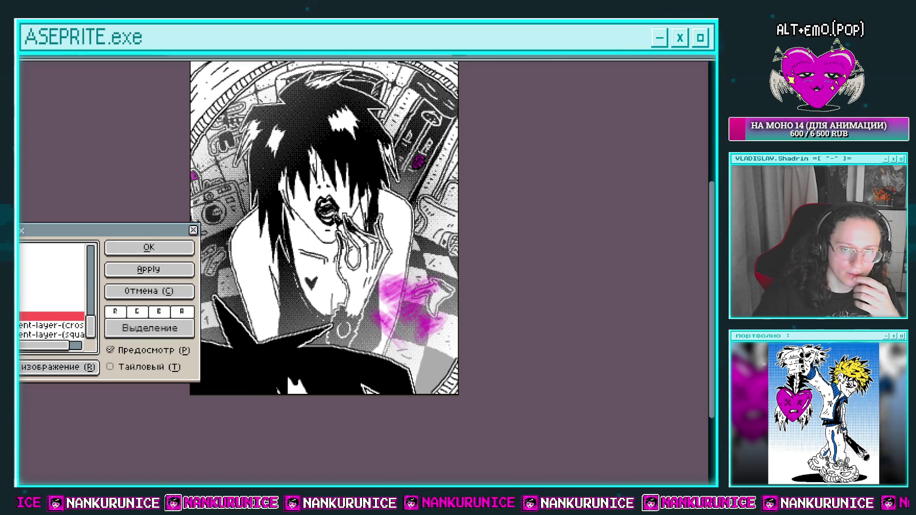
pyautogui.scroll(-3, 52, 291)
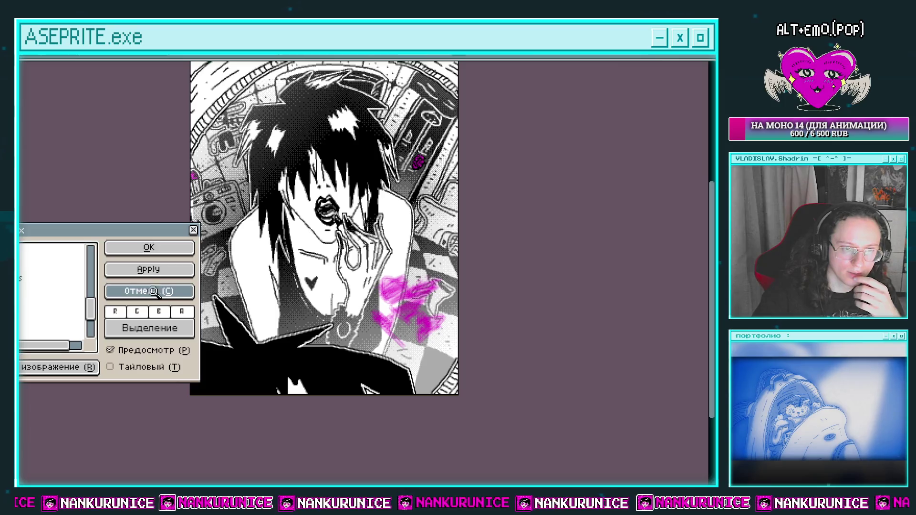
pyautogui.click(153, 291)
# Step: Lower Слой 870's opacity to 70% in Layer Properties
pyautogui.press('Tab')
pyautogui.doubleClick(72, 93)
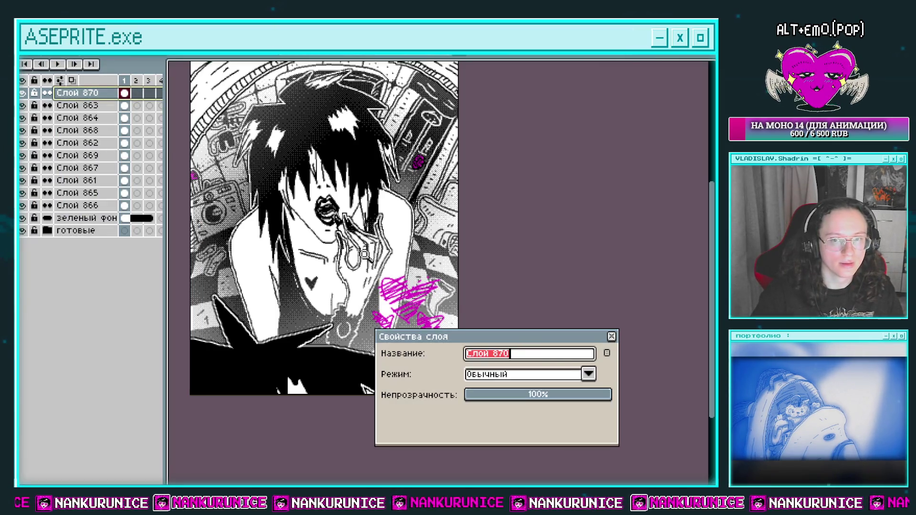
pyautogui.moveTo(573, 394); pyautogui.dragTo(566, 394)
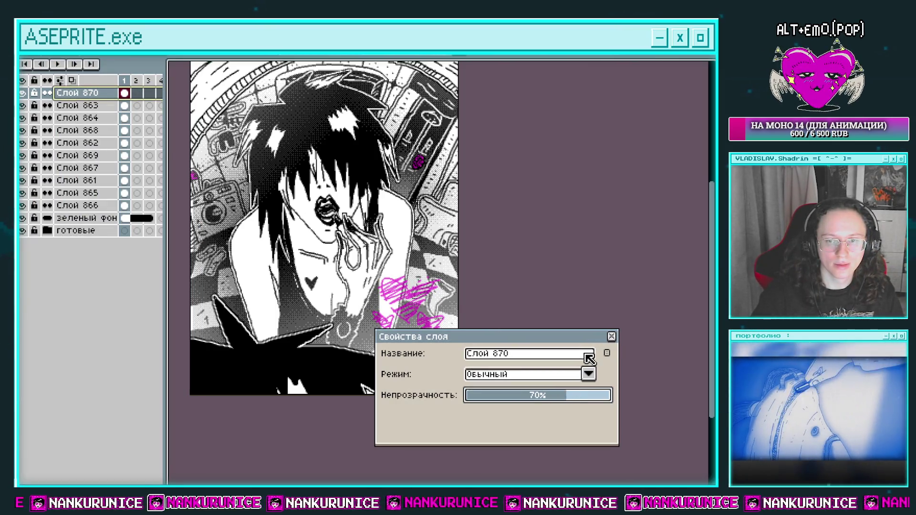
pyautogui.click(610, 337)
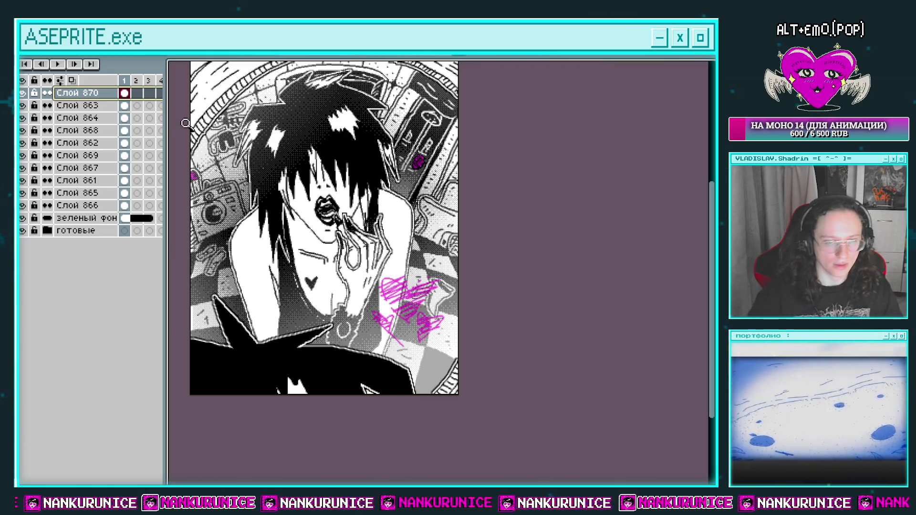
# Step: Toggle layer visibility, including Слой 864, to compare the artwork
pyautogui.click(24, 105)
pyautogui.click(24, 105)
pyautogui.click(26, 129)
pyautogui.click(26, 130)
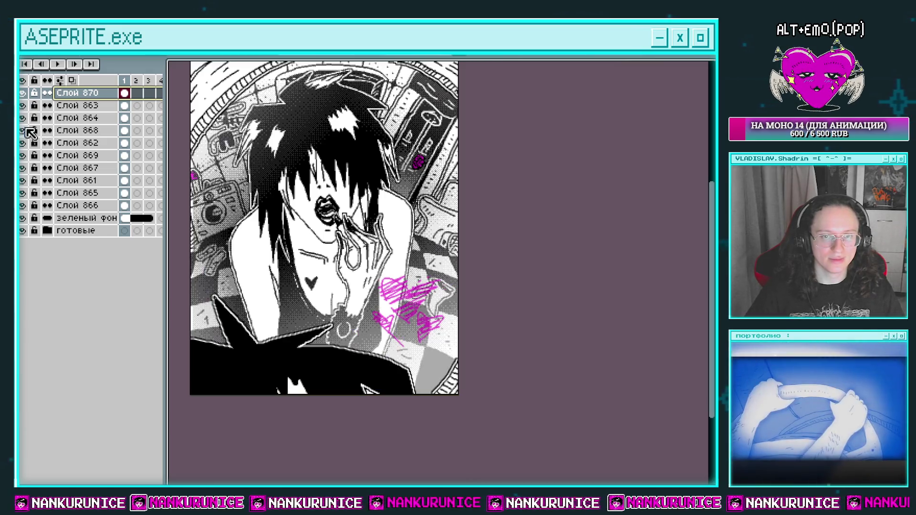
pyautogui.click(124, 117)
pyautogui.click(24, 119)
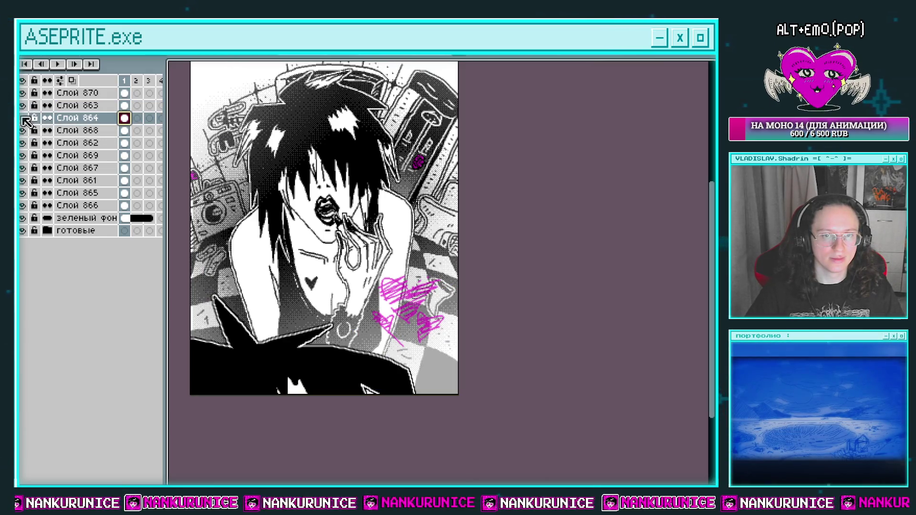
pyautogui.click(23, 119)
pyautogui.press('Tab')
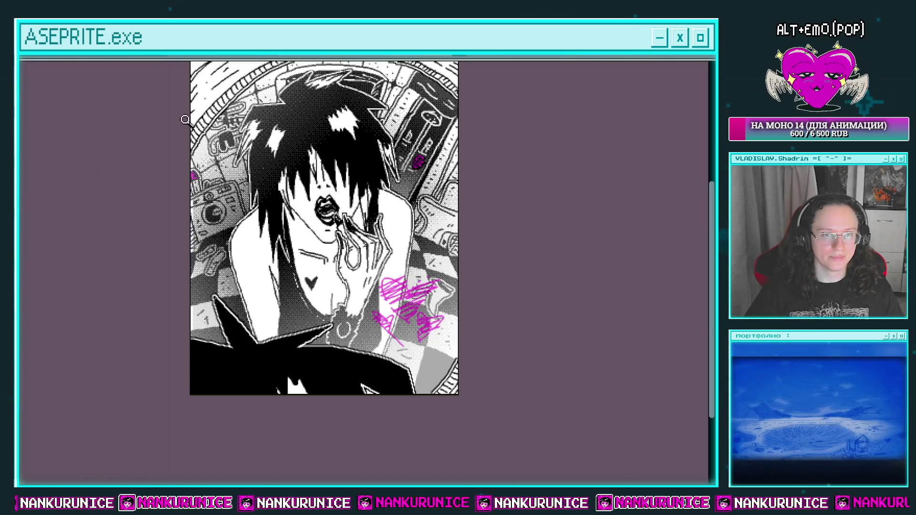
pyautogui.scroll(2, 402, 320)
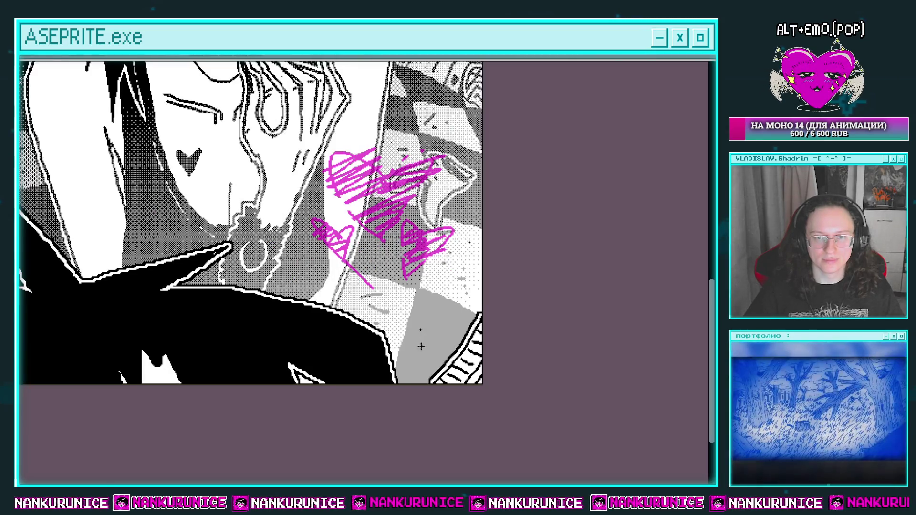
# Step: Place four sparkle dots on the grey floor, then select the numbered layer range
pyautogui.click(421, 362)
pyautogui.click(398, 336)
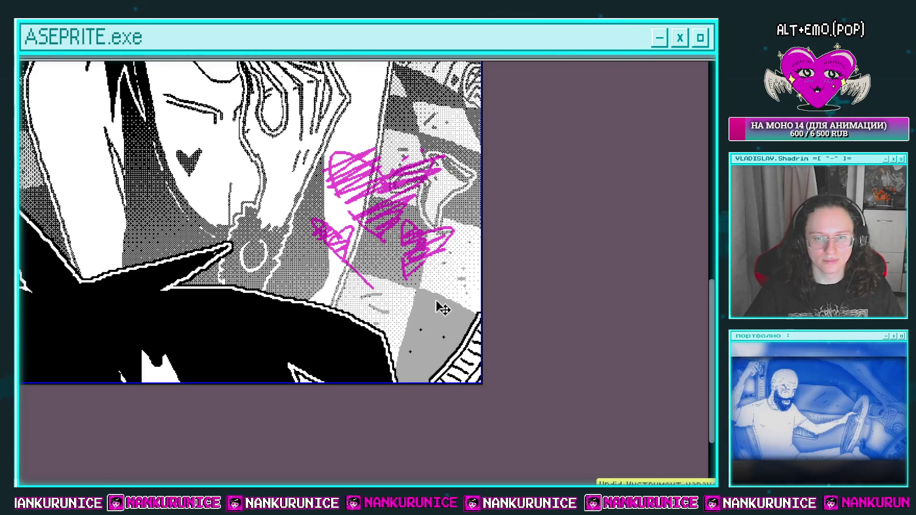
pyautogui.hotkey('ctrl', 'z')
pyautogui.hotkey('ctrl', 'z')
pyautogui.hotkey('ctrl', 'z')
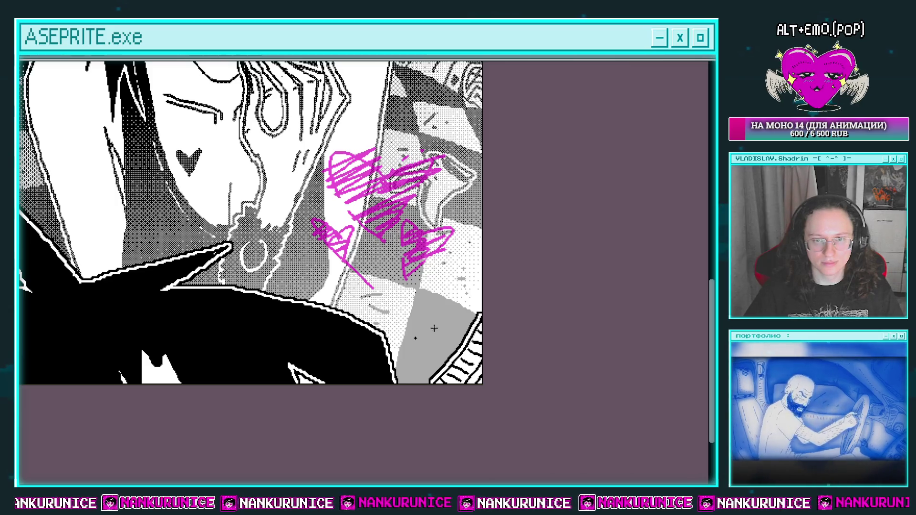
pyautogui.click(437, 332)
pyautogui.click(428, 325)
pyautogui.click(431, 345)
pyautogui.click(415, 338)
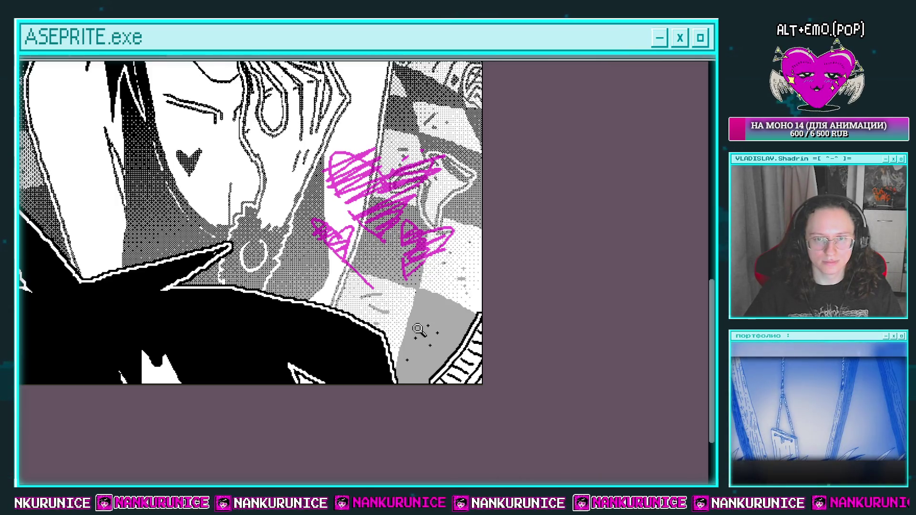
pyautogui.scroll(-3, 418, 329)
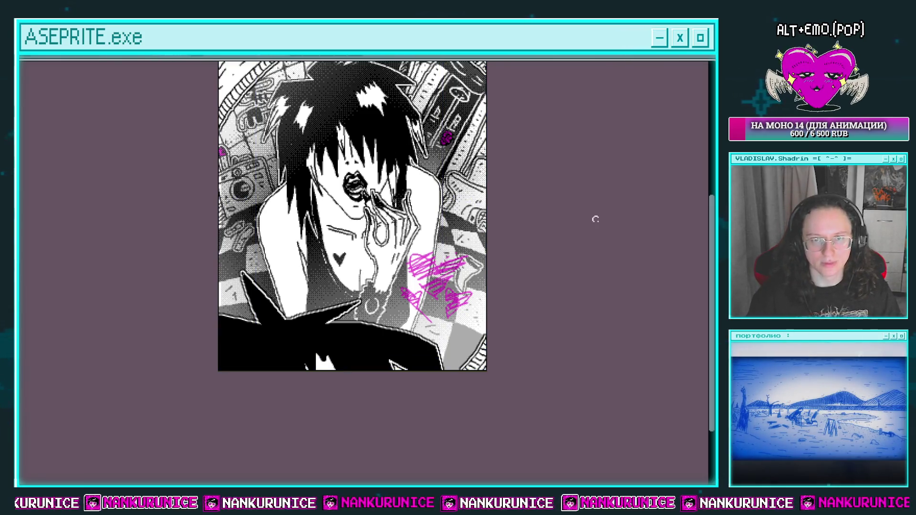
pyautogui.moveTo(595, 219); pyautogui.dragTo(595, 241)
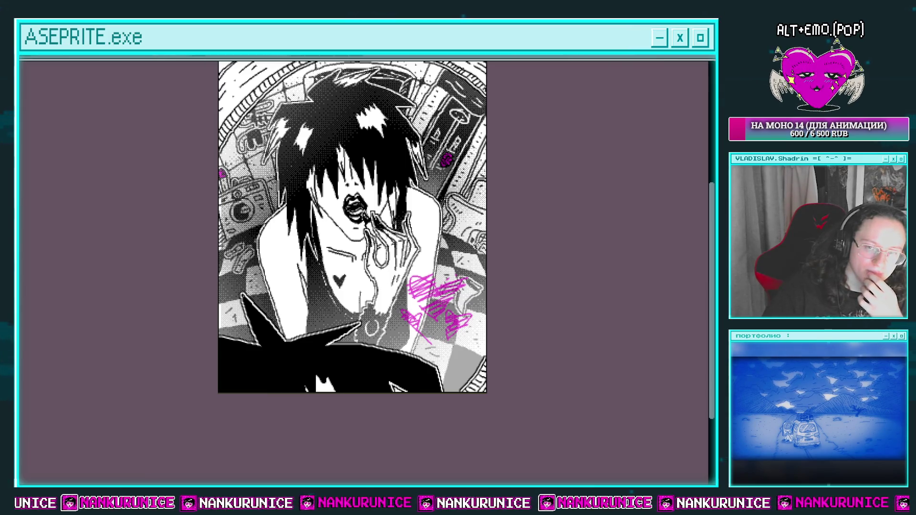
pyautogui.press('Tab')
pyautogui.moveTo(128, 95)
pyautogui.mouseDown()
pyautogui.moveTo(93, 133)
pyautogui.moveTo(77, 210)
pyautogui.mouseUp()
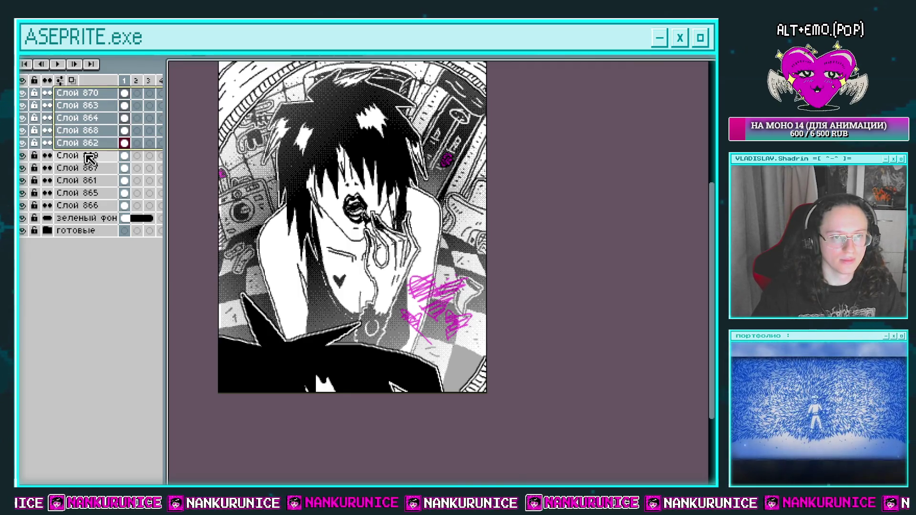
# Step: Wrap the selected layers in a new group
pyautogui.rightClick(75, 209)
pyautogui.moveTo(124, 230)
pyautogui.click(260, 242)
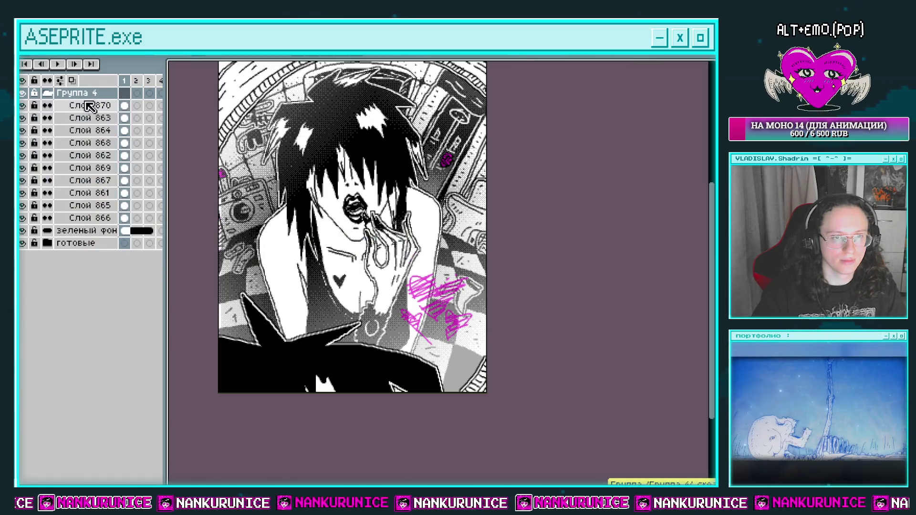
# Step: Rename the new group after the figure painting her lips, fixing a typo
pyautogui.doubleClick(87, 95)
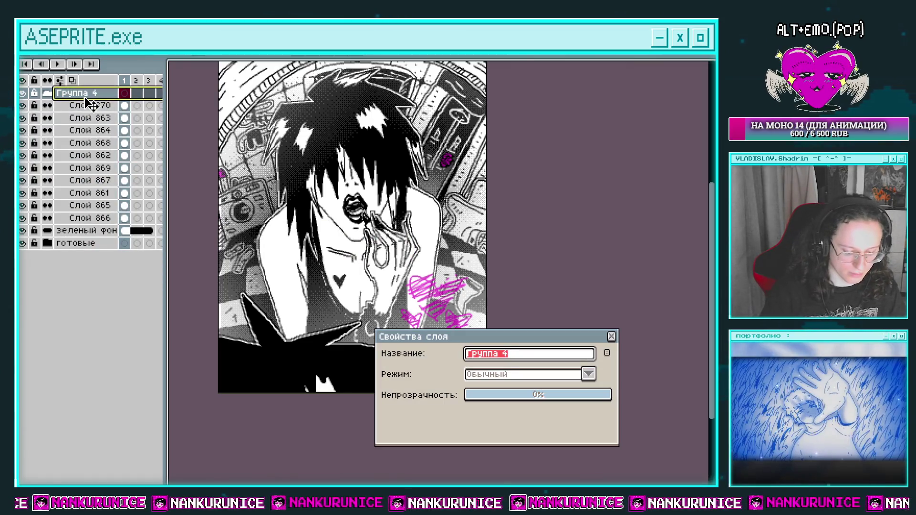
pyautogui.write('зл')
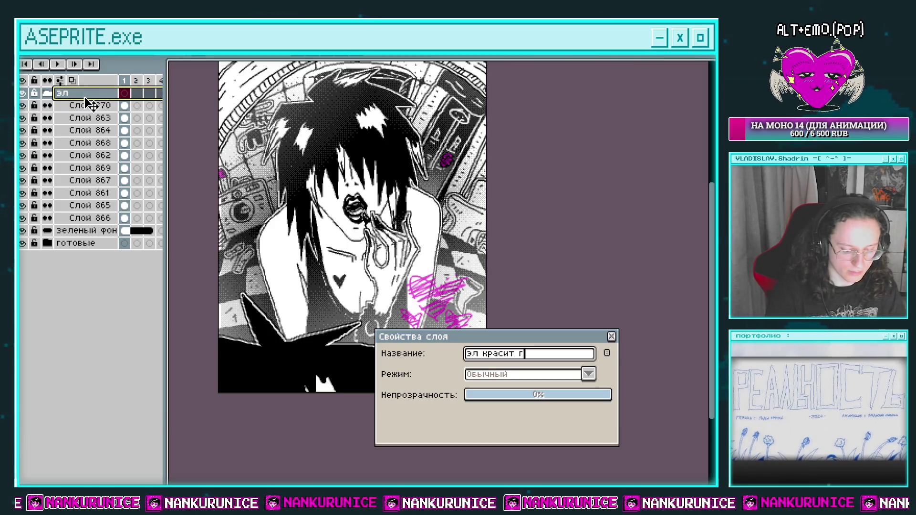
pyautogui.press('Left')
pyautogui.write('б')
pyautogui.press('Return')
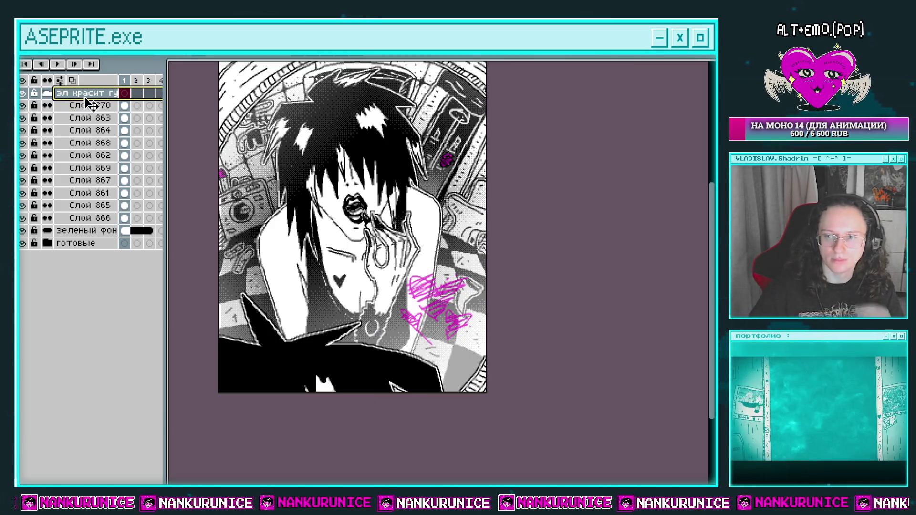
# Step: Toggle the group and Слой 870 visibility to compare, then open Слой 870's properties
pyautogui.click(23, 93)
pyautogui.click(22, 93)
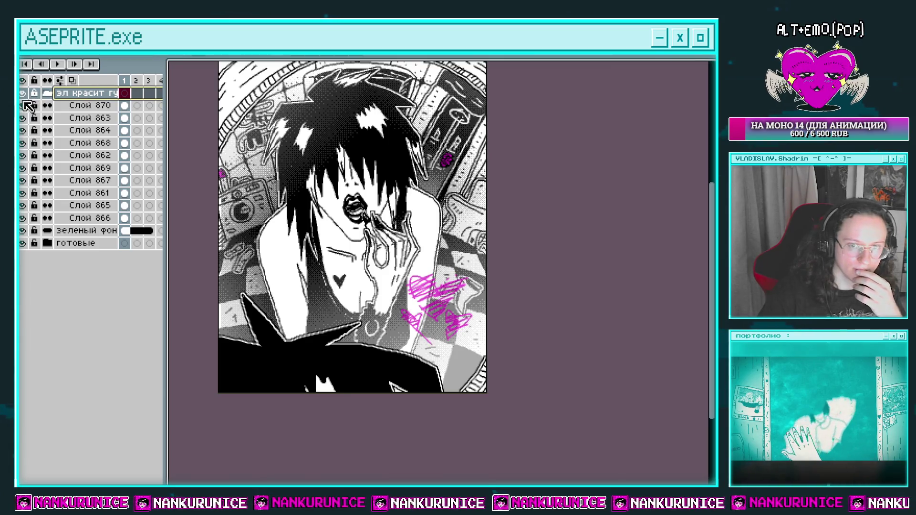
pyautogui.click(22, 118)
pyautogui.click(23, 118)
pyautogui.doubleClick(90, 105)
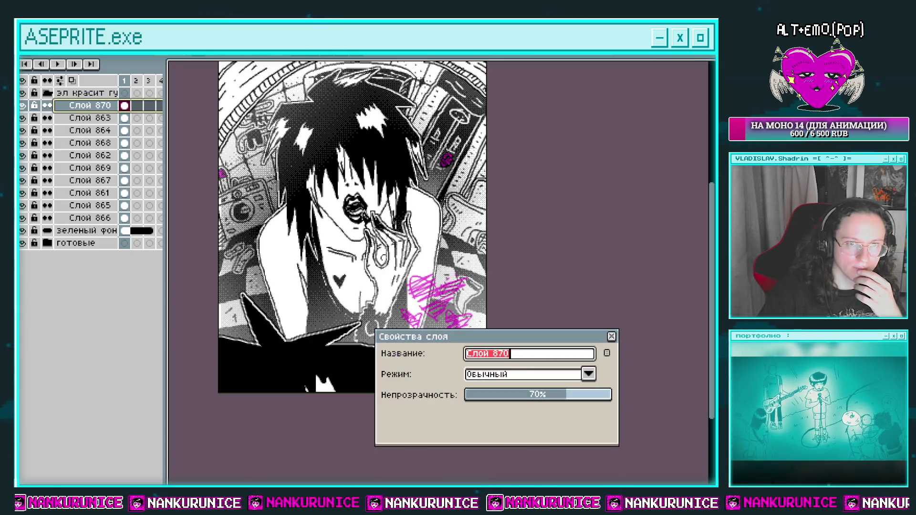
# Step: Move the magenta scribble lower, scale it down, then add new layer Слой 871
pyautogui.moveTo(528, 337); pyautogui.dragTo(515, 393)
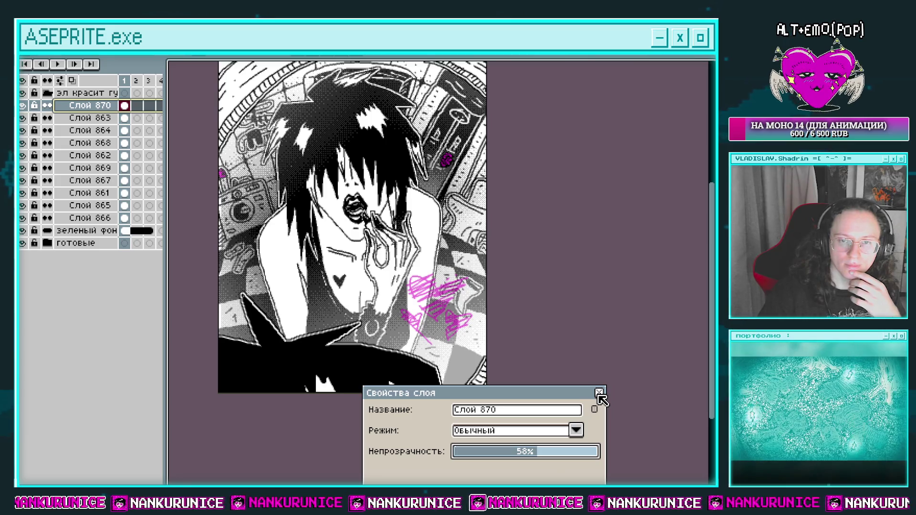
pyautogui.click(599, 392)
pyautogui.moveTo(447, 298)
pyautogui.mouseDown()
pyautogui.moveTo(440, 324)
pyautogui.moveTo(296, 285)
pyautogui.moveTo(454, 327)
pyautogui.mouseUp()
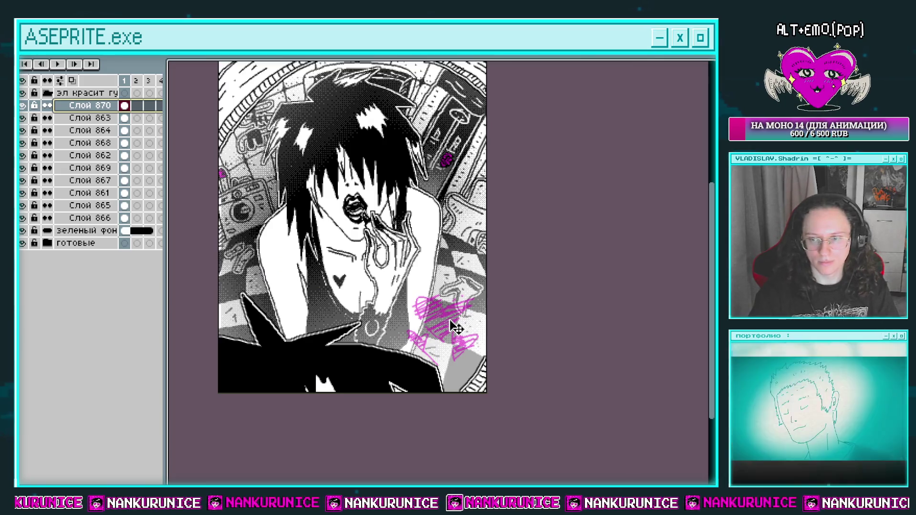
pyautogui.hotkey('ctrl', 'a')
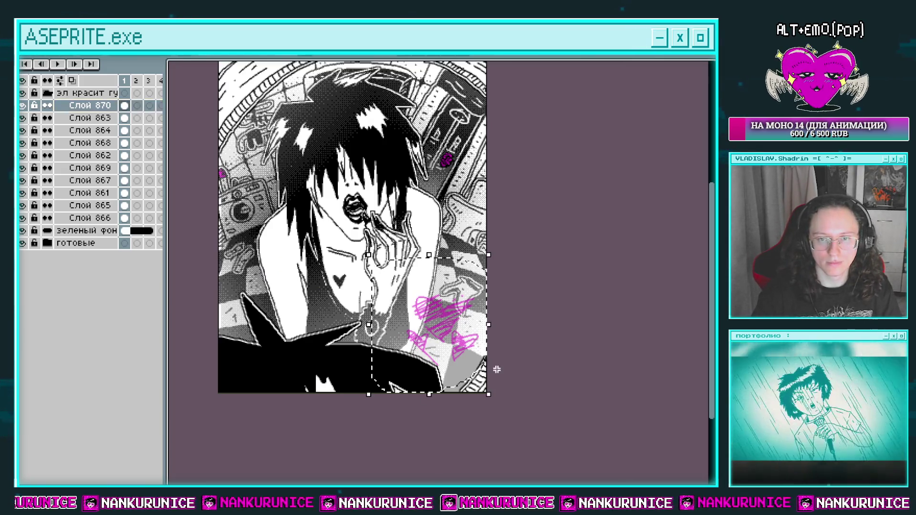
pyautogui.moveTo(487, 393); pyautogui.dragTo(468, 373)
pyautogui.moveTo(436, 330); pyautogui.dragTo(448, 345)
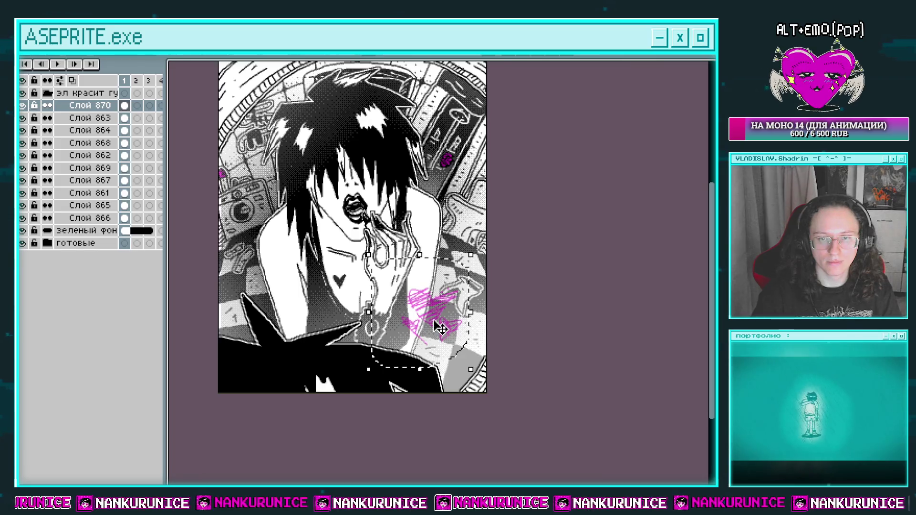
pyautogui.press('Return')
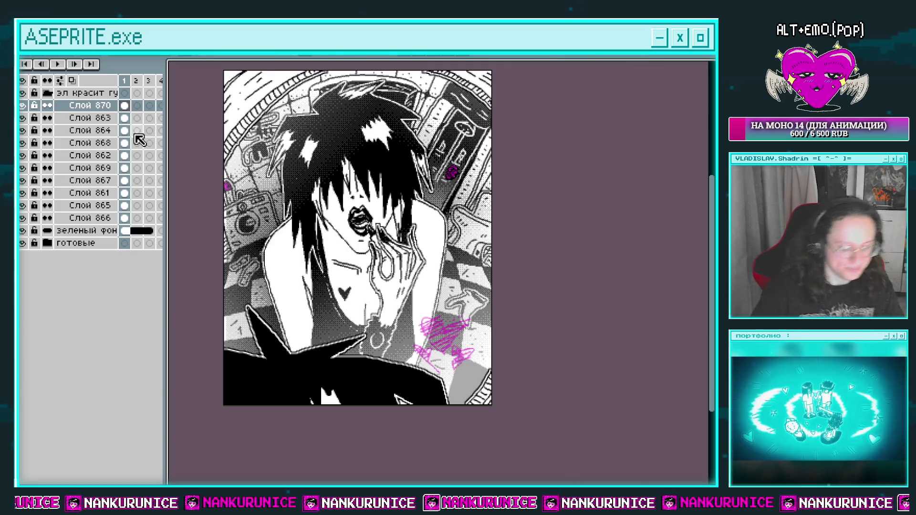
pyautogui.hotkey('shift', 'n')
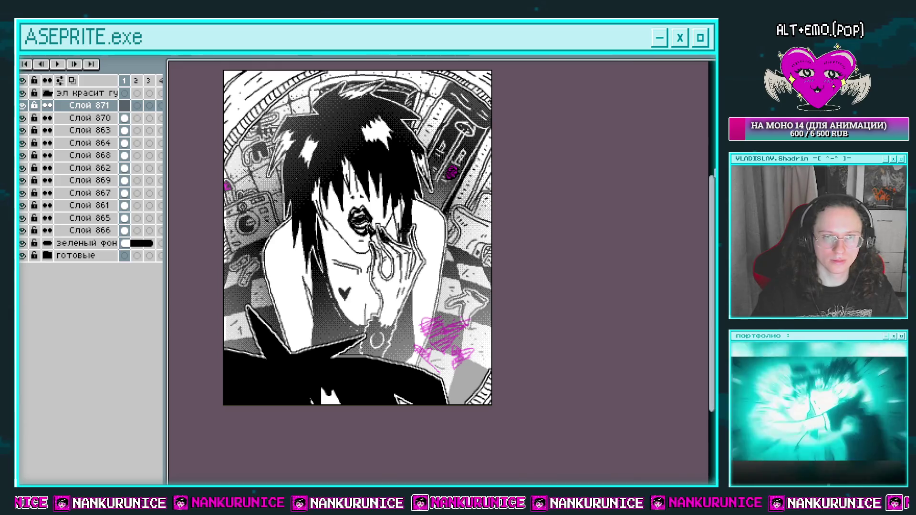
# Step: Drag magenta gradients in from the bottom-left and top-right corners
pyautogui.click(711, 167)
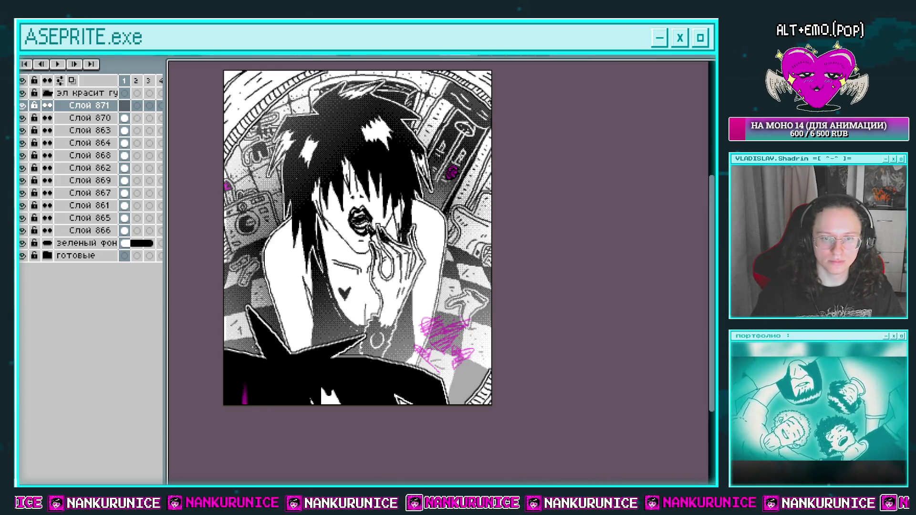
pyautogui.hotkey('ctrl', 'z')
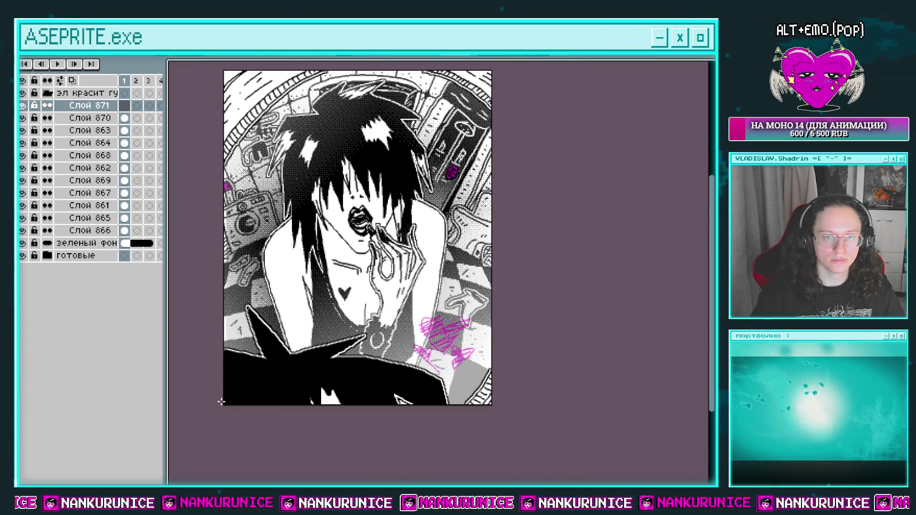
pyautogui.moveTo(221, 401); pyautogui.dragTo(248, 329)
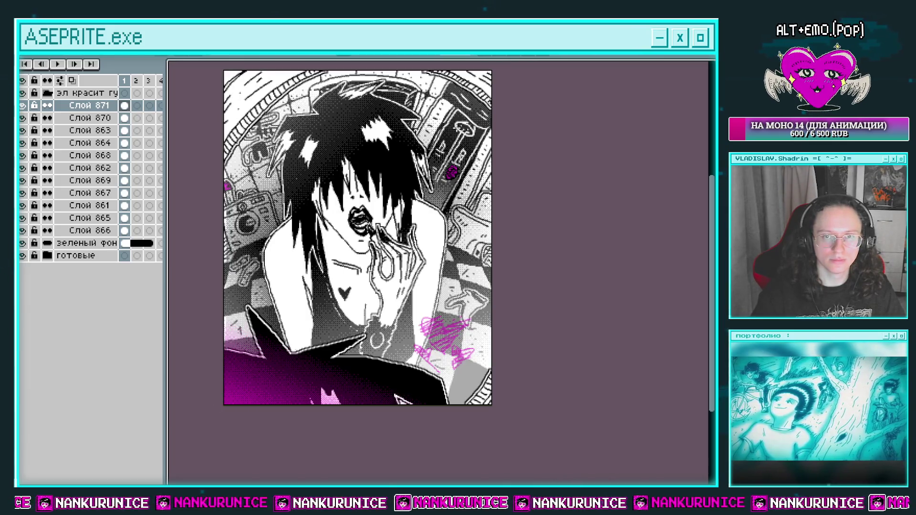
pyautogui.scroll(2, 501, 87)
pyautogui.moveTo(501, 88); pyautogui.dragTo(458, 153)
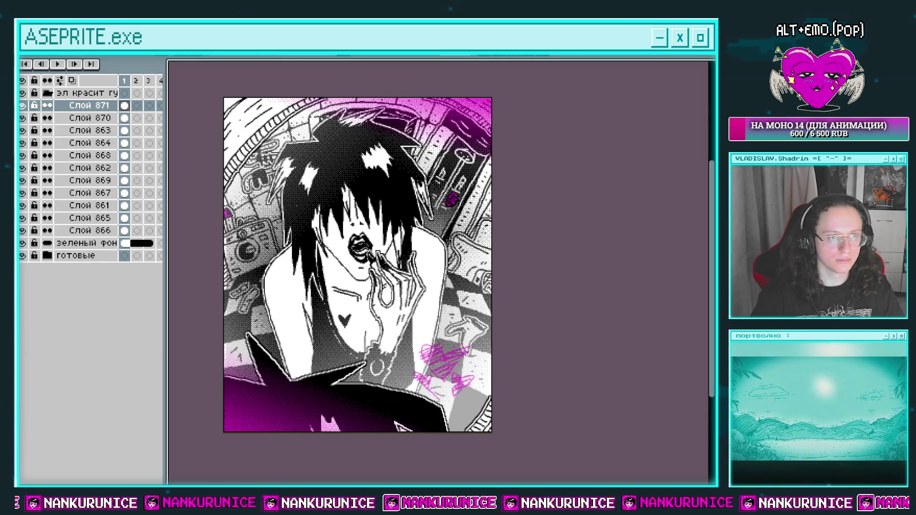
# Step: Cancel Replace Color and delete the trial gradient layer Слой 871
pyautogui.hotkey('shift', 'r')
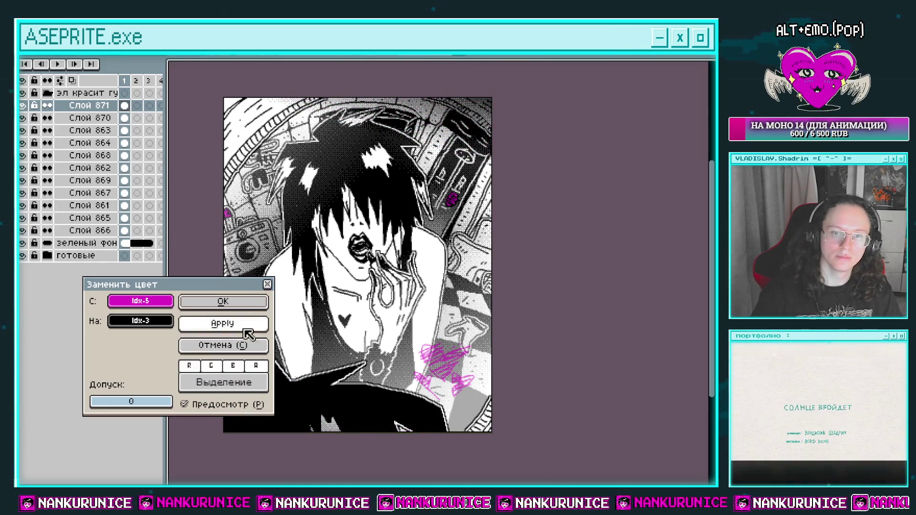
pyautogui.click(223, 345)
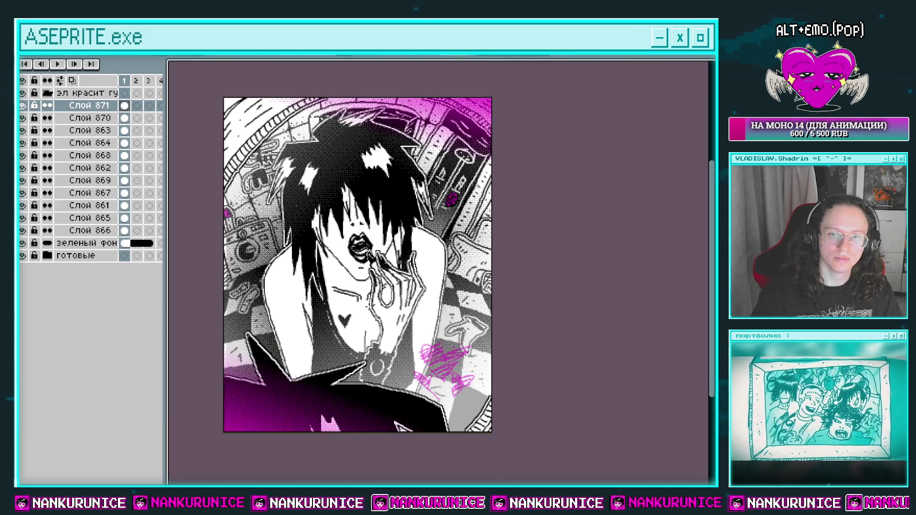
pyautogui.moveTo(369, 300); pyautogui.dragTo(388, 281)
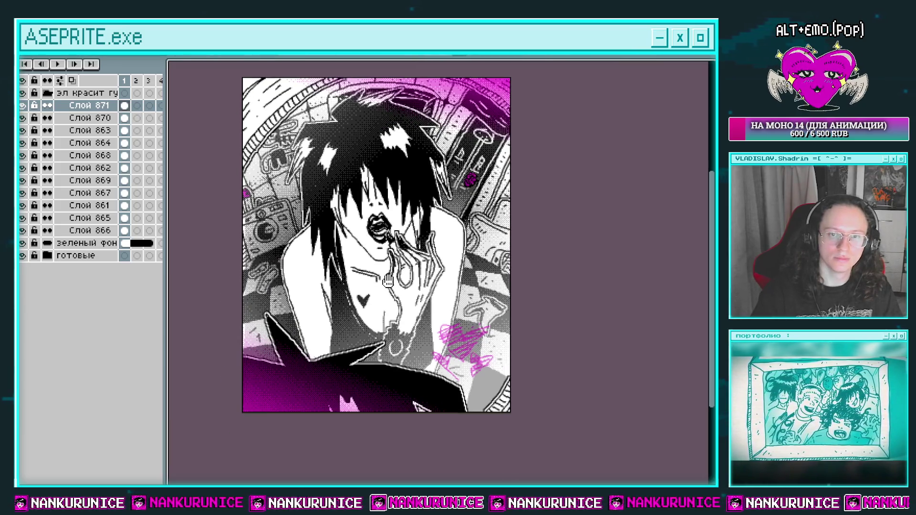
pyautogui.click(95, 117)
pyautogui.click(95, 110)
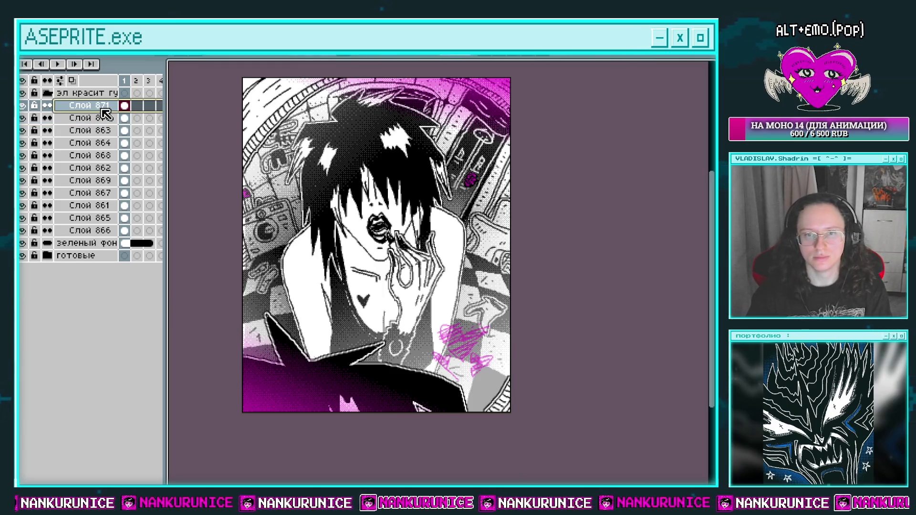
pyautogui.press('Delete')
pyautogui.moveTo(445, 233); pyautogui.dragTo(434, 249)
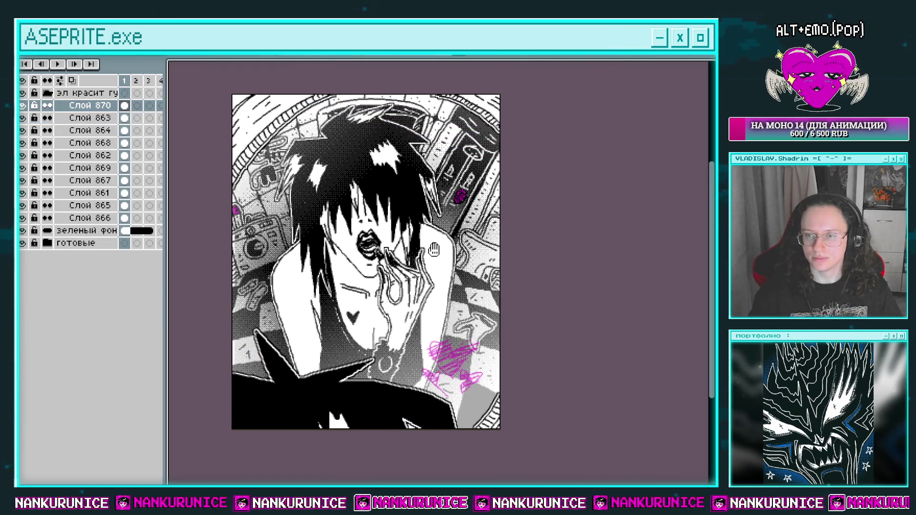
# Step: Save the sprite, toggle Слой 870 off and on, and select Слой 866's frame 1 cel
pyautogui.hotkey('ctrl', 's')
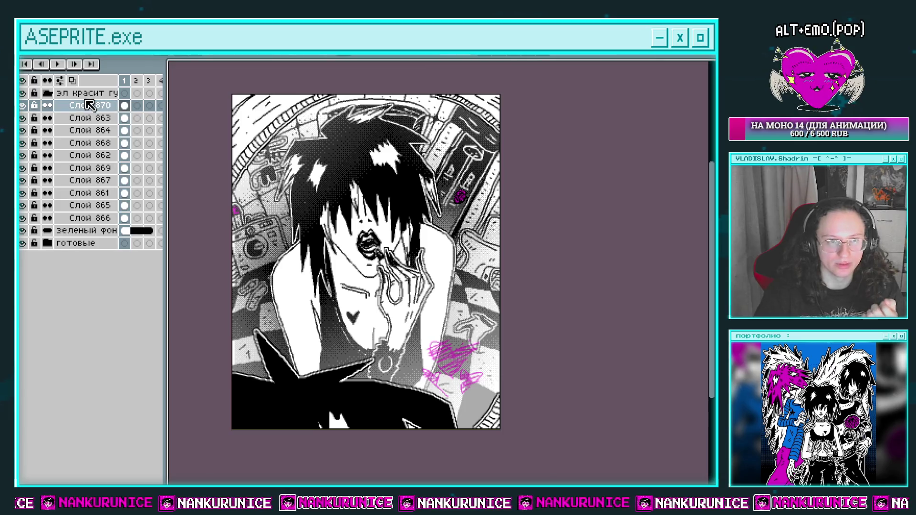
pyautogui.click(22, 106)
pyautogui.click(23, 106)
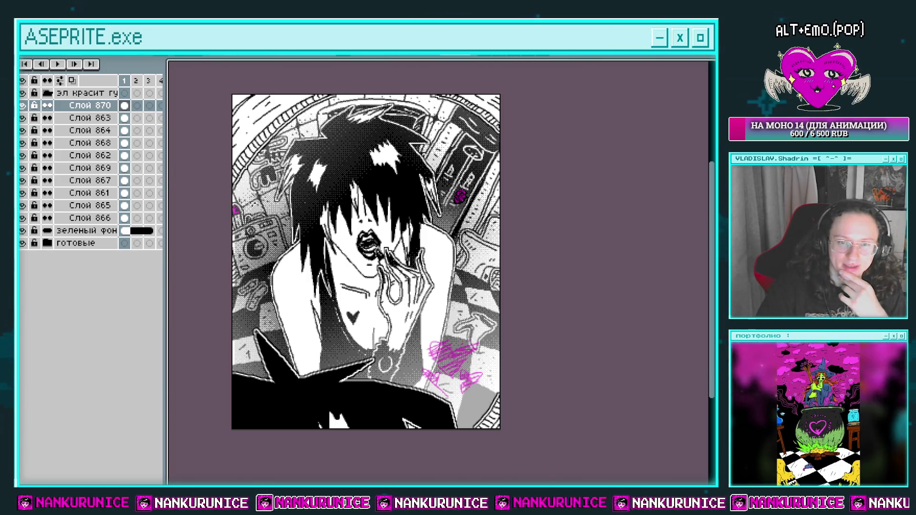
pyautogui.click(125, 218)
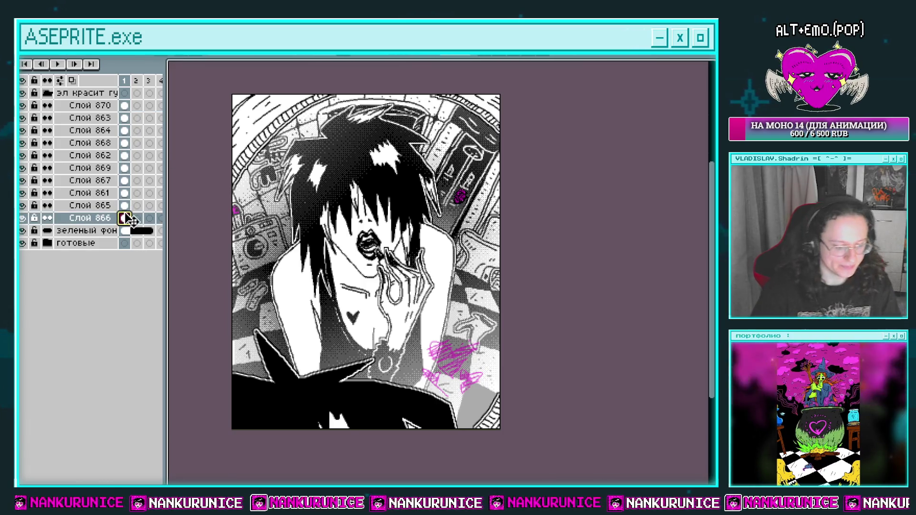
# Step: Move Слой 865, 861 and 867 each to their frame-2 cels
pyautogui.click(125, 206)
pyautogui.press('Right')
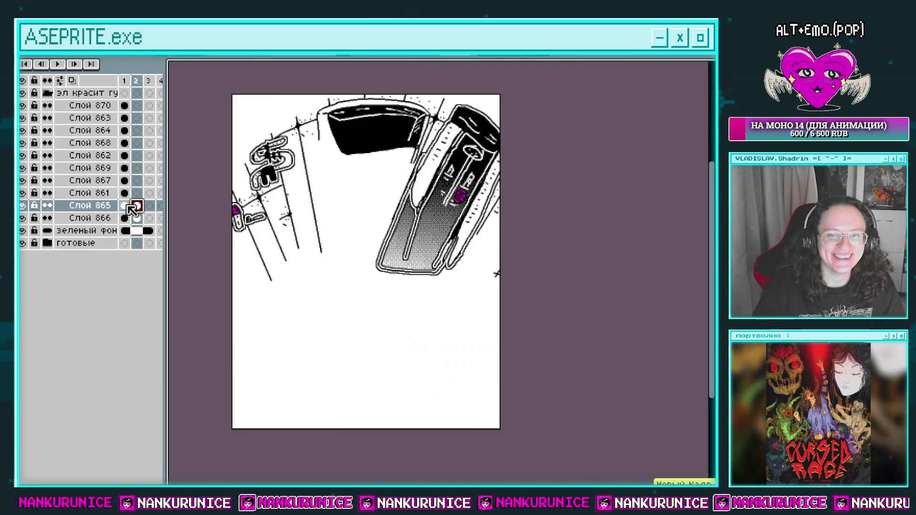
pyautogui.click(125, 193)
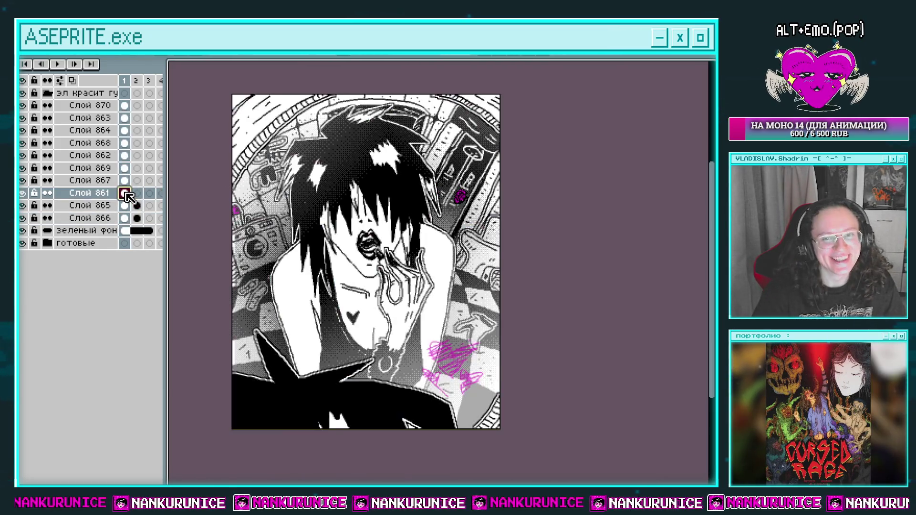
pyautogui.press('Right')
pyautogui.click(125, 181)
pyautogui.press('Right')
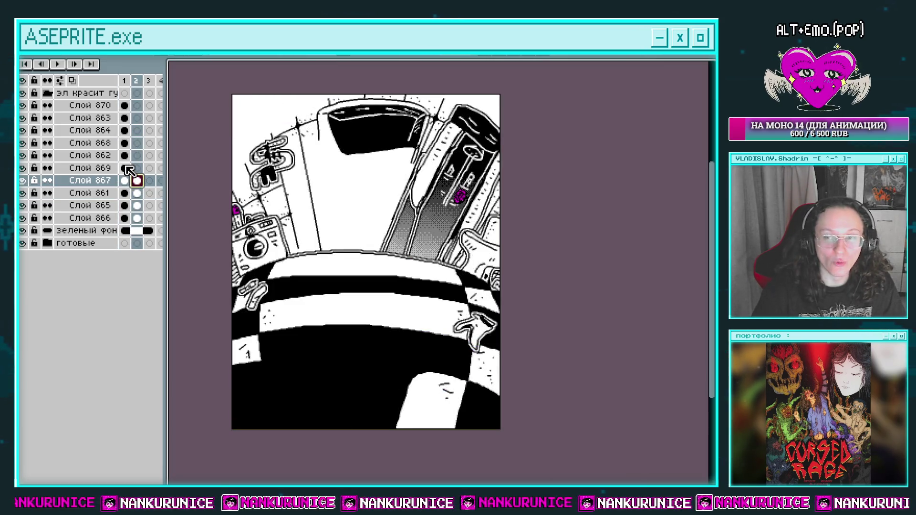
# Step: Check Слой 866's visibility, then replace black with magenta on its frame-2 cel
pyautogui.click(22, 218)
pyautogui.click(23, 218)
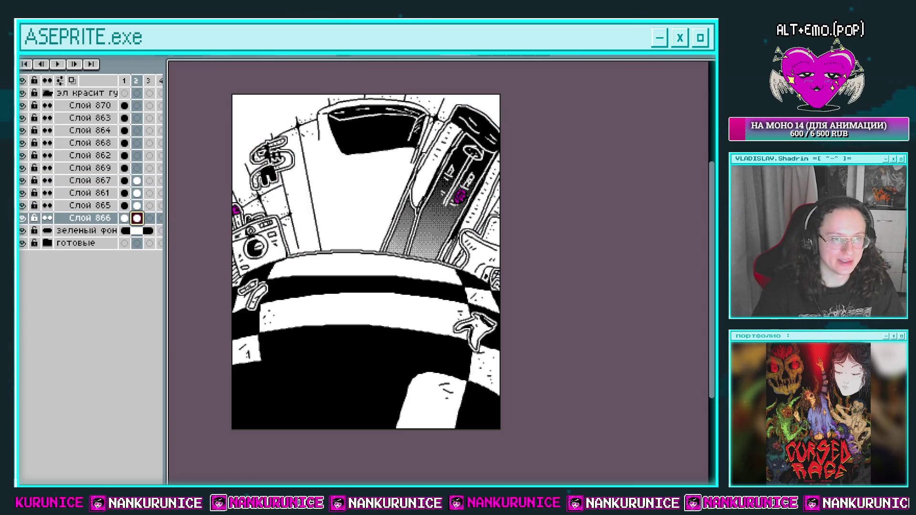
pyautogui.hotkey('shift', 'r')
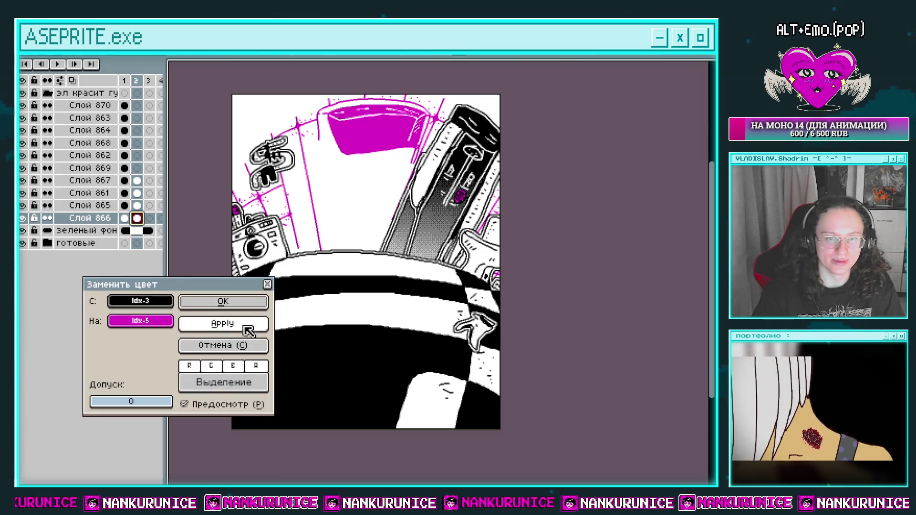
pyautogui.click(236, 305)
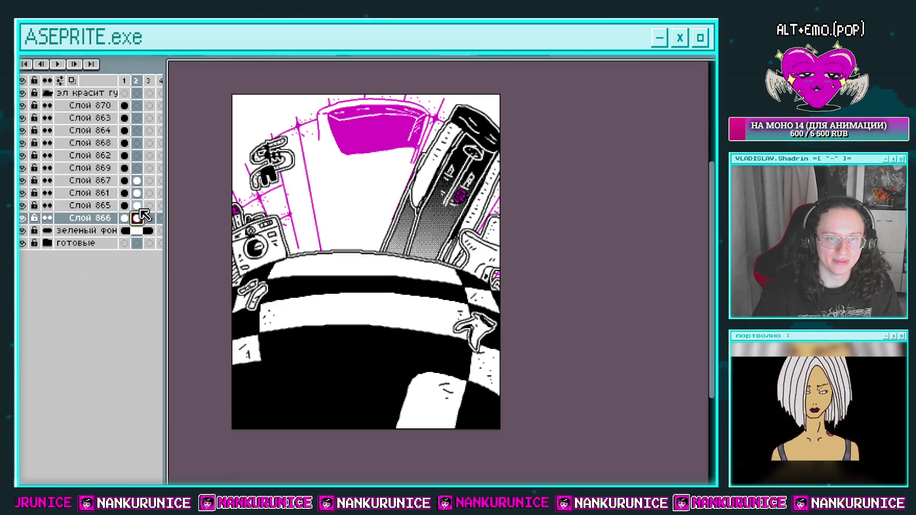
# Step: Recolour the frame-2 cels of Слой 865, 861 and 867 from black to magenta
pyautogui.click(137, 205)
pyautogui.hotkey('shift', 'r')
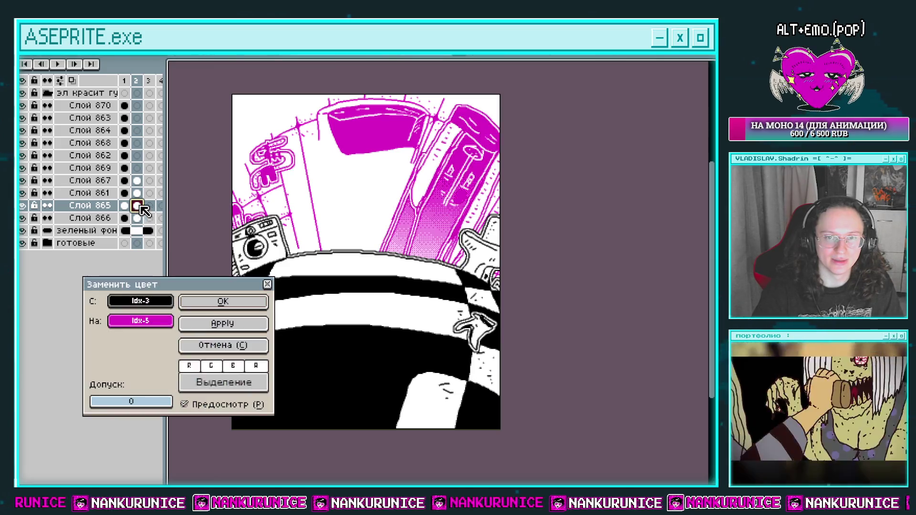
pyautogui.press('Return')
pyautogui.click(137, 193)
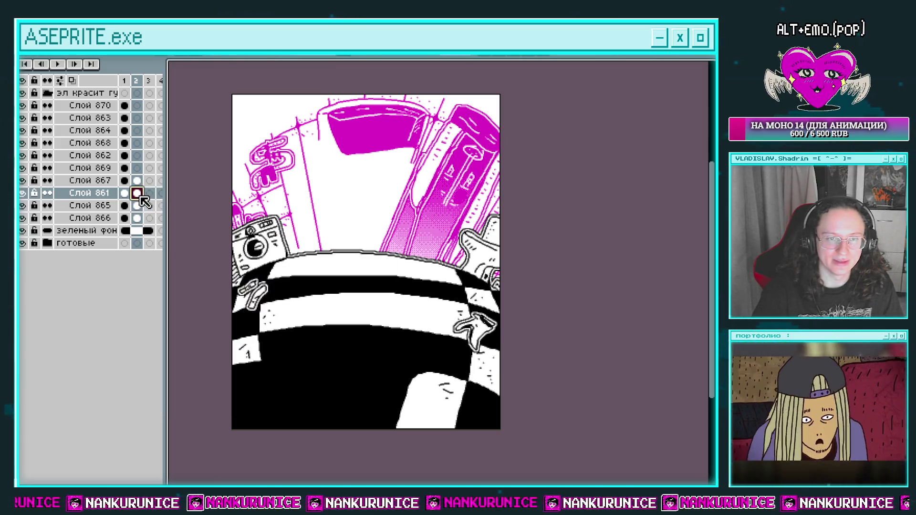
pyautogui.hotkey('shift', 'r')
pyautogui.click(255, 302)
pyautogui.click(138, 180)
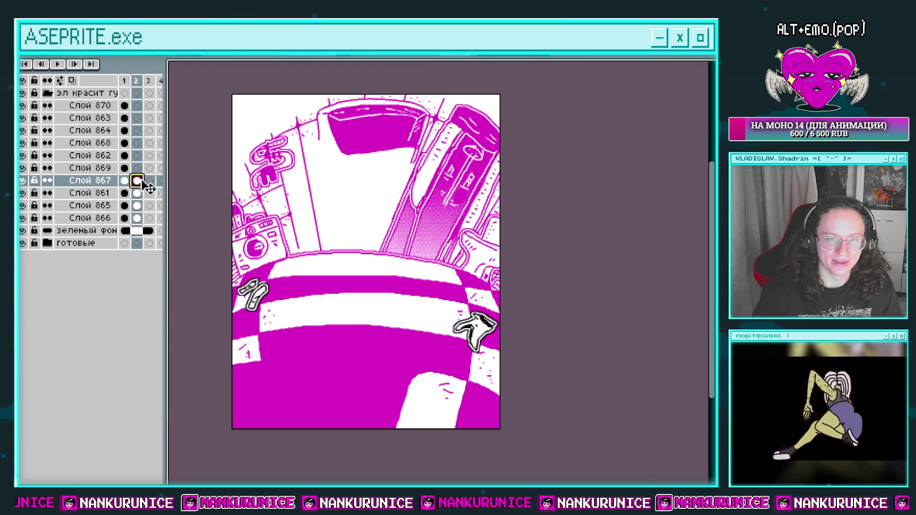
pyautogui.hotkey('shift', 'r')
pyautogui.press('Return')
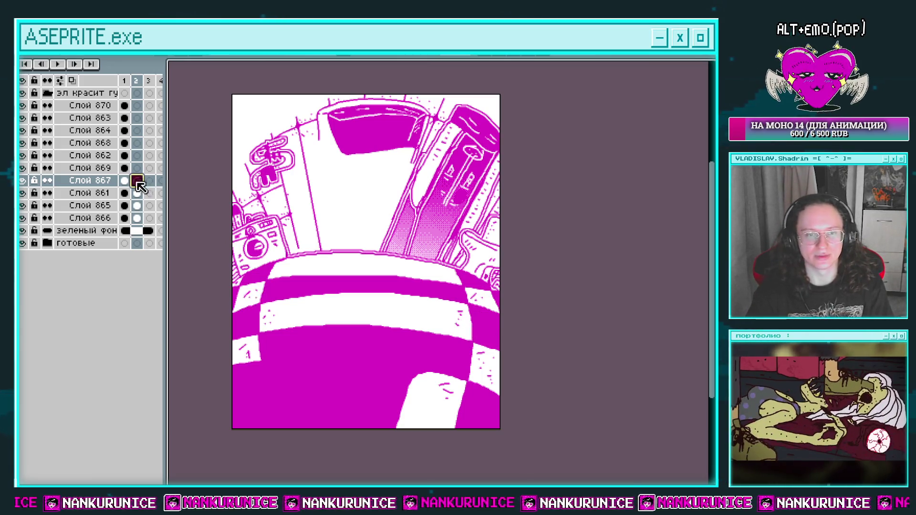
# Step: Merge Слой 867 down into Слой 861 from frame 1
pyautogui.click(125, 181)
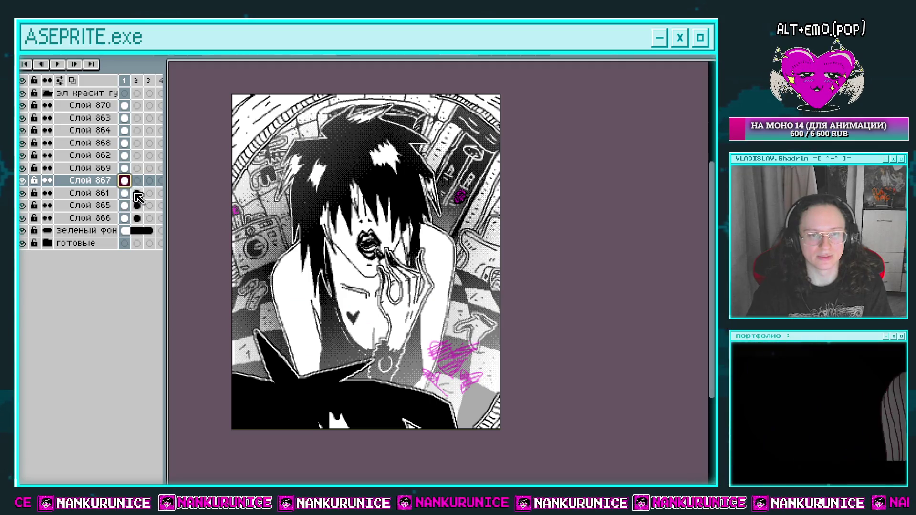
pyautogui.rightClick(106, 185)
pyautogui.click(175, 252)
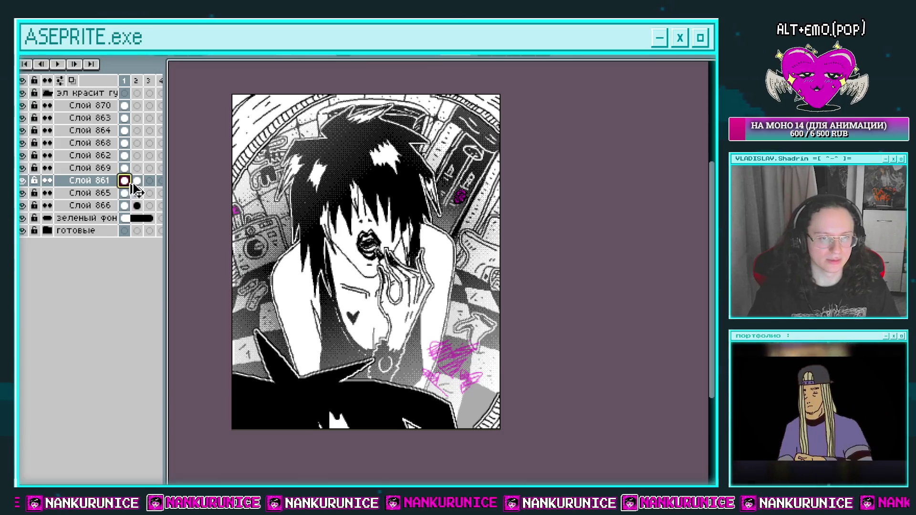
# Step: Recolour the frame-2 cels of Слой 861 and 869 from black to magenta
pyautogui.click(137, 181)
pyautogui.hotkey('shift', 'r')
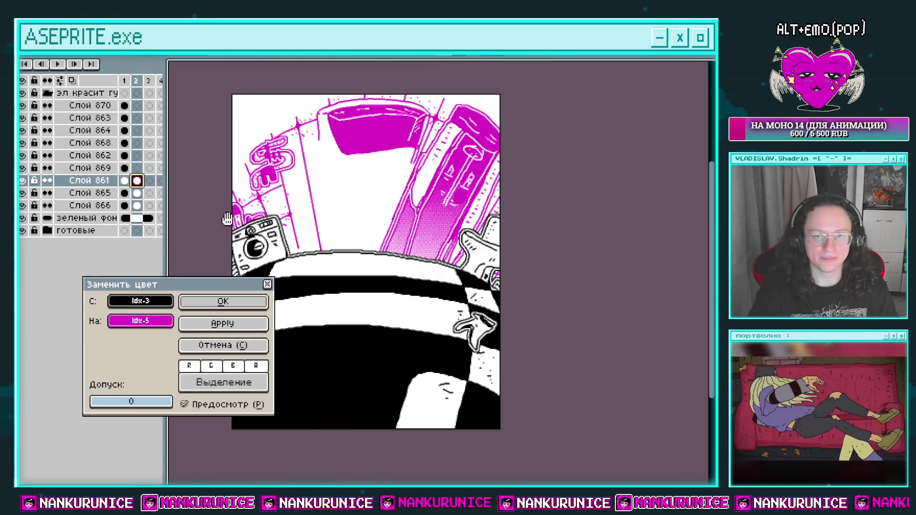
pyautogui.click(258, 295)
pyautogui.click(132, 171)
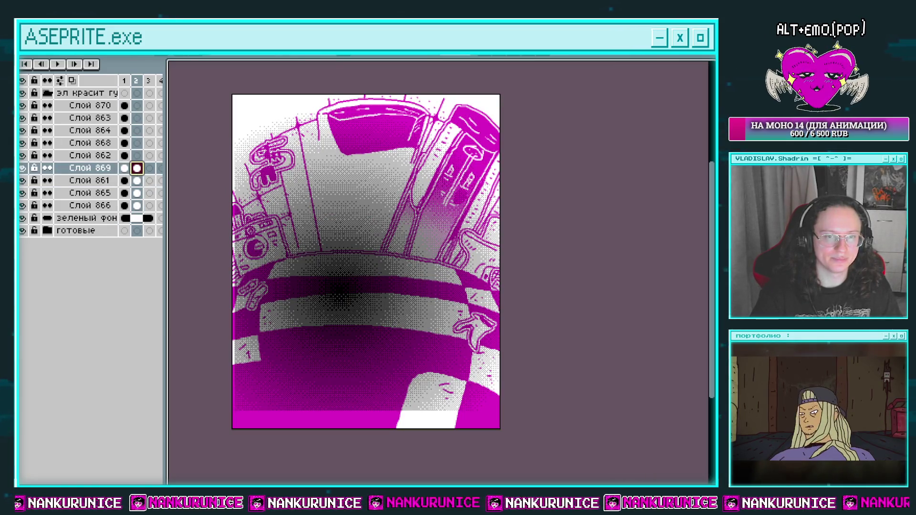
pyautogui.hotkey('shift', 'r')
pyautogui.click(219, 300)
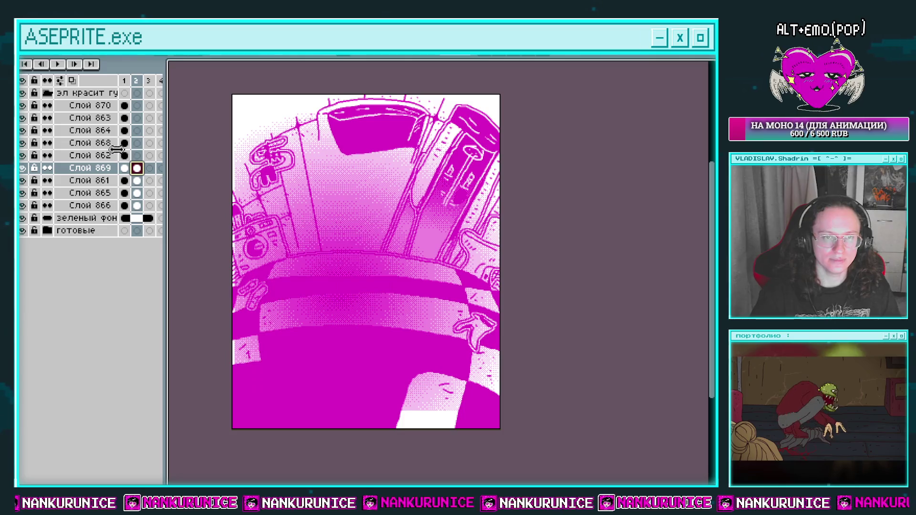
# Step: Check the frame-2 cels of Слой 862, 868, 864 and 863, toggling Слой 863's visibility
pyautogui.click(125, 155)
pyautogui.click(137, 156)
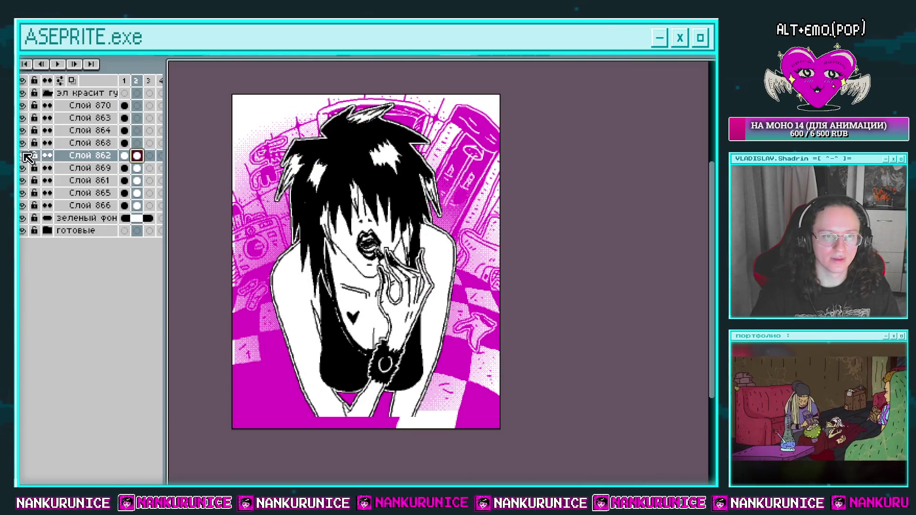
pyautogui.click(124, 143)
pyautogui.click(137, 143)
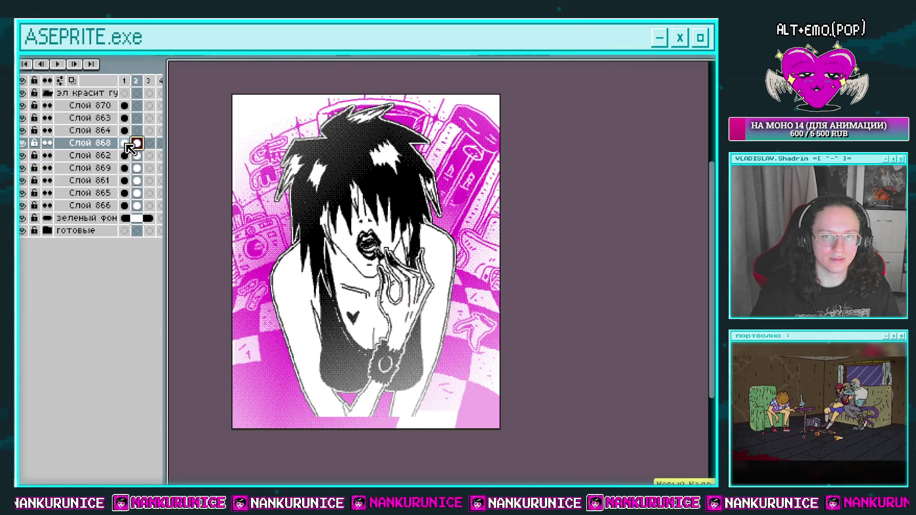
pyautogui.click(124, 130)
pyautogui.click(137, 131)
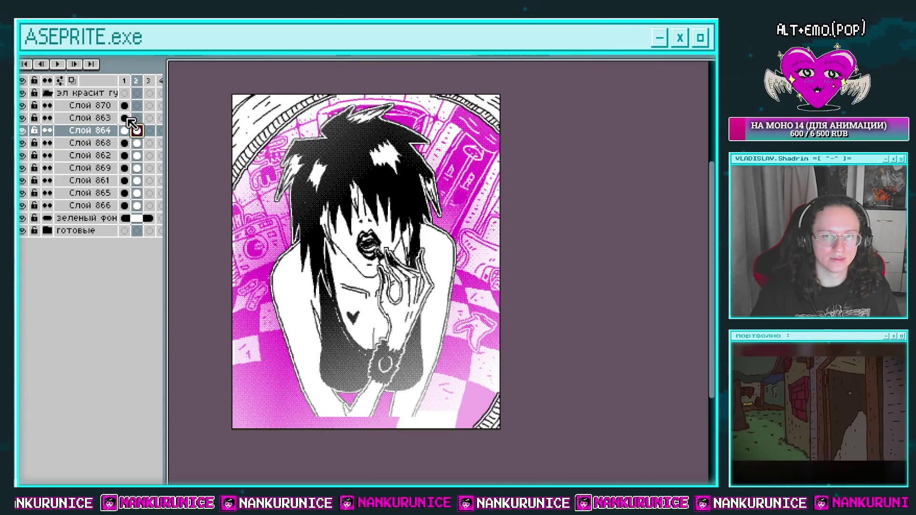
pyautogui.click(125, 118)
pyautogui.click(137, 118)
pyautogui.click(23, 118)
pyautogui.click(22, 118)
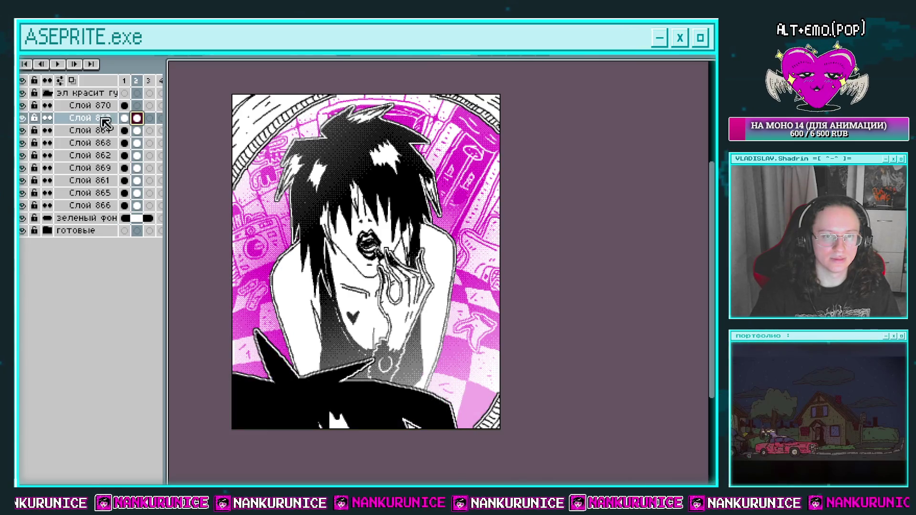
# Step: Replace the pink sketch strokes on Слой 870's frame-2 cel with dark grey
pyautogui.click(124, 105)
pyautogui.click(137, 105)
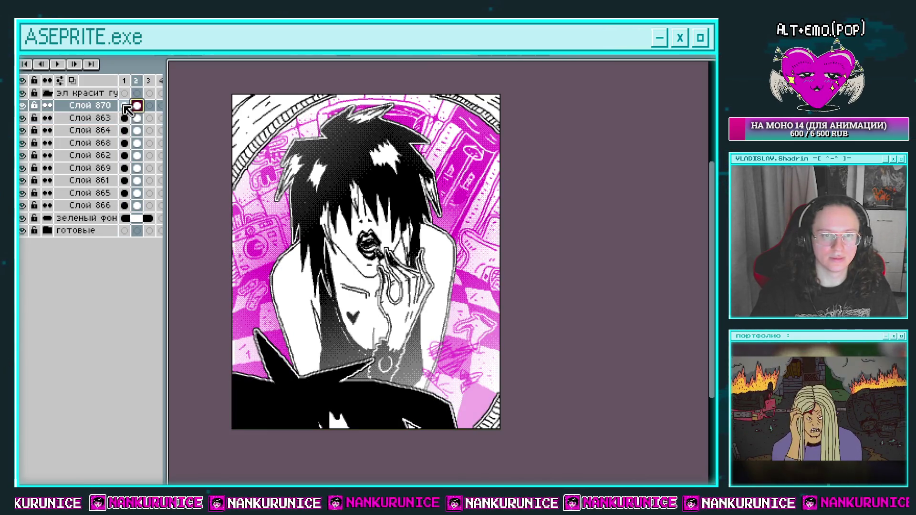
pyautogui.click(23, 106)
pyautogui.click(23, 105)
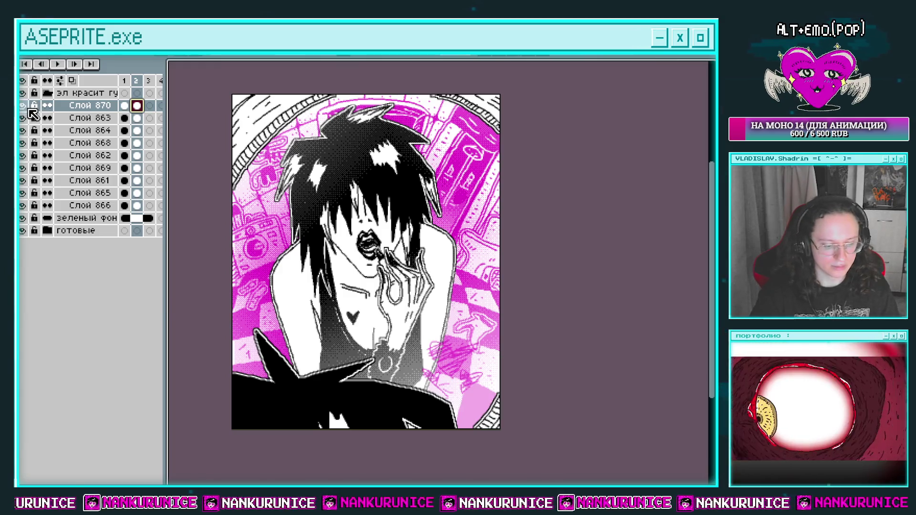
pyautogui.hotkey('shift', 'r')
pyautogui.click(223, 301)
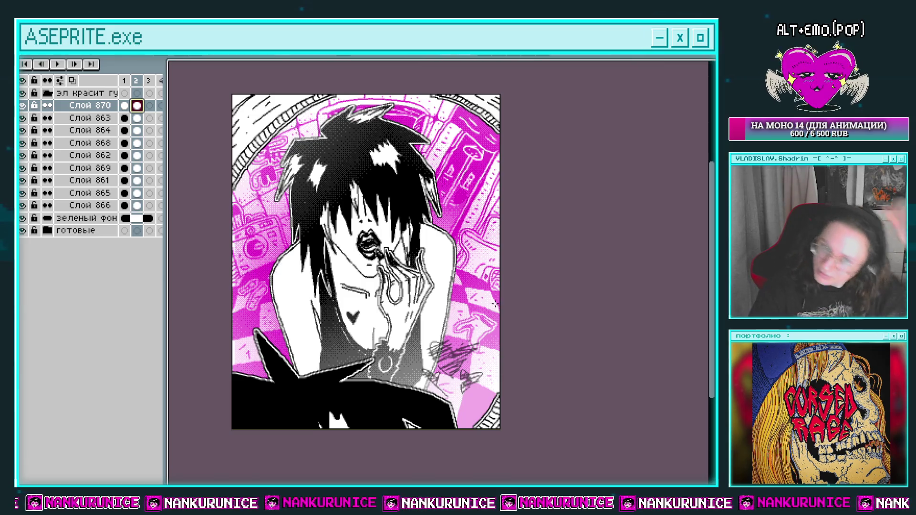
# Step: Return to Слой 870's frame 1 and cancel Replace Color, leaving its scribbles magenta
pyautogui.click(124, 107)
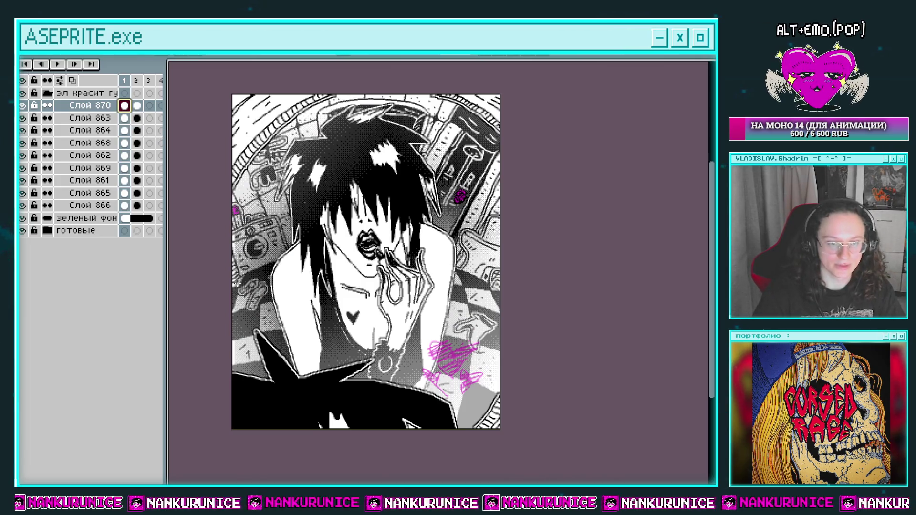
pyautogui.hotkey('shift', 'r')
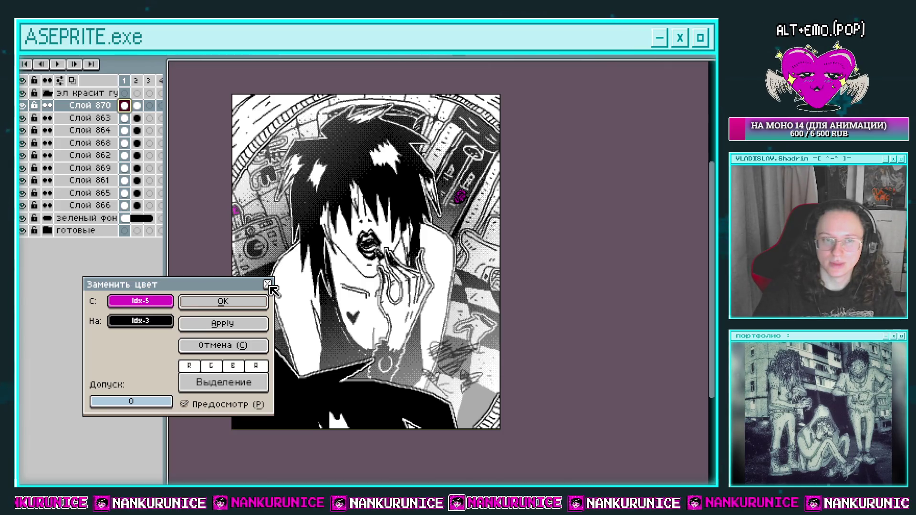
pyautogui.click(267, 284)
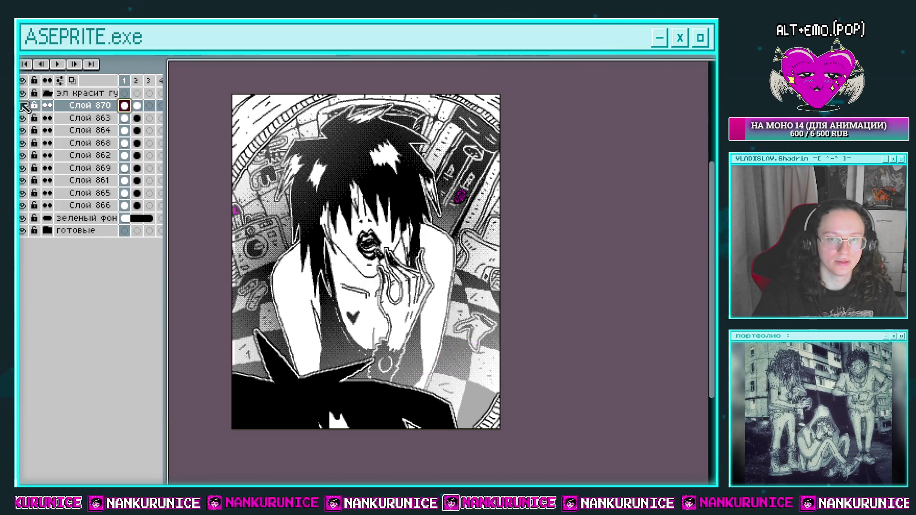
# Step: Toggle Слой 864 and 862 visibility to check them, then select Слой 862 on frame 1
pyautogui.click(22, 130)
pyautogui.click(22, 131)
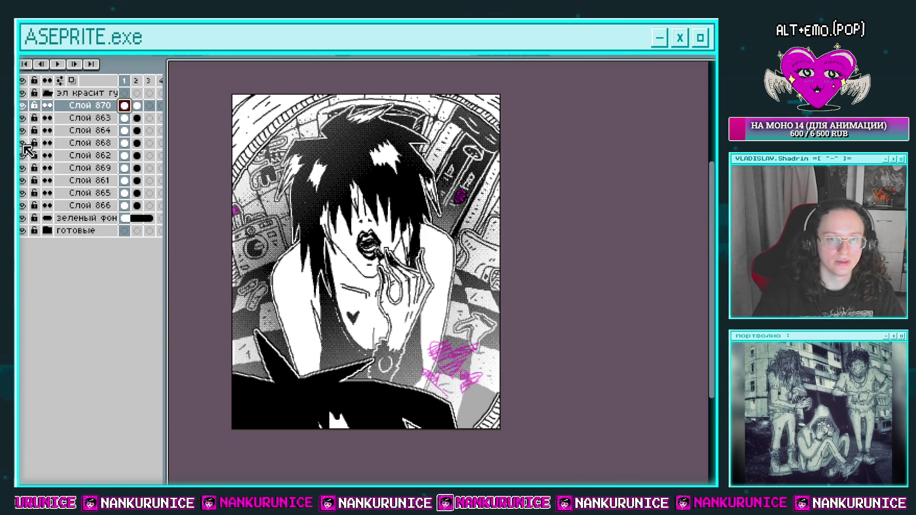
pyautogui.click(23, 156)
pyautogui.click(23, 157)
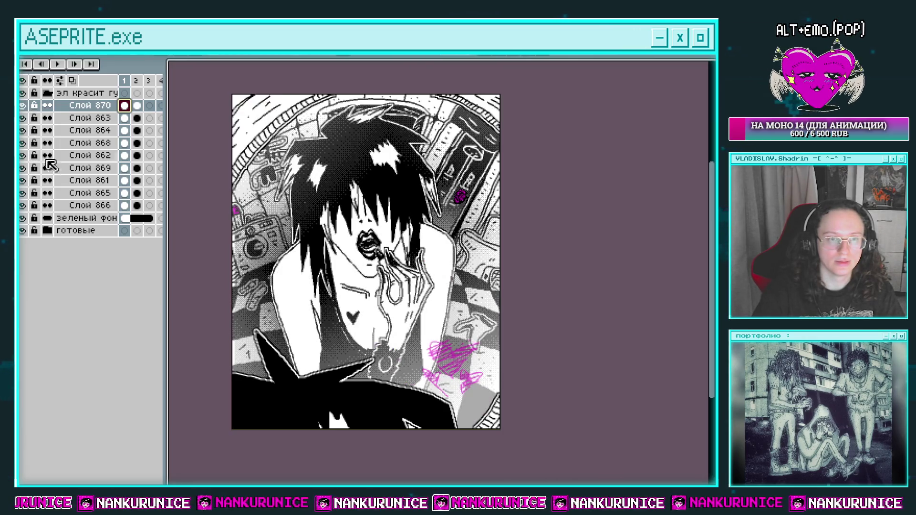
pyautogui.click(125, 161)
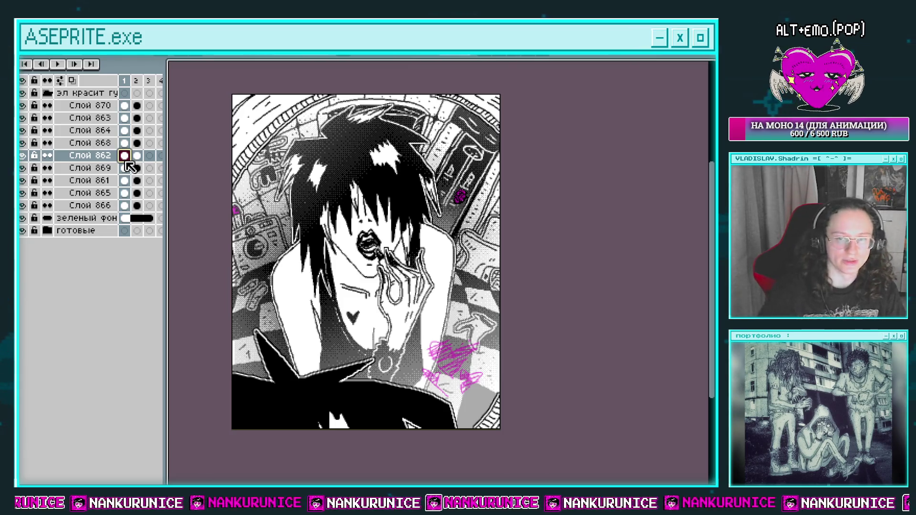
# Step: Fill the lipstick tube in the hand with magenta, undoing a stray fill
pyautogui.scroll(3, 403, 274)
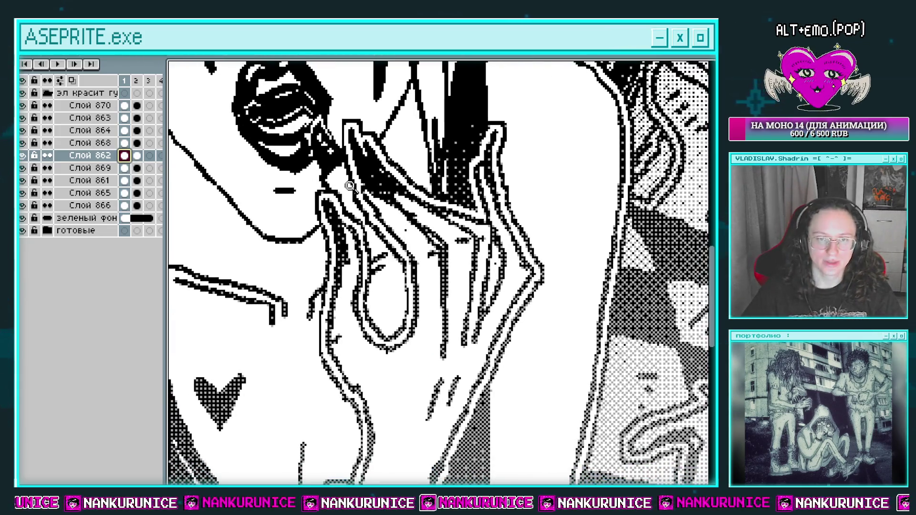
pyautogui.scroll(1, 349, 186)
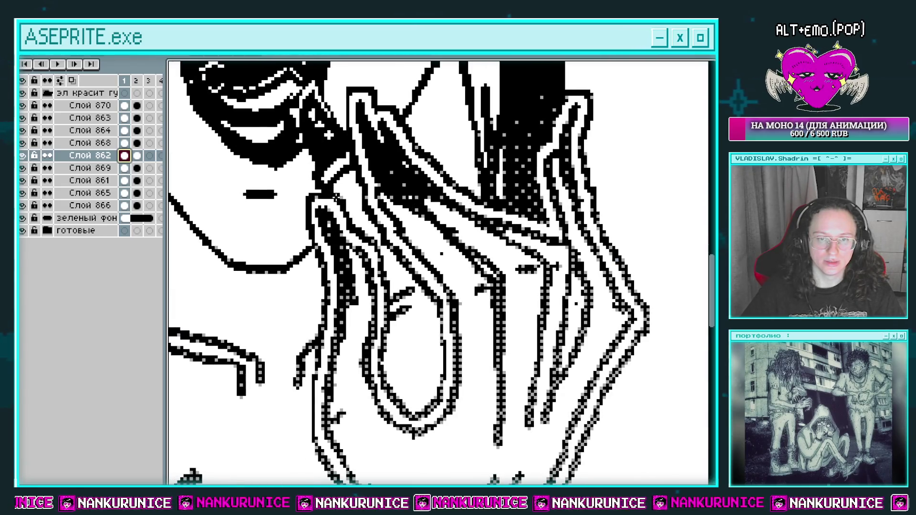
pyautogui.moveTo(336, 197); pyautogui.dragTo(332, 179)
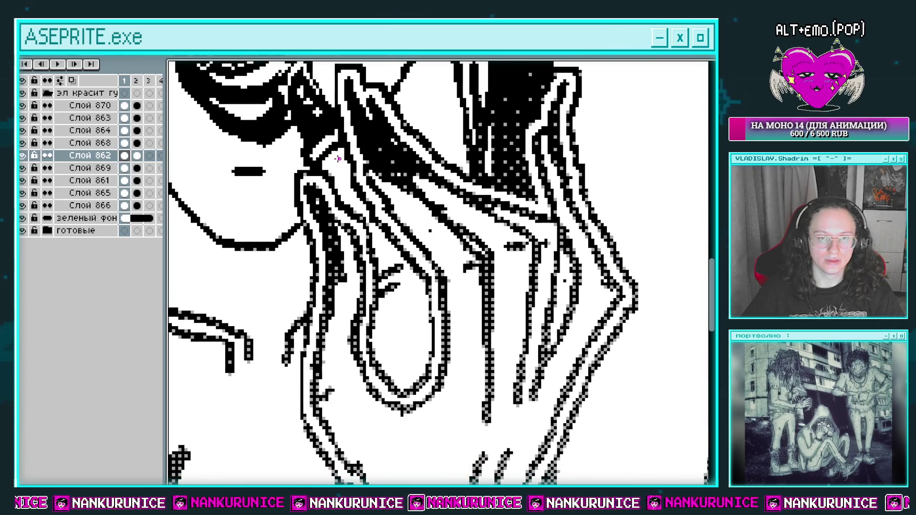
pyautogui.click(342, 183)
pyautogui.click(375, 241)
pyautogui.hotkey('ctrl', 'z')
# Step: Zoom back out to the whole illustration and hide the Слой 870 scribble sketch
pyautogui.scroll(-3, 396, 262)
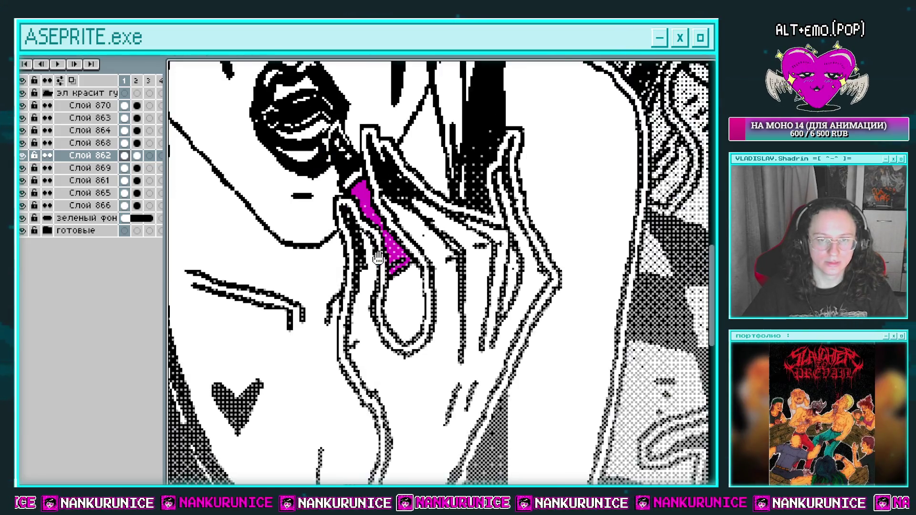
pyautogui.scroll(-3, 476, 171)
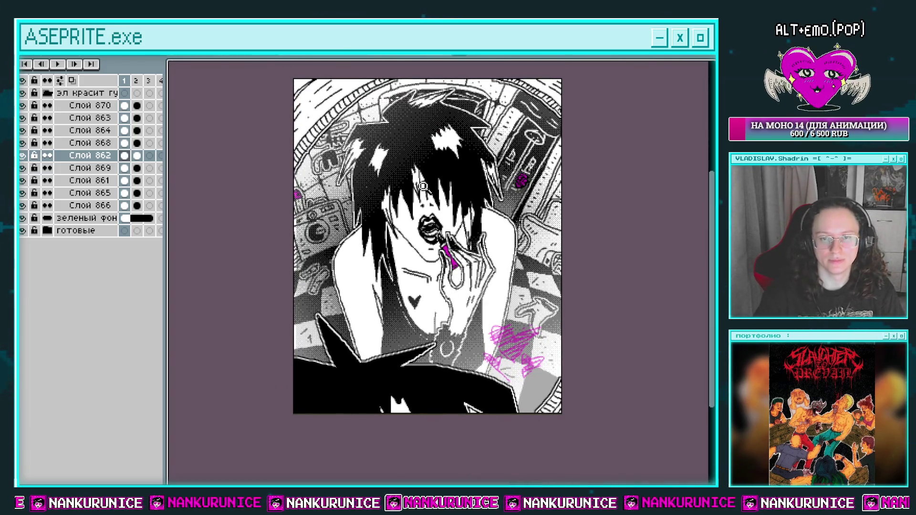
pyautogui.moveTo(437, 212); pyautogui.dragTo(424, 235)
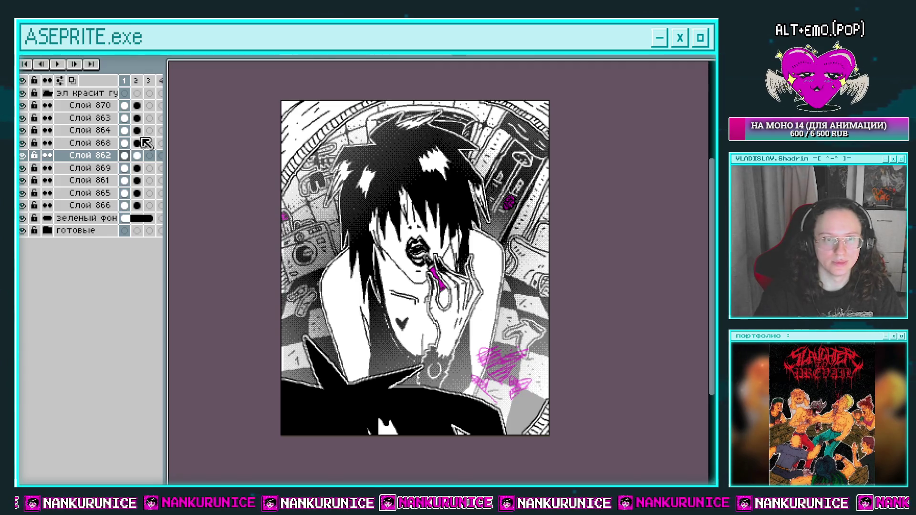
pyautogui.click(22, 105)
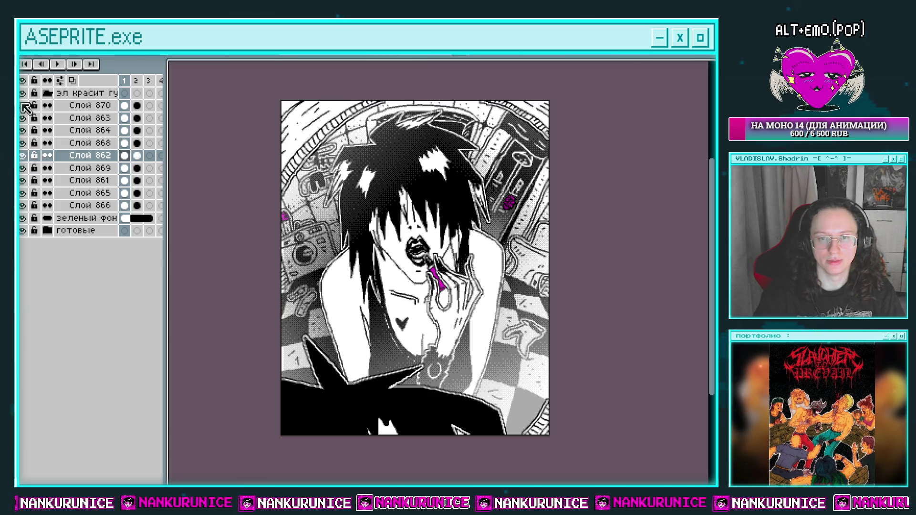
# Step: Select Слой 870's frame-2 cel, then jump to Слой 866's cel in frame 3
pyautogui.click(138, 82)
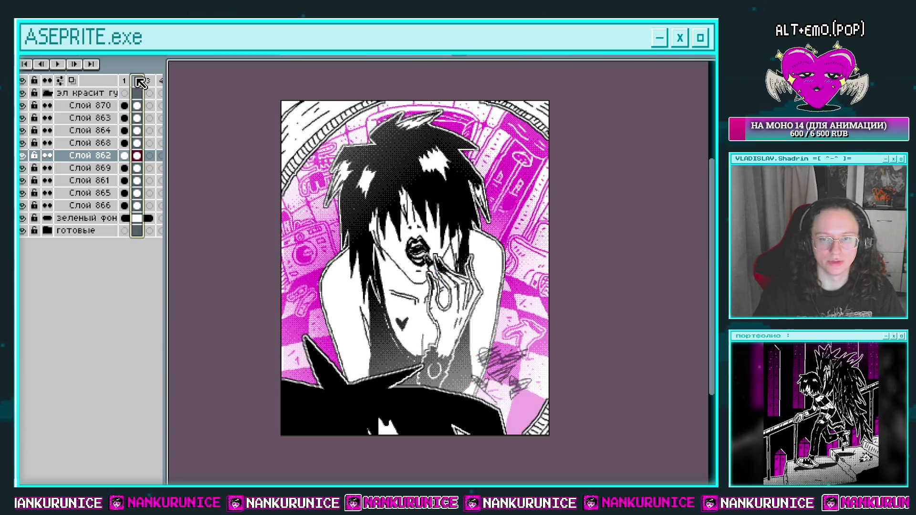
pyautogui.click(125, 106)
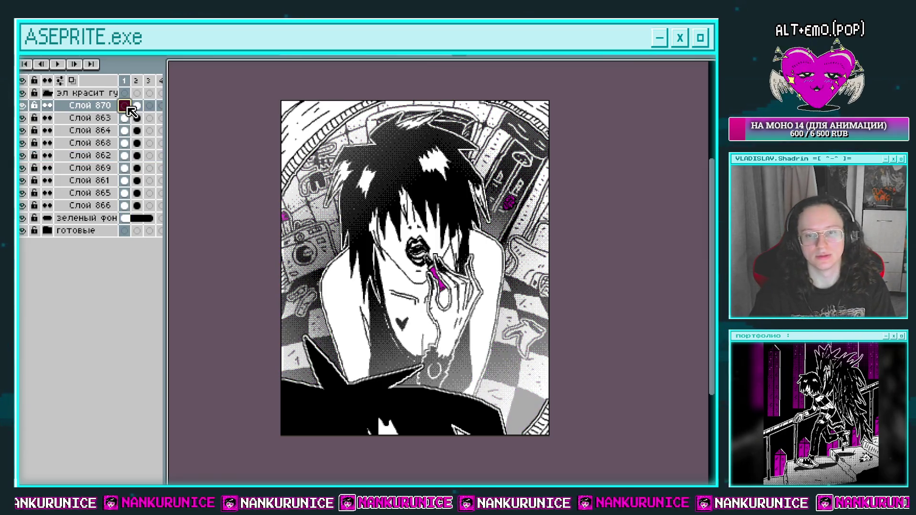
pyautogui.click(138, 105)
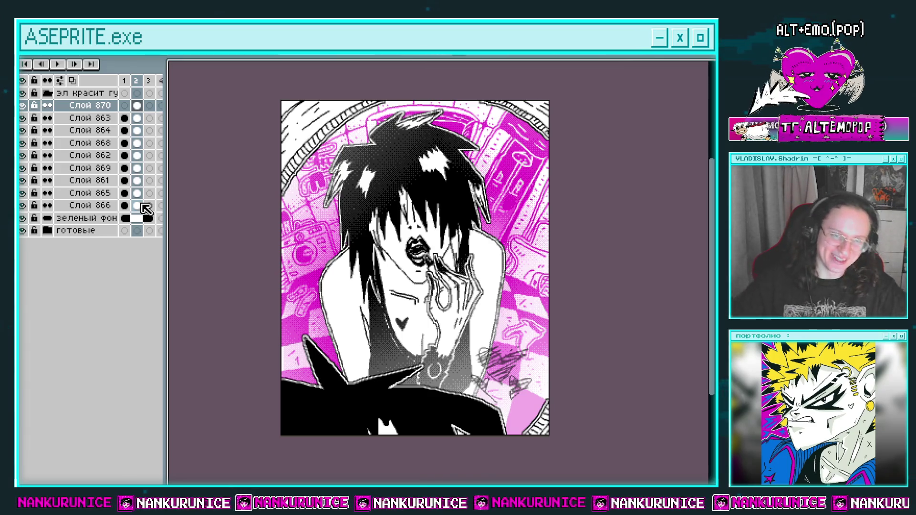
pyautogui.click(143, 205)
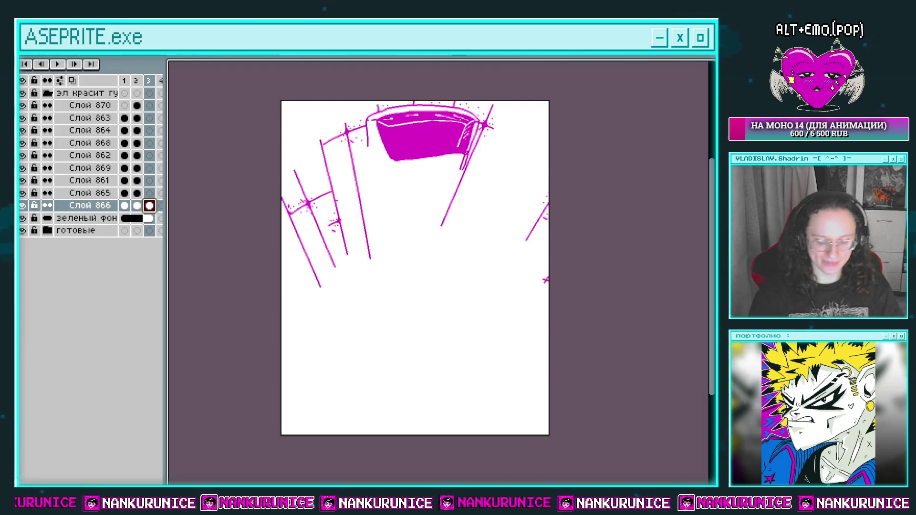
# Step: Step between frames 1 and 2 and play the animation as a preview
pyautogui.press('Left')
pyautogui.press('Left')
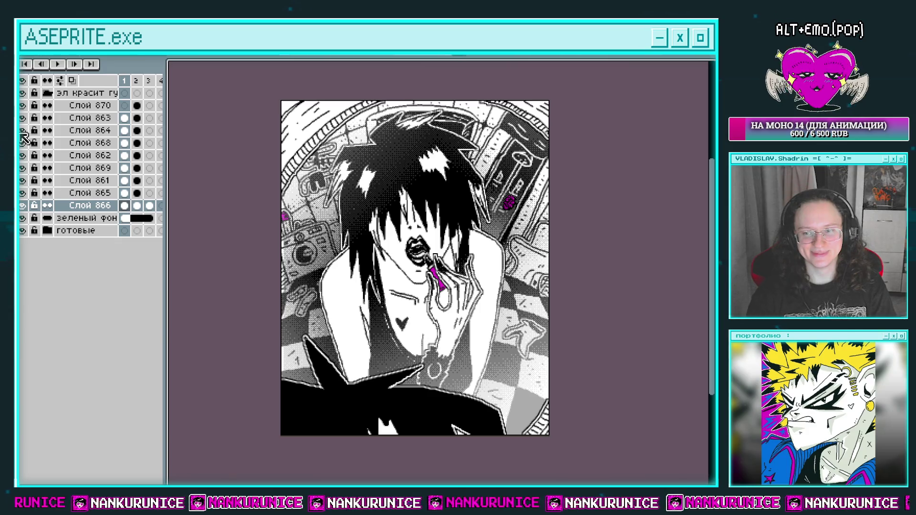
pyautogui.press('Right')
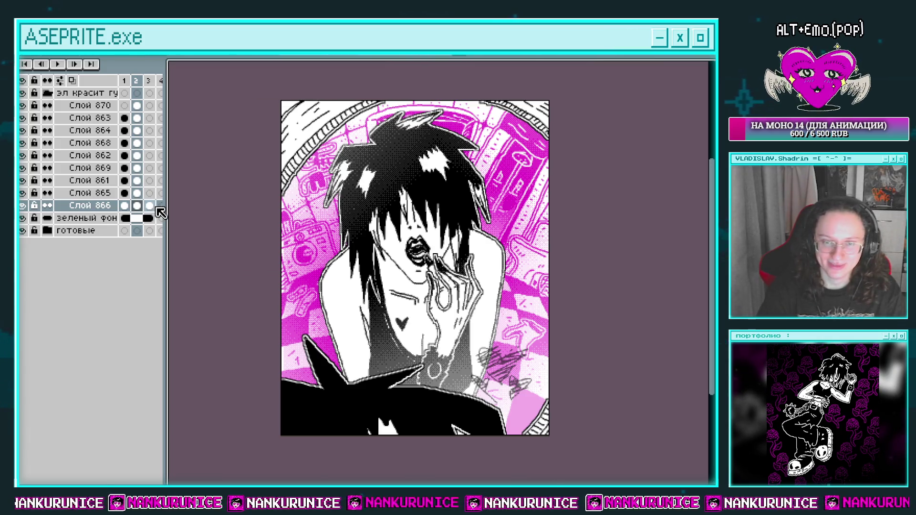
pyautogui.press('Return')
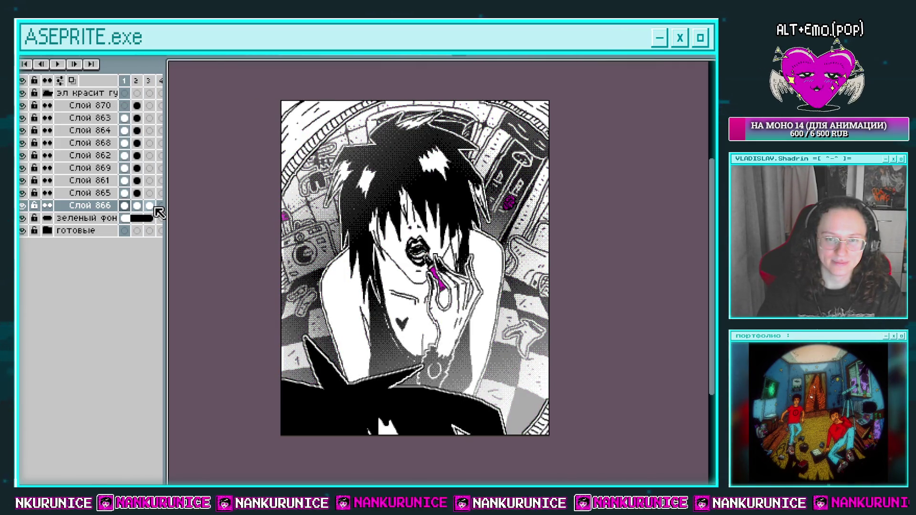
# Step: Toggle Слой 868 and 862 visibility to compare shading, then cycle frames back to frame 1
pyautogui.click(124, 131)
pyautogui.click(22, 142)
pyautogui.click(22, 142)
pyautogui.click(22, 142)
pyautogui.doubleClick(22, 155)
pyautogui.click(123, 156)
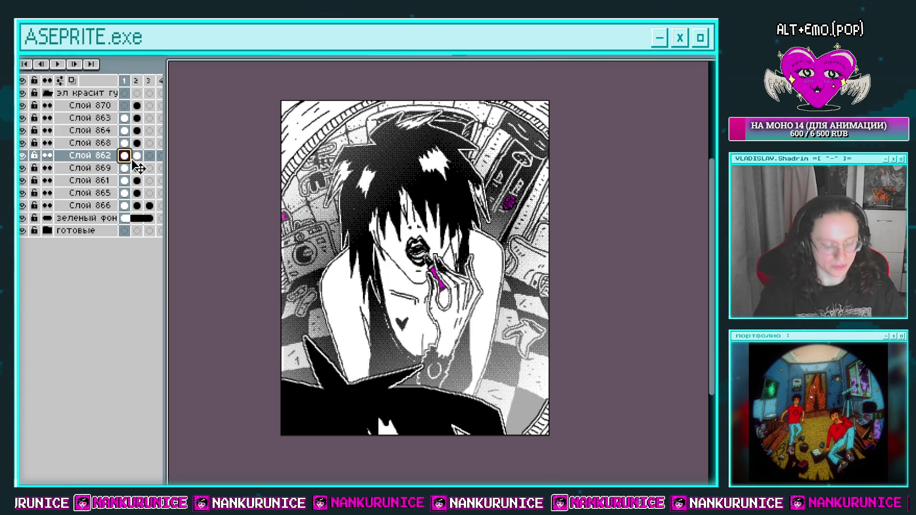
pyautogui.click(136, 158)
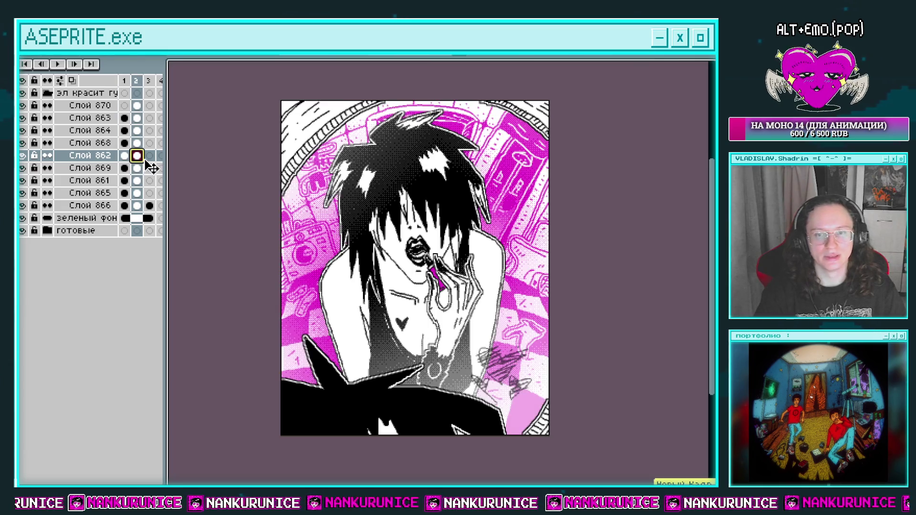
pyautogui.press('Right')
pyautogui.press('Left')
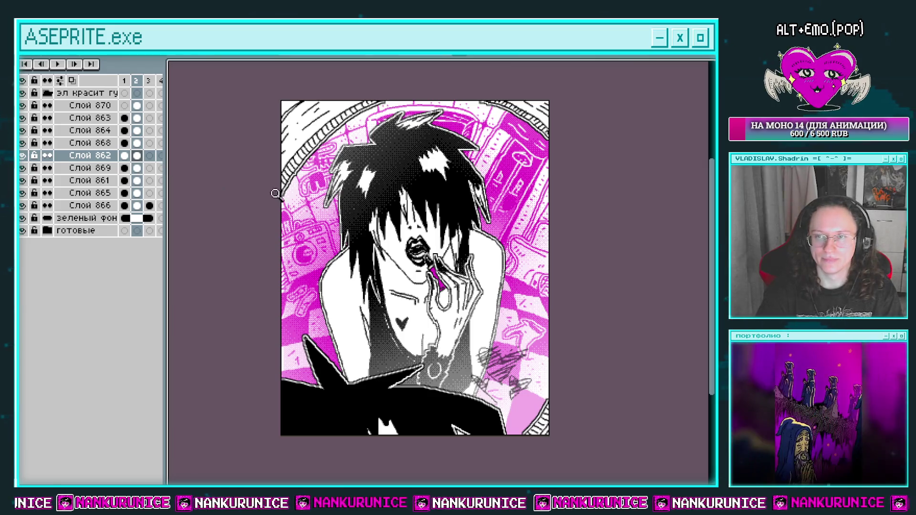
pyautogui.click(149, 206)
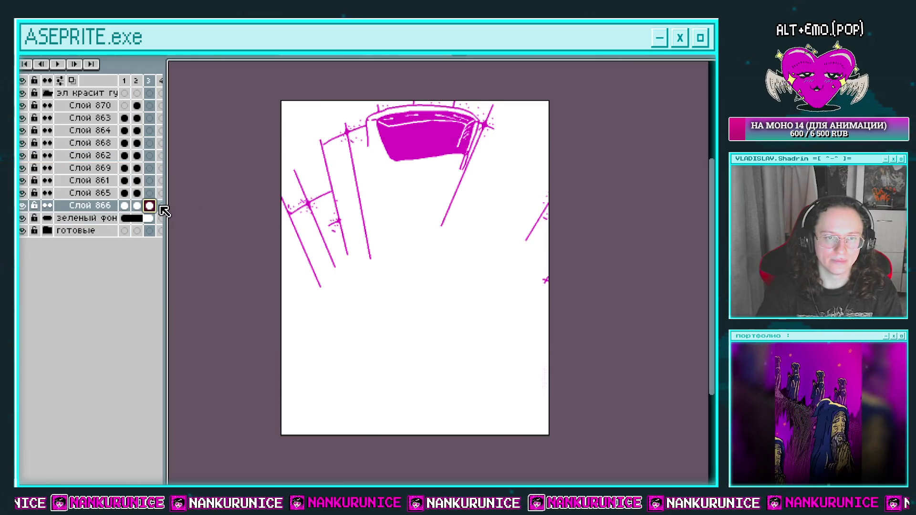
pyautogui.press('Right')
pyautogui.press('Right')
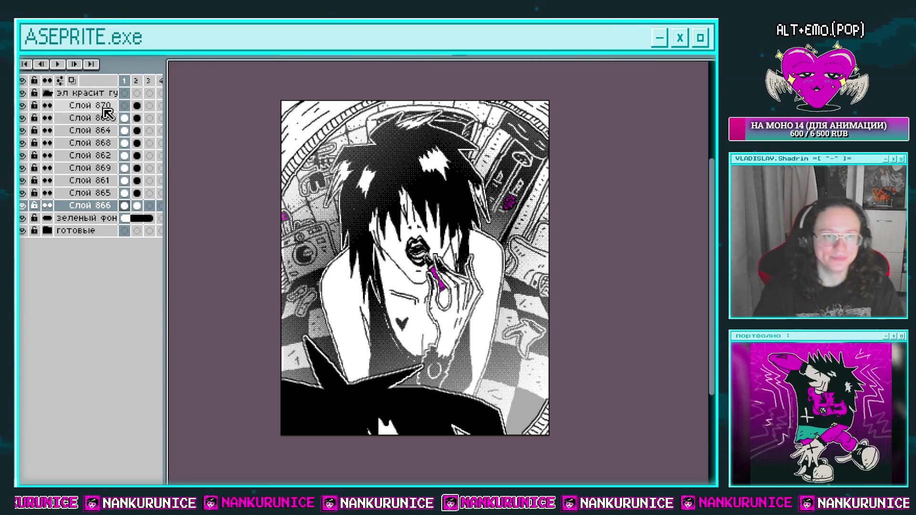
# Step: Export the magenta version as 'эл красит2 губы.PNG' into the эл folder
pyautogui.hotkey('ctrl', 'alt', 'shift', 's')
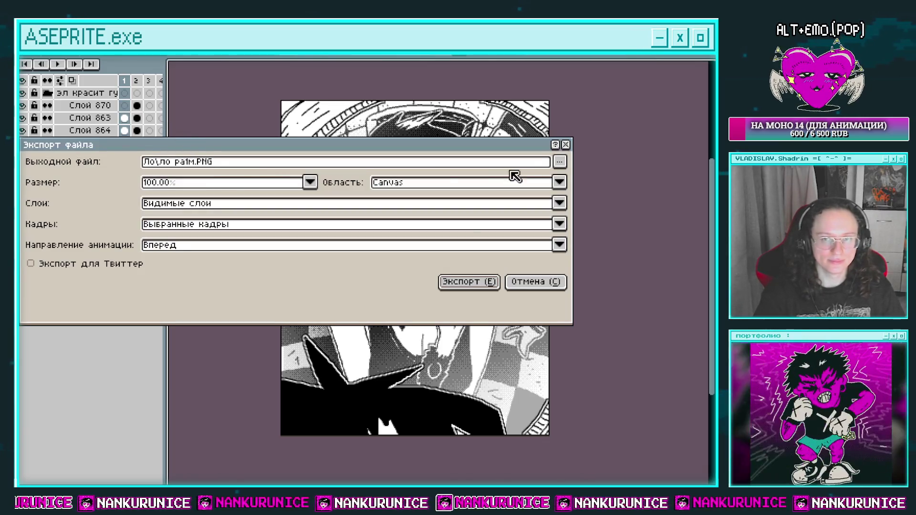
pyautogui.click(559, 162)
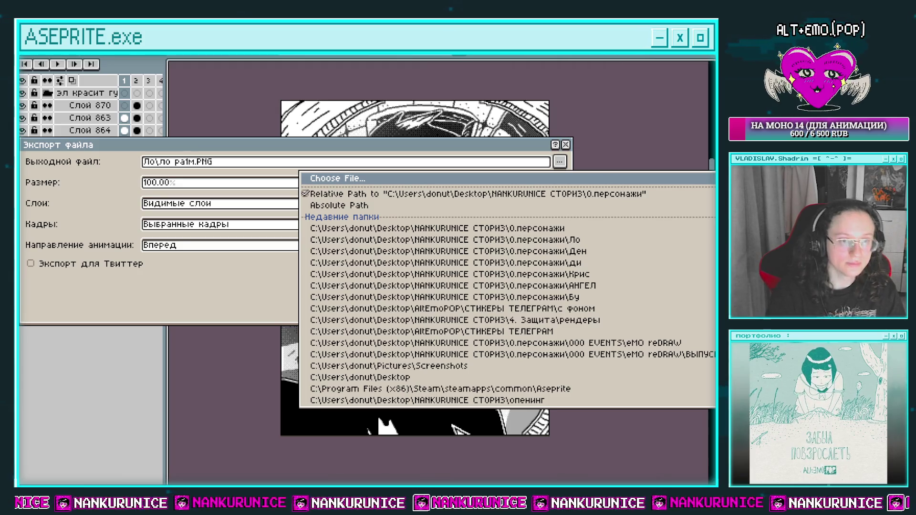
pyautogui.press('Escape')
pyautogui.press('Return')
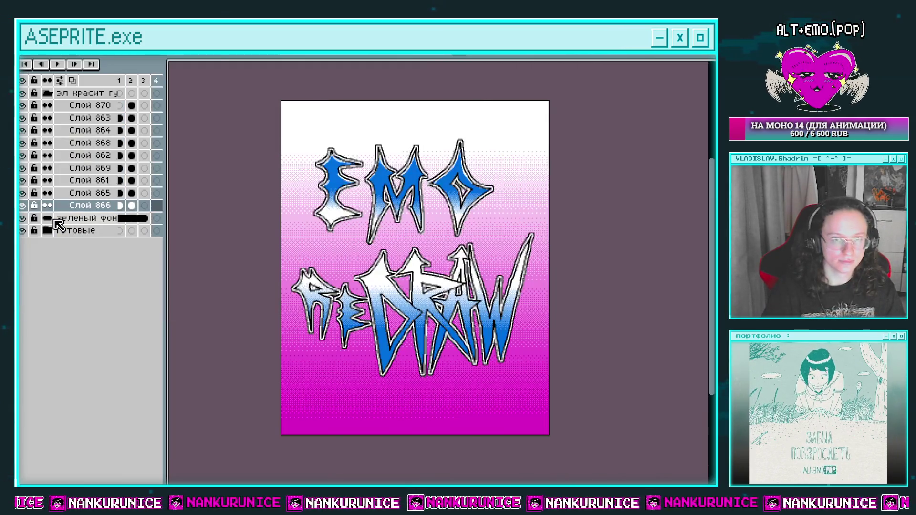
pyautogui.hotkey('ctrl', 'shift', 'e')
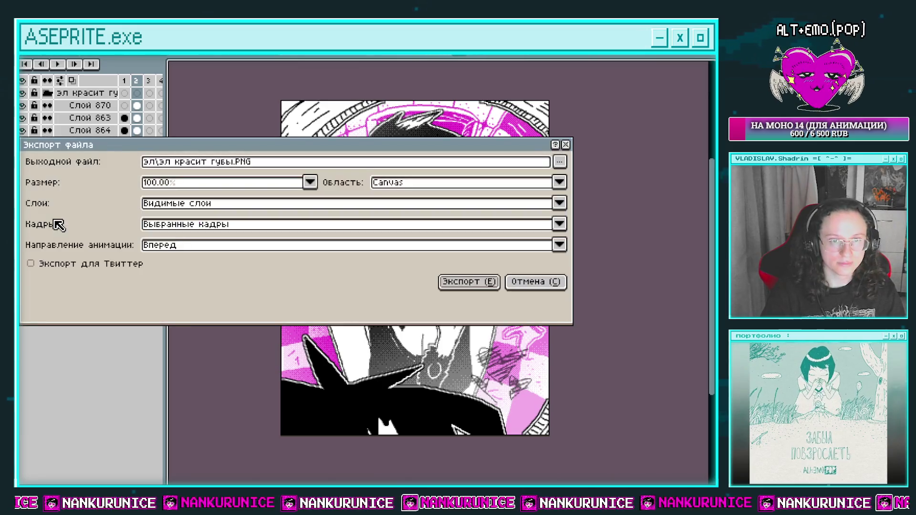
pyautogui.click(210, 163)
pyautogui.write('2')
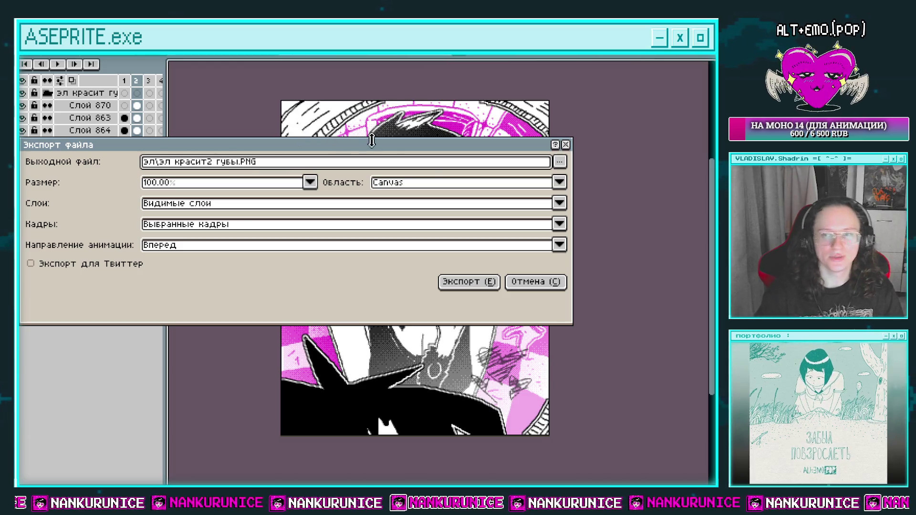
pyautogui.click(462, 280)
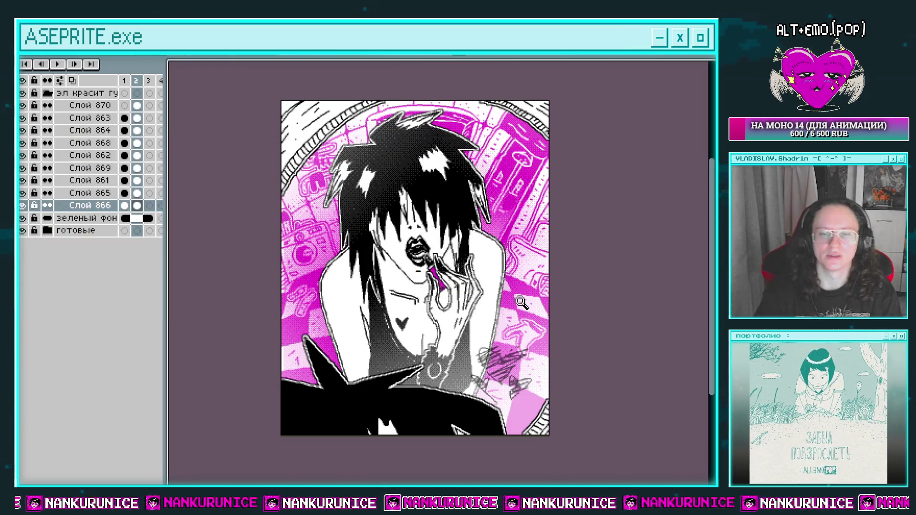
pyautogui.press('Return')
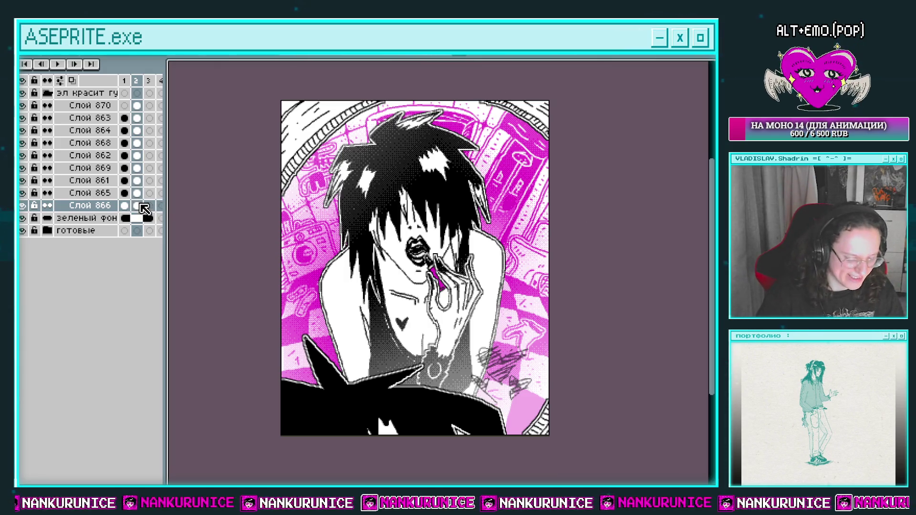
# Step: Recolour the frame-2 cels of Слой 865 and 866 from magenta Idx-5 to blue Idx-7
pyautogui.click(22, 192)
pyautogui.click(22, 192)
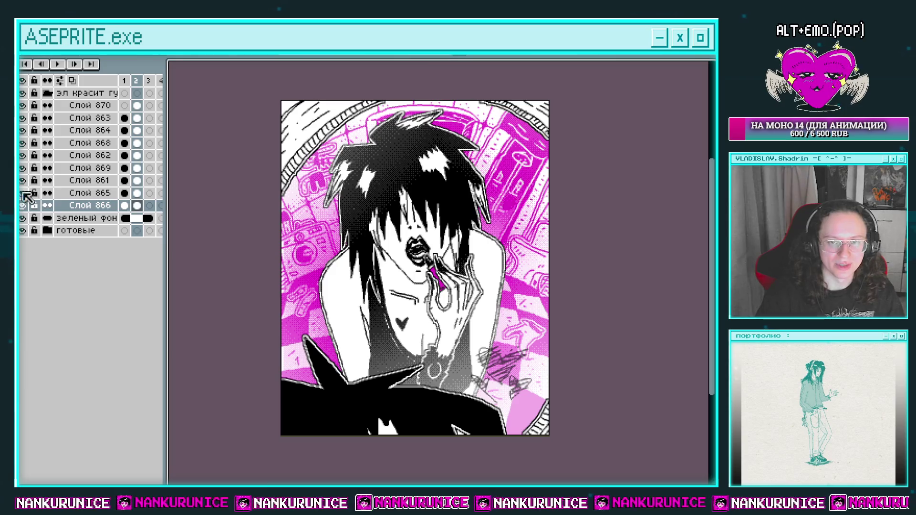
pyautogui.click(138, 193)
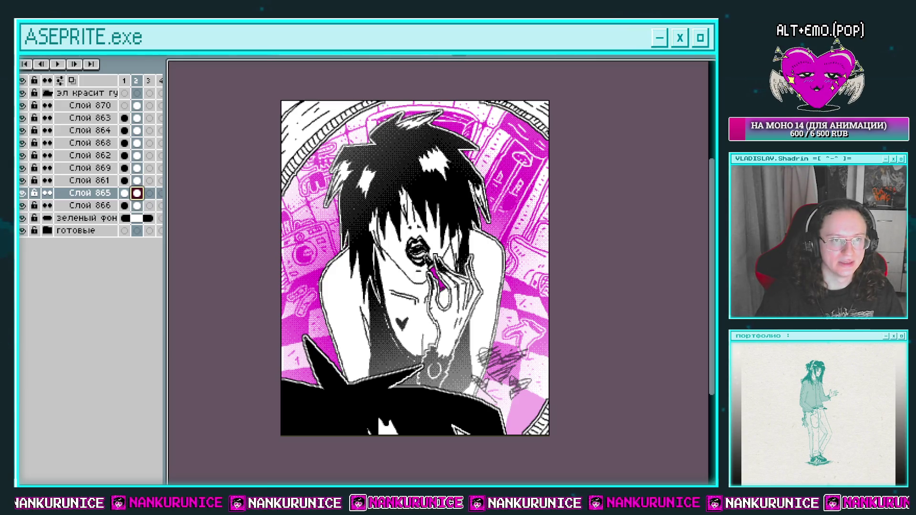
pyautogui.hotkey('shift', 'r')
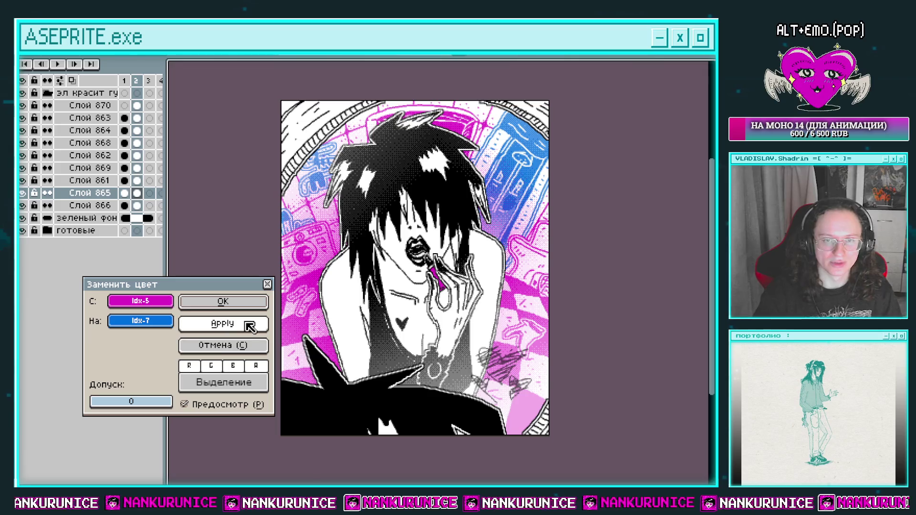
pyautogui.click(214, 314)
pyautogui.click(137, 205)
pyautogui.hotkey('shift', 'r')
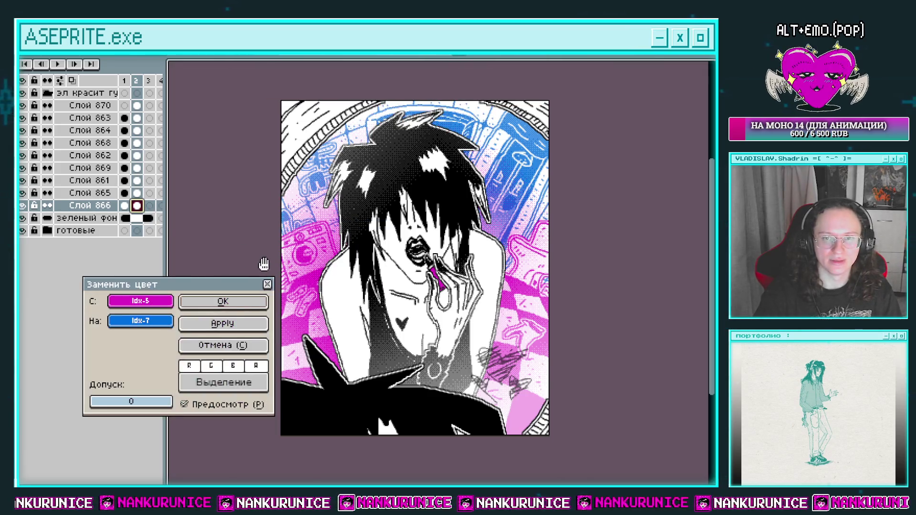
pyautogui.click(227, 305)
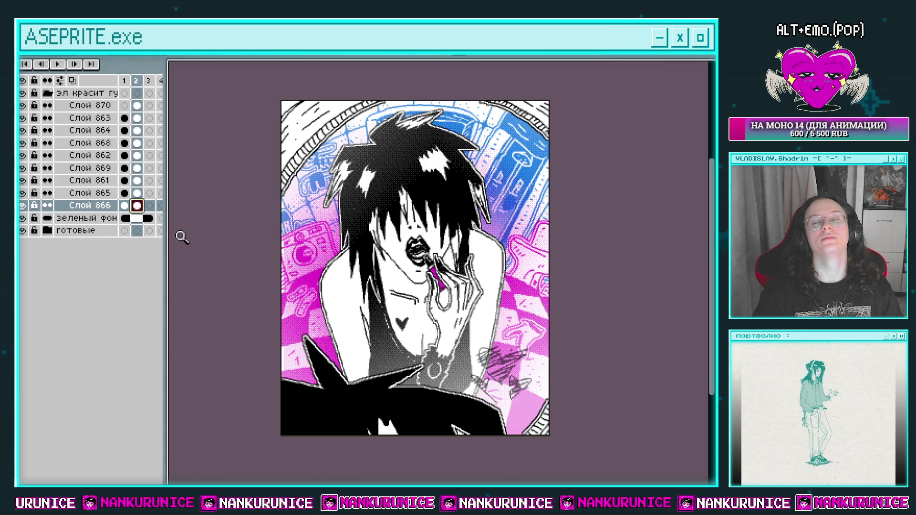
# Step: Check layer visibility and cancel Replace Color on Слой 862, keeping the lipstick magenta
pyautogui.click(22, 141)
pyautogui.click(22, 141)
pyautogui.click(21, 156)
pyautogui.click(22, 155)
pyautogui.click(137, 157)
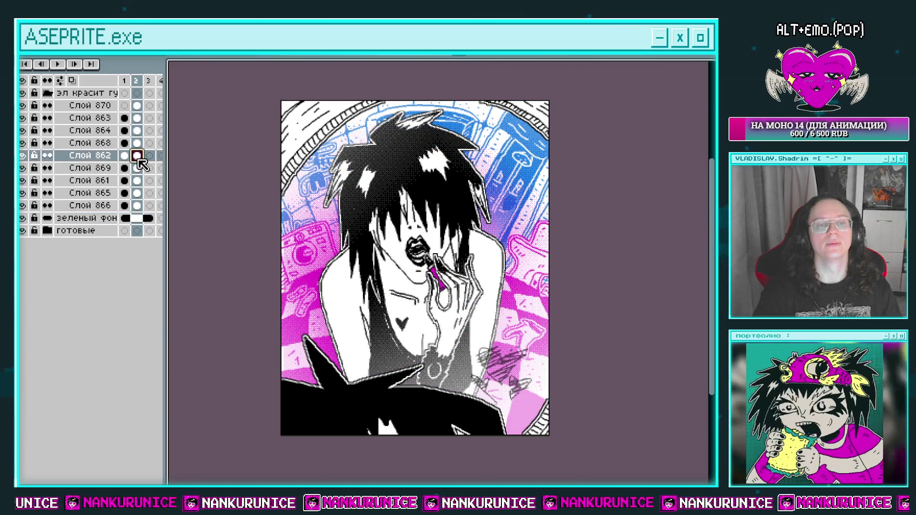
pyautogui.hotkey('shift', 'r')
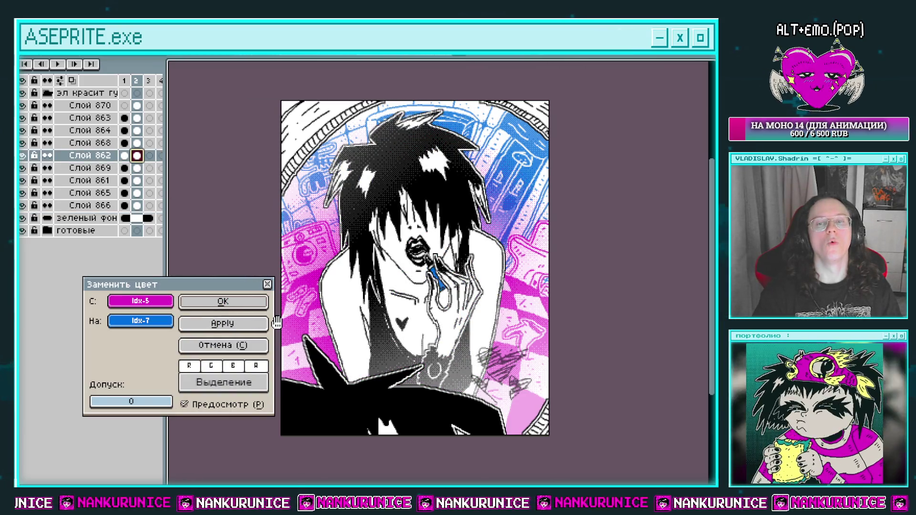
pyautogui.click(245, 344)
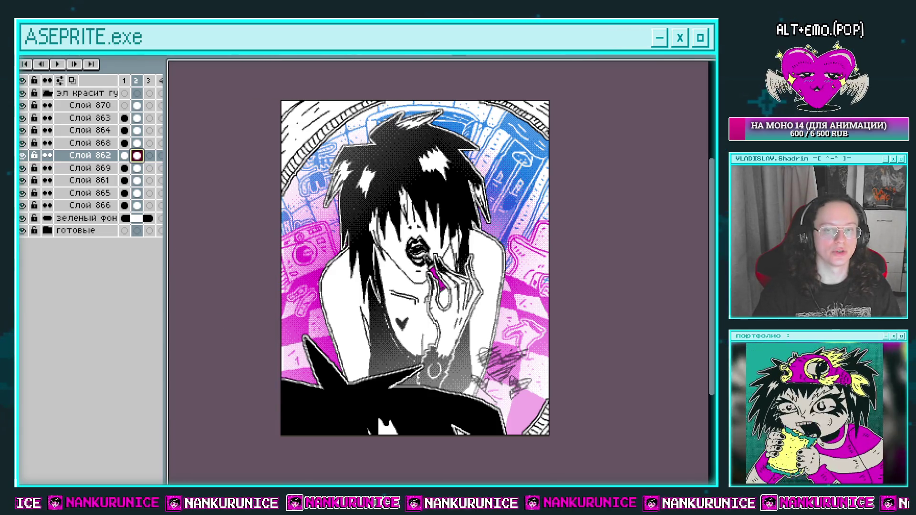
# Step: Export this partly blue frame as 'эл красит3 губы.PNG' in the эл folder
pyautogui.click(47, 53)
pyautogui.moveTo(72, 119)
pyautogui.click(221, 120)
pyautogui.click(227, 165)
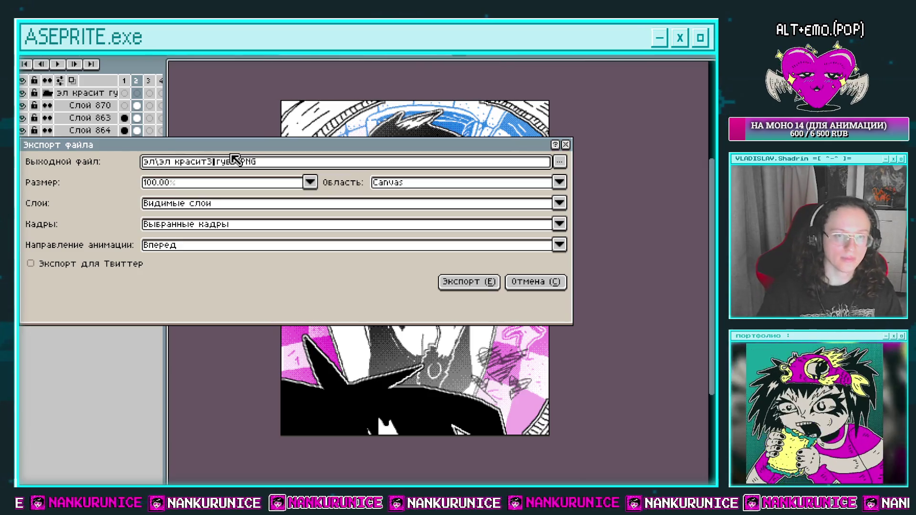
pyautogui.press('Return')
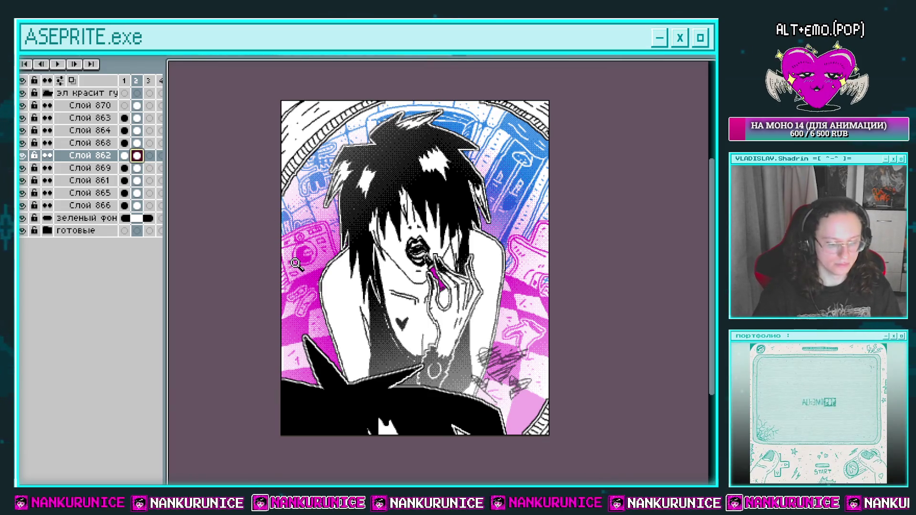
# Step: Turn the lipstick on Слой 862 blue and toggle nearby layers to check the result
pyautogui.hotkey('shift', 'r')
pyautogui.click(245, 304)
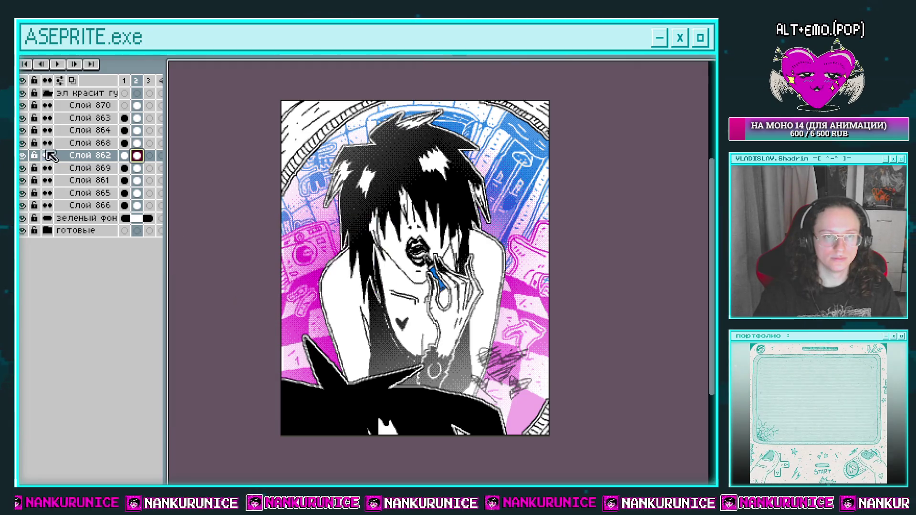
pyautogui.click(21, 143)
pyautogui.click(22, 143)
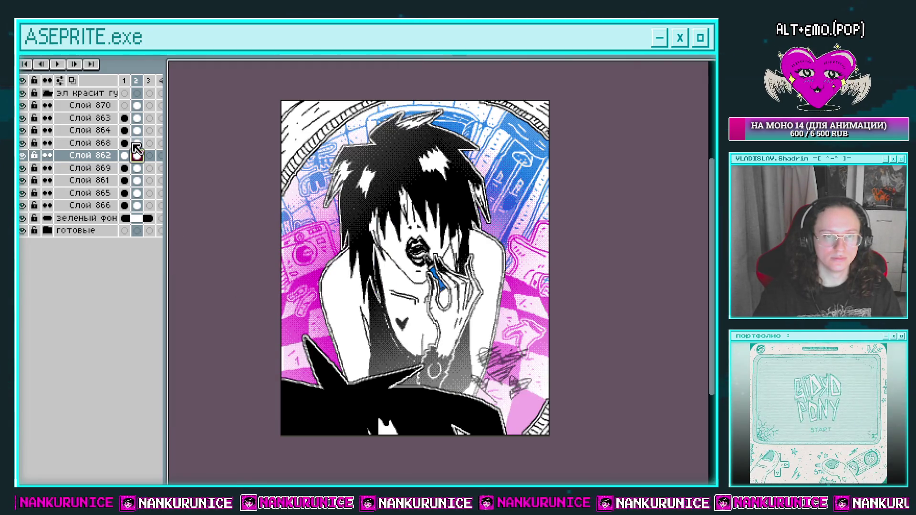
pyautogui.click(25, 174)
pyautogui.click(24, 173)
# Step: Recolour Слой 869's frame-2 cel to blue, then test and cancel Replace Color on Слой 861
pyautogui.click(137, 167)
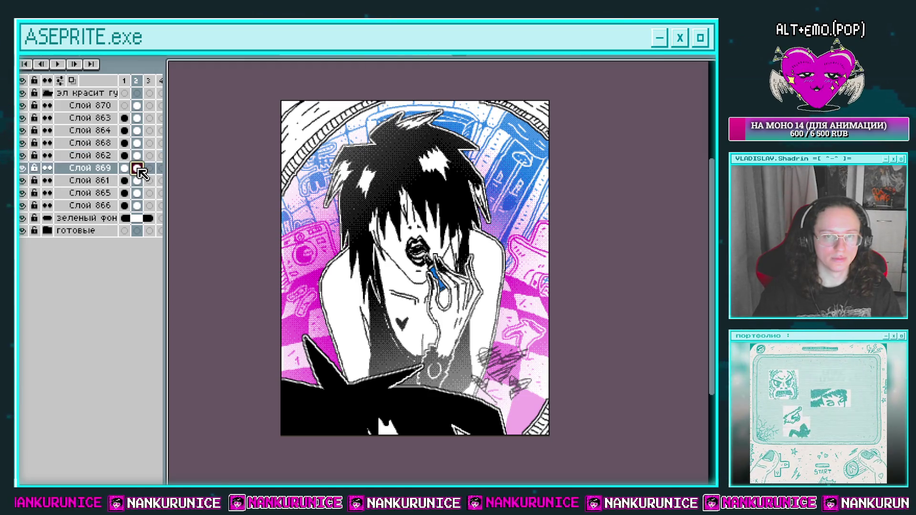
pyautogui.hotkey('shift', 'r')
pyautogui.click(245, 321)
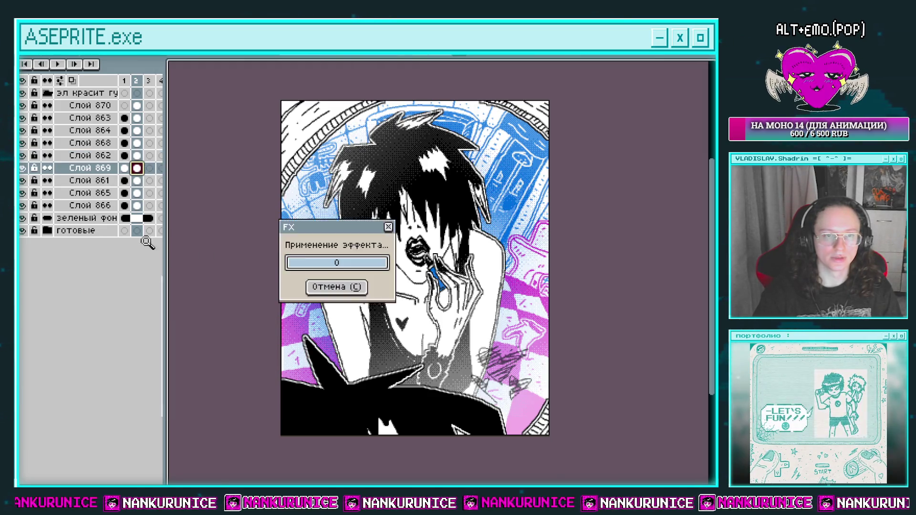
pyautogui.click(22, 180)
pyautogui.hotkey('shift', 'r')
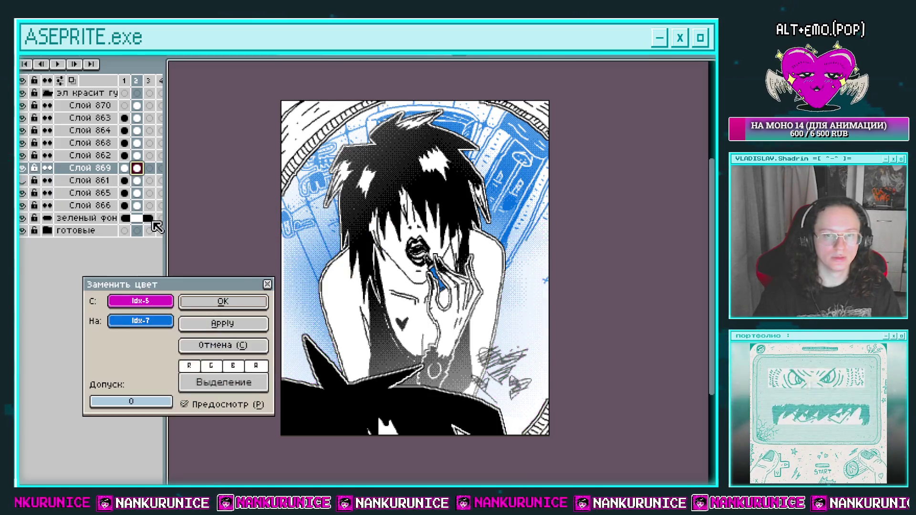
pyautogui.click(223, 345)
pyautogui.click(23, 180)
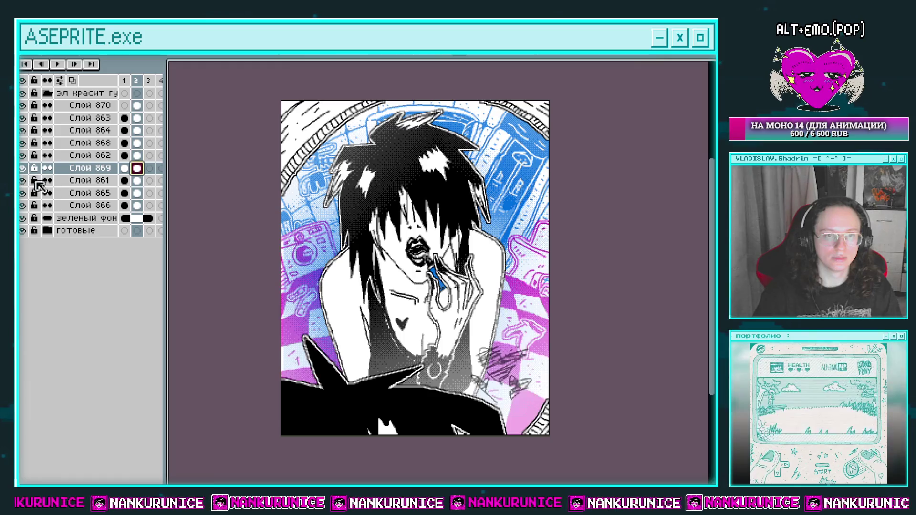
# Step: Recolour the frame-2 cels of Слой 861 and 870 from magenta Idx-5 to blue Idx-7
pyautogui.click(139, 181)
pyautogui.hotkey('shift', 'r')
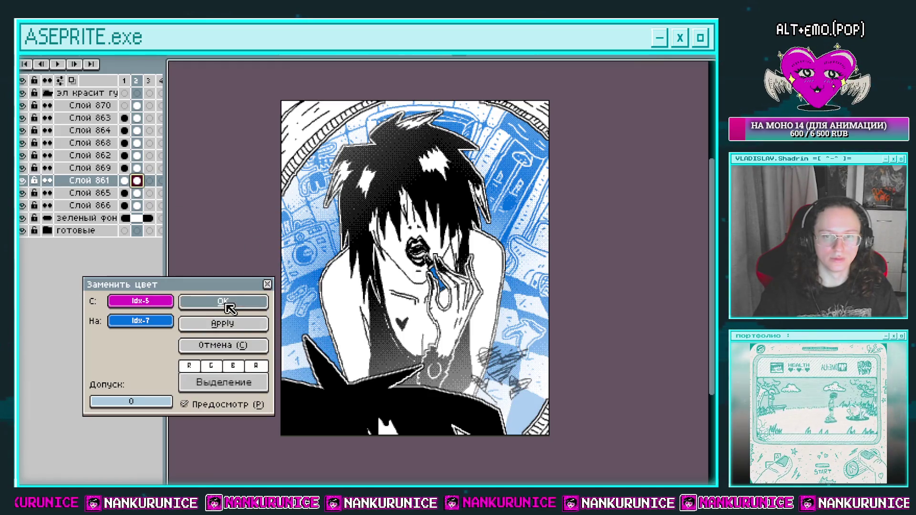
pyautogui.click(228, 303)
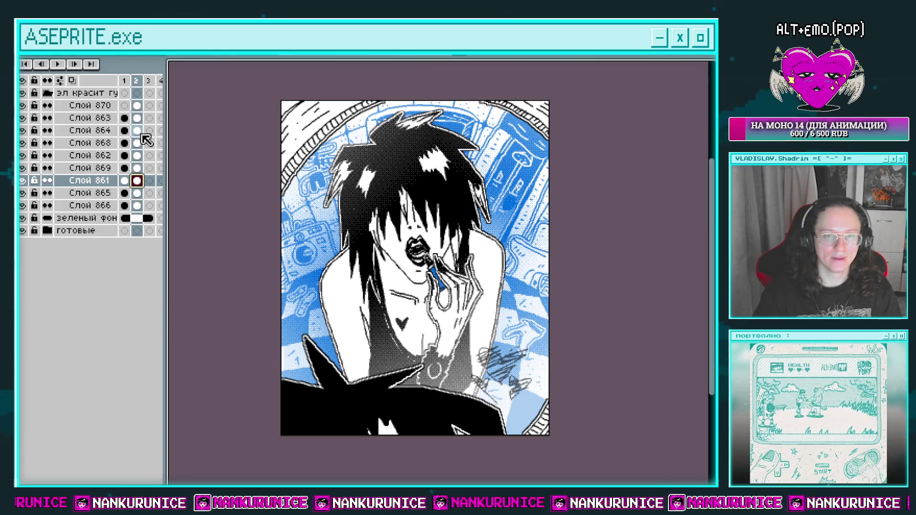
pyautogui.click(138, 106)
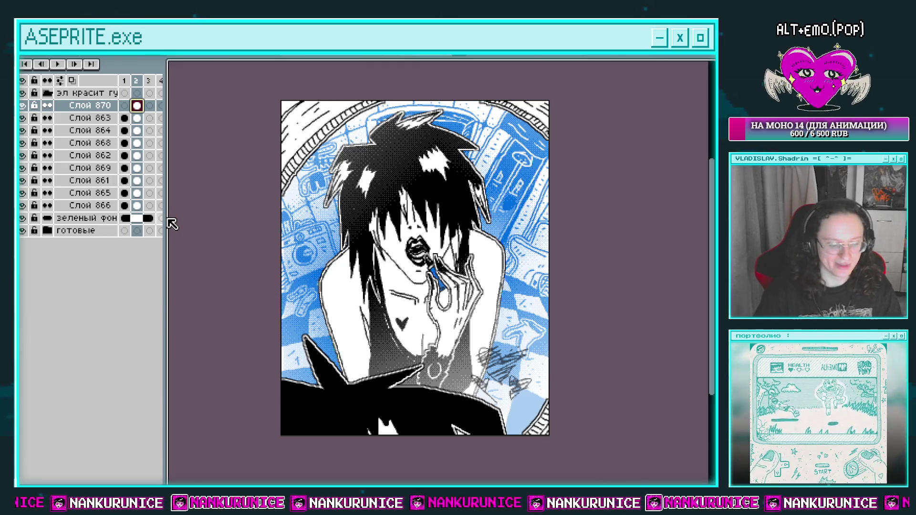
pyautogui.hotkey('shift', 'r')
pyautogui.click(223, 301)
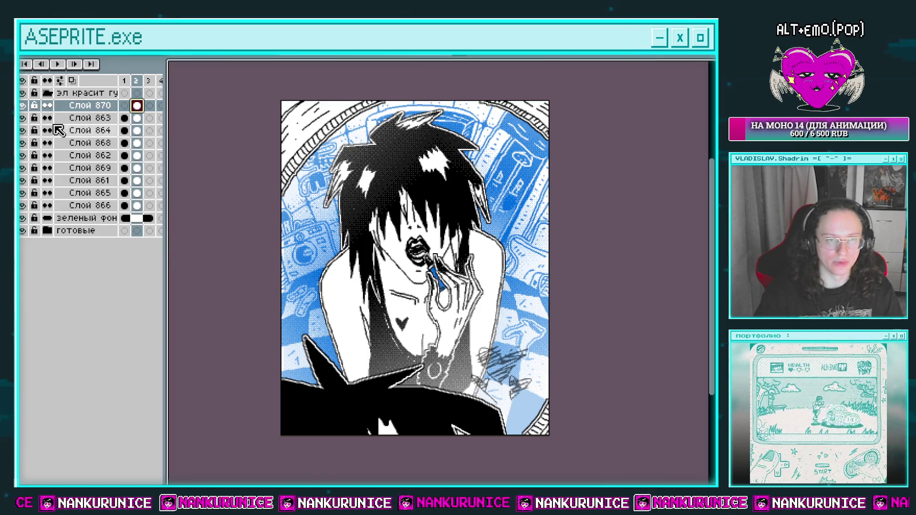
# Step: Toggle Слой 863, 864 and 862 visibility to check the figure, then start a blue-to-magenta replacement on Слой 862
pyautogui.doubleClick(22, 143)
pyautogui.click(22, 130)
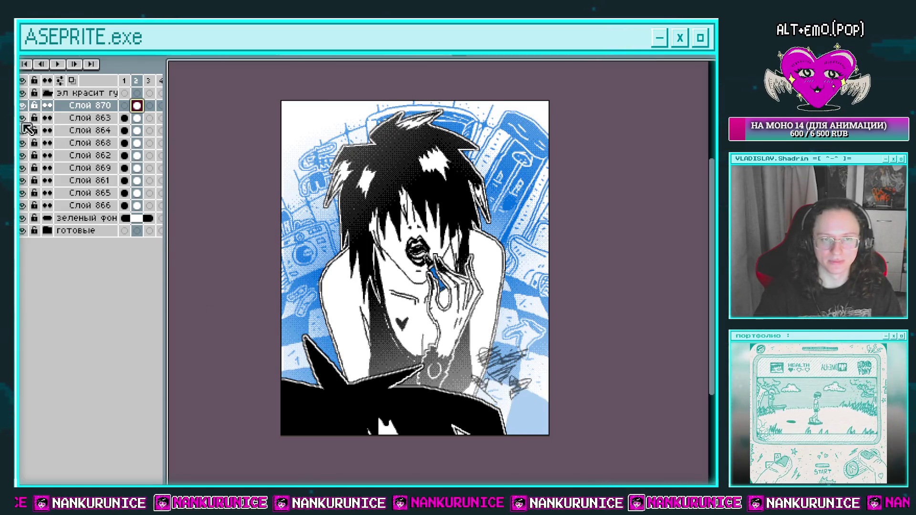
pyautogui.click(22, 118)
pyautogui.click(22, 118)
pyautogui.click(22, 130)
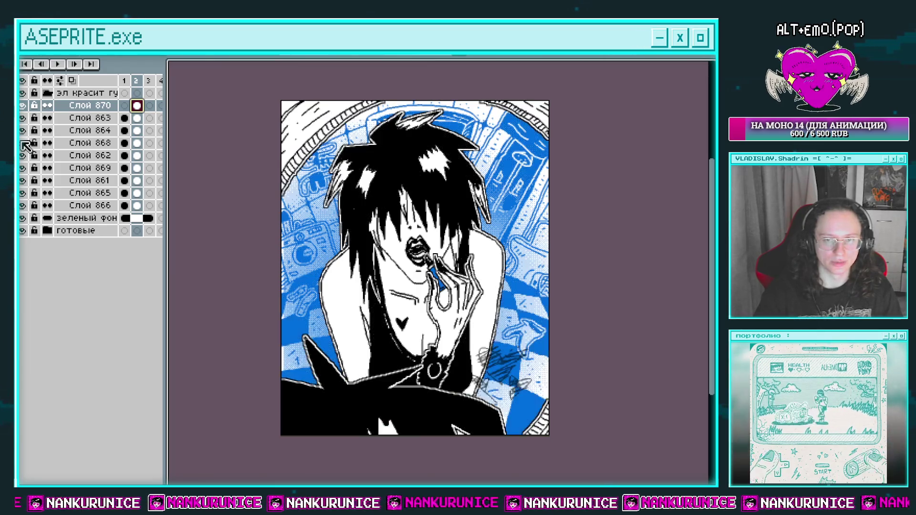
pyautogui.click(22, 155)
pyautogui.click(22, 156)
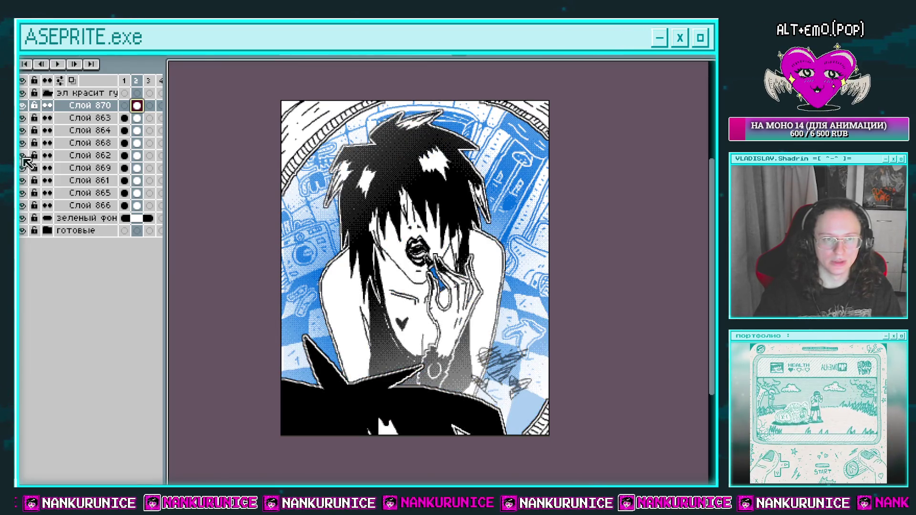
pyautogui.click(138, 156)
pyautogui.hotkey('shift', 'r')
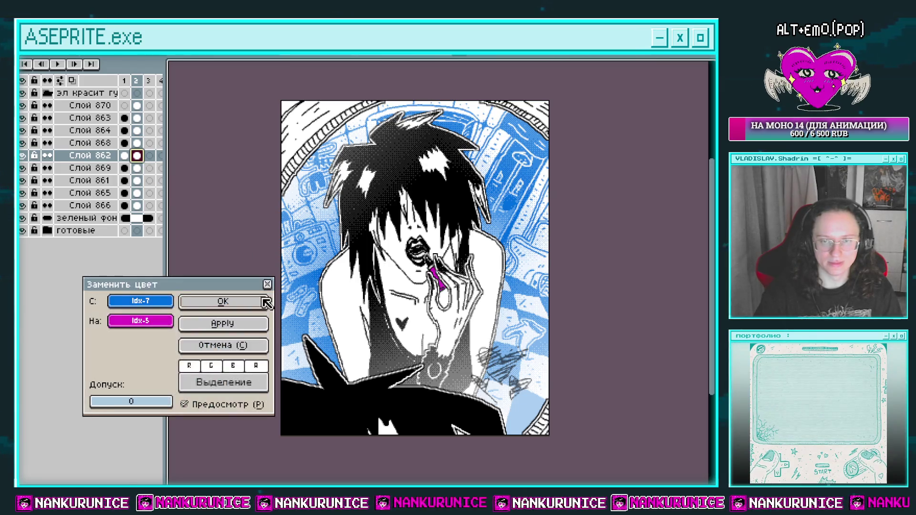
# Step: Confirm the blue-to-magenta color swap, preview the animation, and export the frames as 'эл красит4 губы.PNG'
pyautogui.click(247, 308)
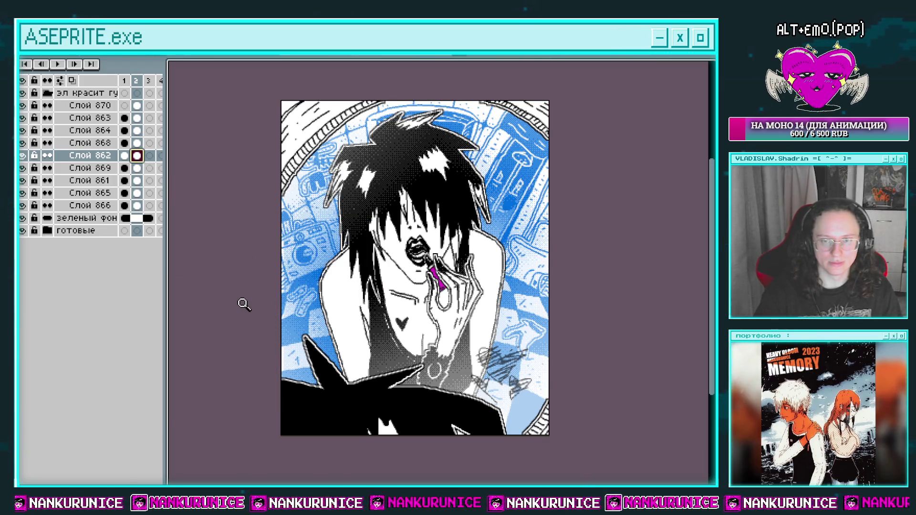
pyautogui.press('Return')
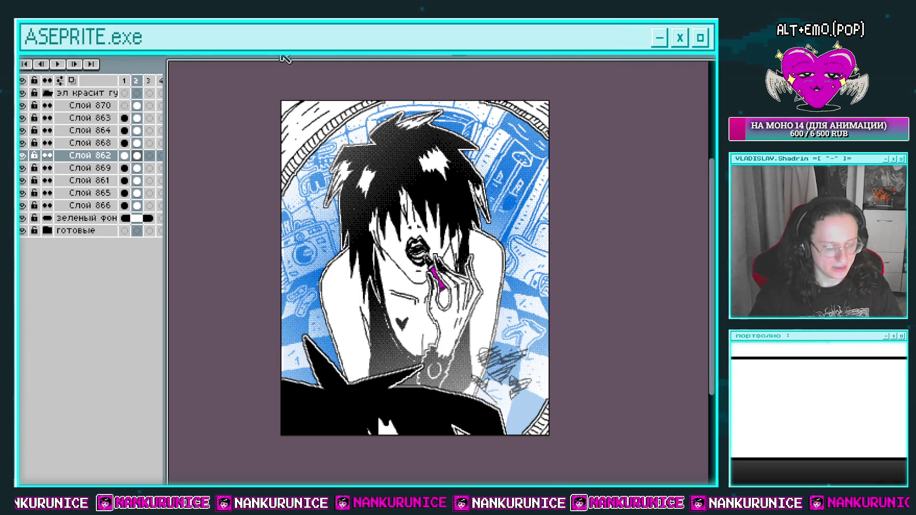
pyautogui.hotkey('ctrl', 'alt', 'shift', 's')
pyautogui.click(220, 162)
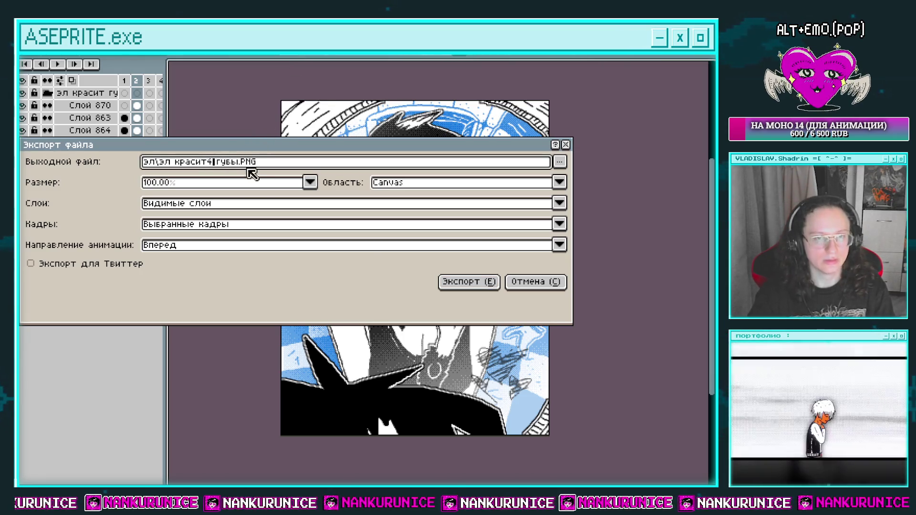
pyautogui.click(458, 283)
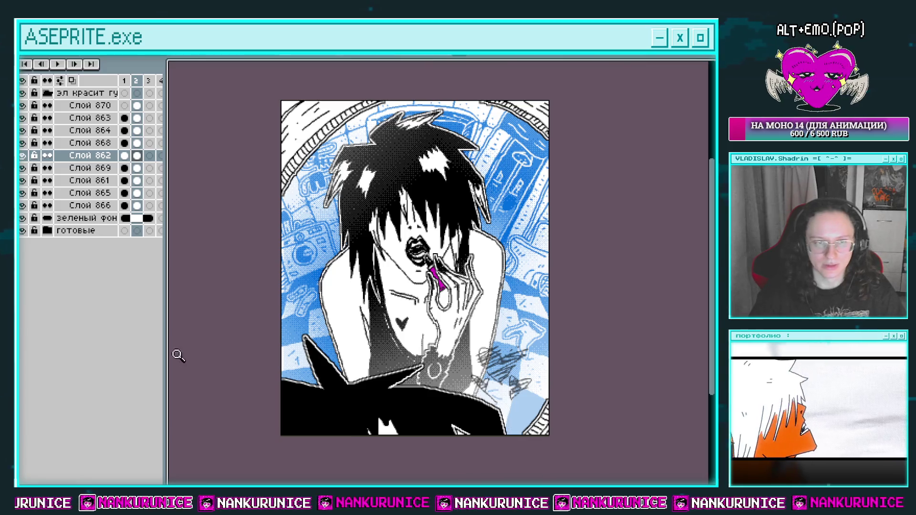
# Step: Collapse the lipstick group and move it into the готовые folder
pyautogui.click(48, 93)
pyautogui.click(22, 105)
pyautogui.click(48, 118)
pyautogui.moveTo(62, 93); pyautogui.dragTo(62, 120)
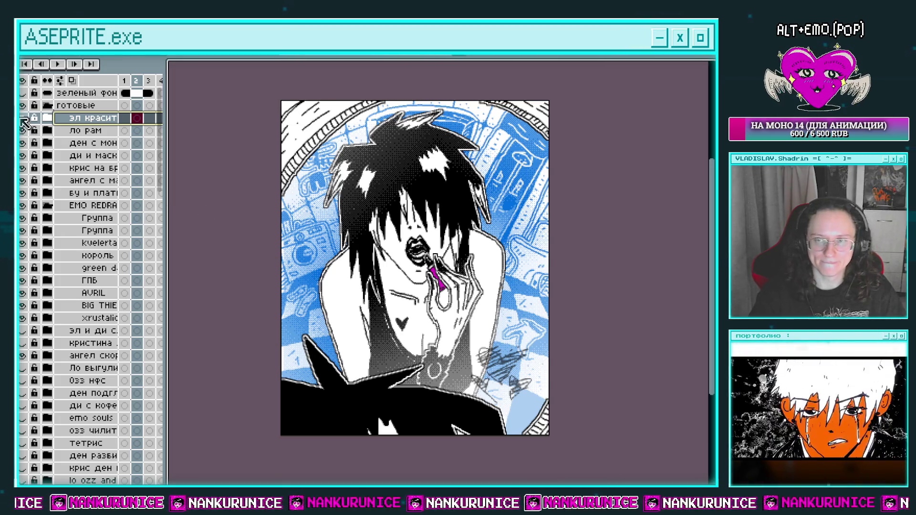
# Step: Hide the artworks in готовые one by one, stepping through each revealed artwork's frames
pyautogui.press('Left')
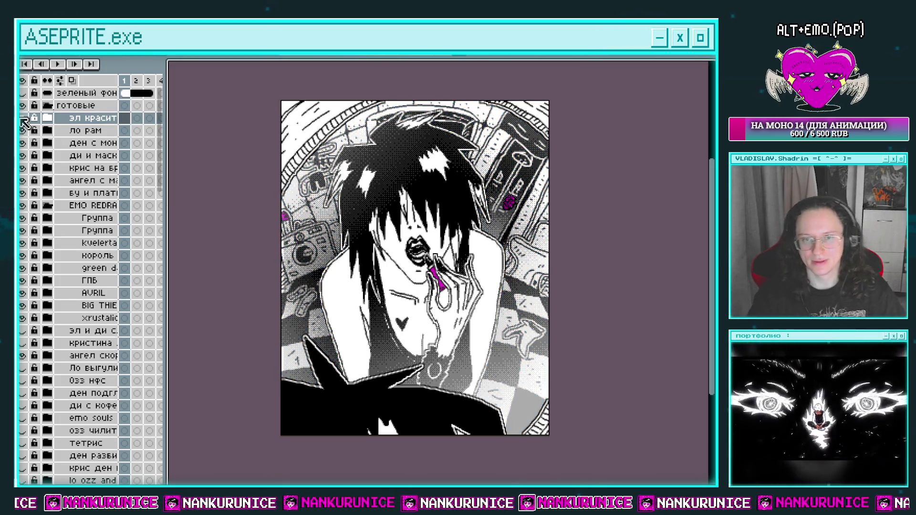
pyautogui.press('Right')
pyautogui.press('Right')
pyautogui.press('Left')
pyautogui.press('Left')
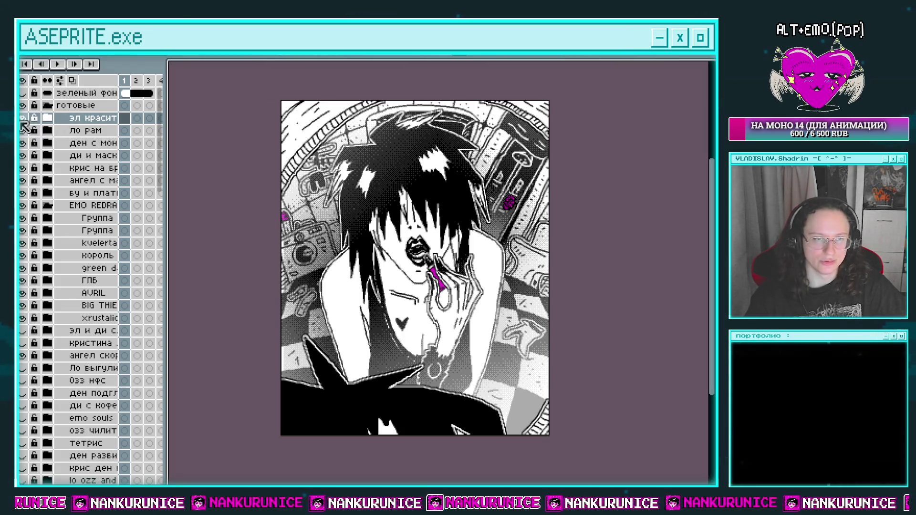
pyautogui.click(24, 118)
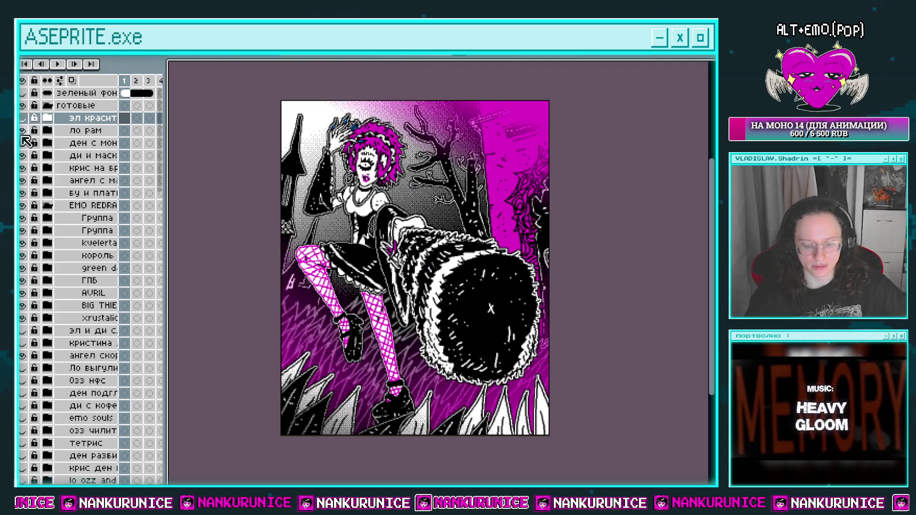
pyautogui.press('Return')
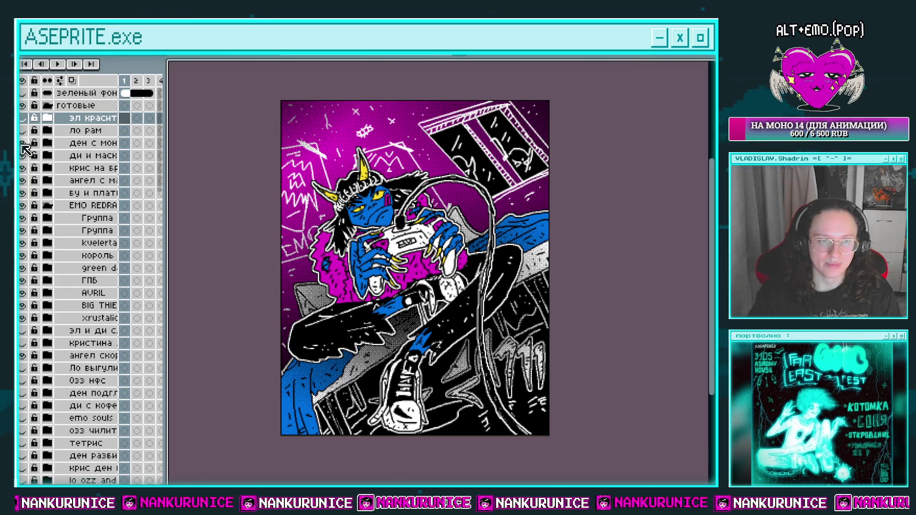
pyautogui.click(22, 143)
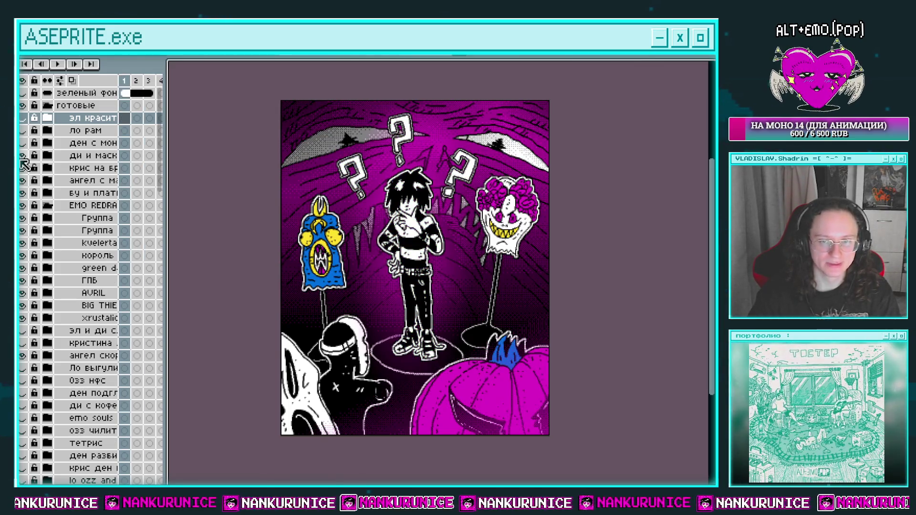
pyautogui.click(22, 157)
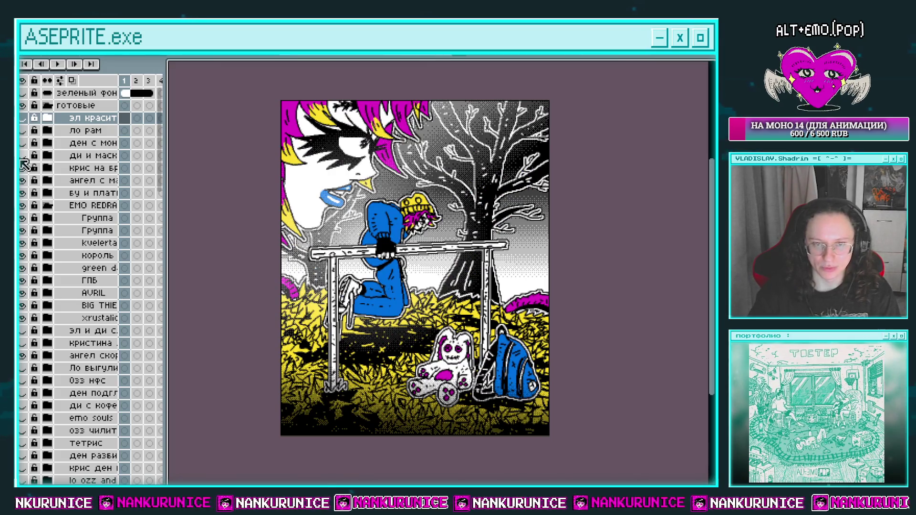
pyautogui.press('Right')
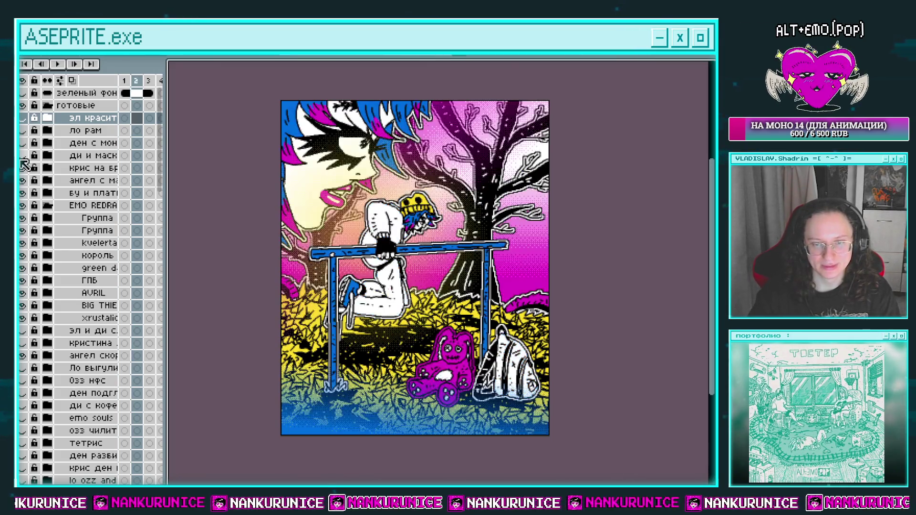
pyautogui.press('Right')
pyautogui.press('Right')
pyautogui.press('Right')
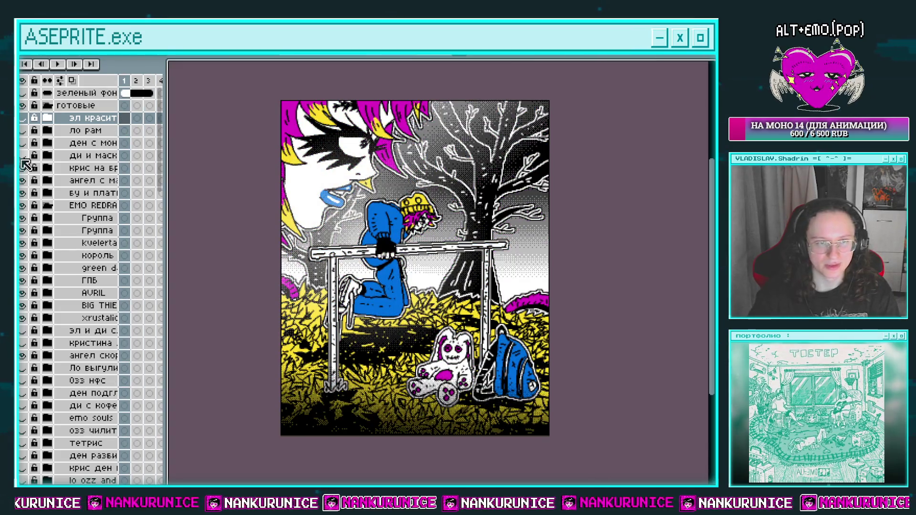
pyautogui.click(21, 168)
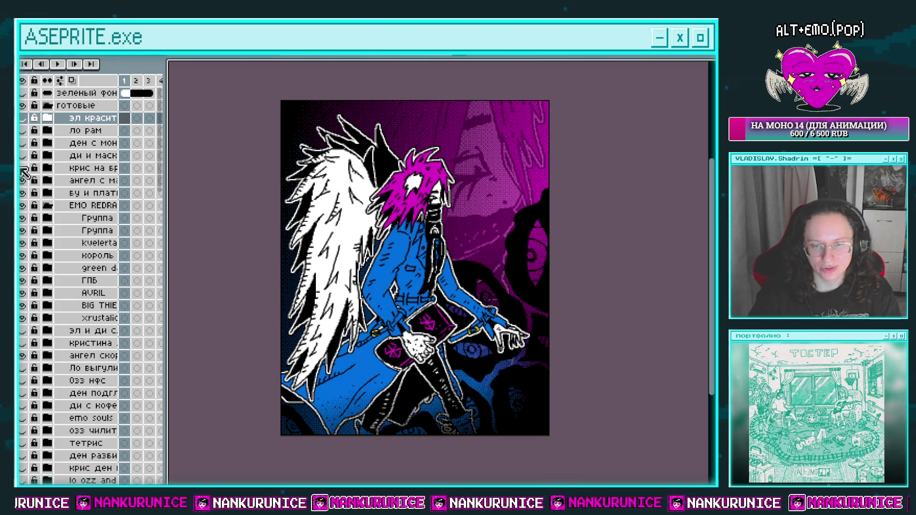
pyautogui.press('Right')
pyautogui.press('Right')
pyautogui.press('Left')
pyautogui.press('Left')
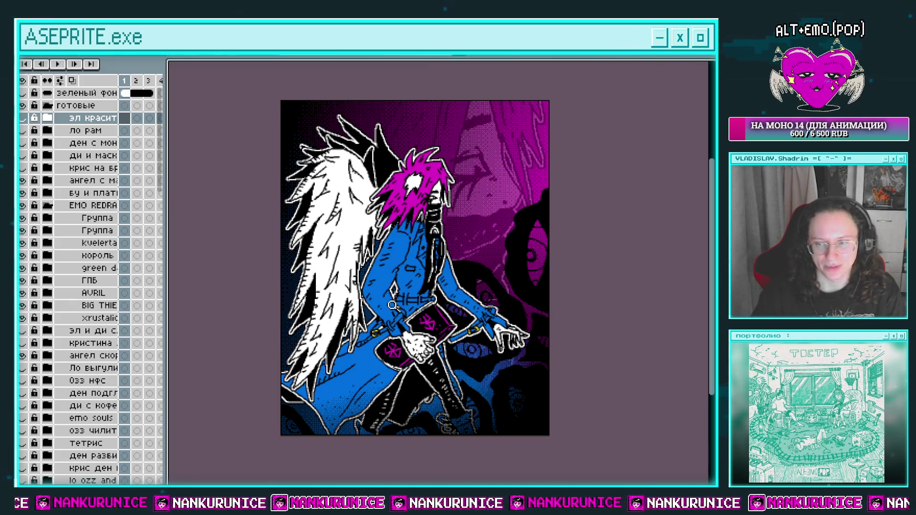
pyautogui.click(27, 182)
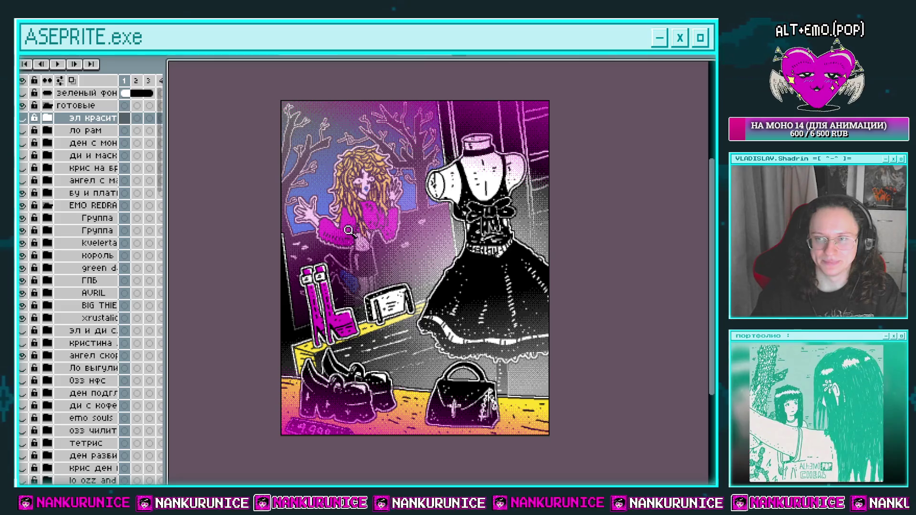
# Step: Make all the готовые artworks visible again, then collapse the готовые folder
pyautogui.click(24, 193)
pyautogui.click(23, 192)
pyautogui.click(23, 180)
pyautogui.click(22, 168)
pyautogui.click(23, 156)
pyautogui.click(23, 142)
pyautogui.click(23, 130)
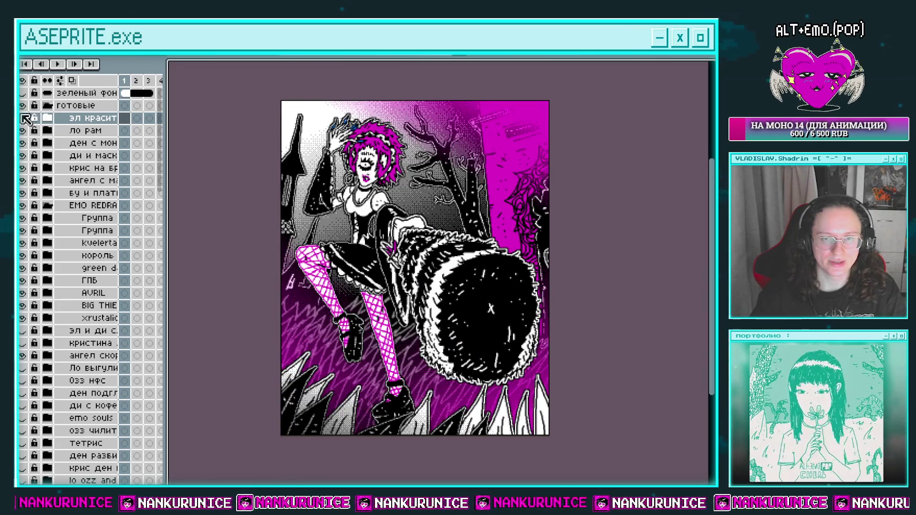
pyautogui.click(23, 118)
pyautogui.click(47, 105)
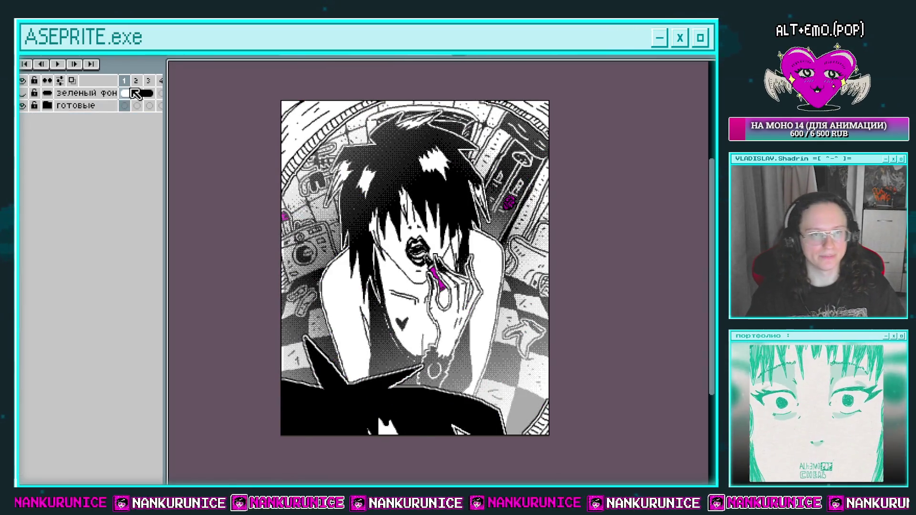
# Step: Add new layer Слой 871 above зеленый фон, show the teal background, and save
pyautogui.click(135, 94)
pyautogui.hotkey('shift', 'n')
pyautogui.hotkey('ctrl', 's')
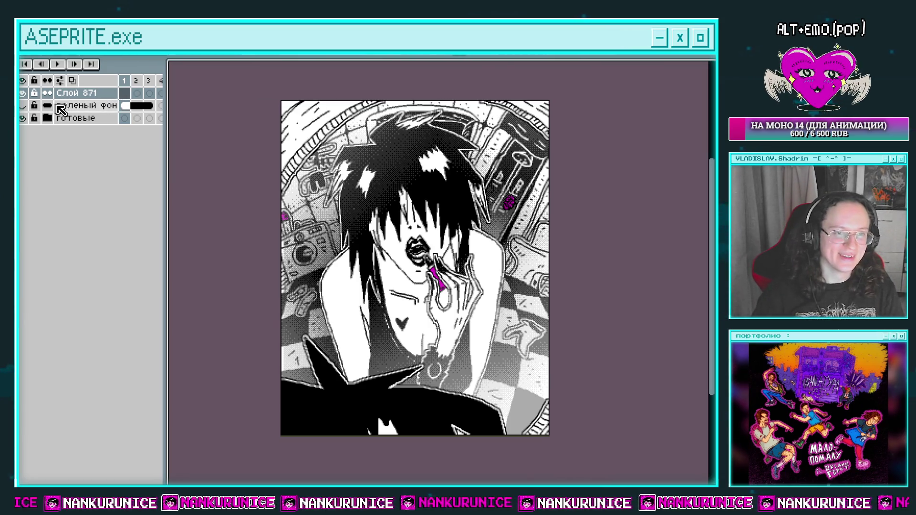
pyautogui.click(22, 106)
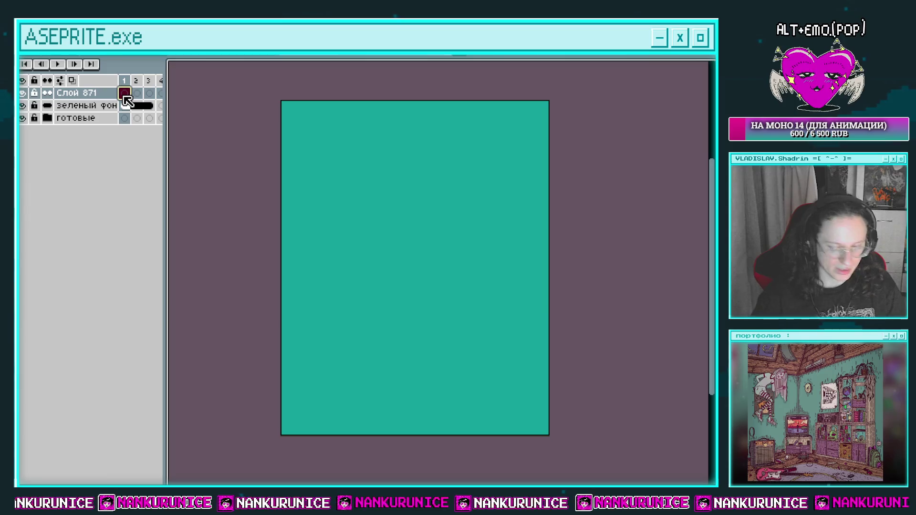
pyautogui.hotkey('ctrl', 's')
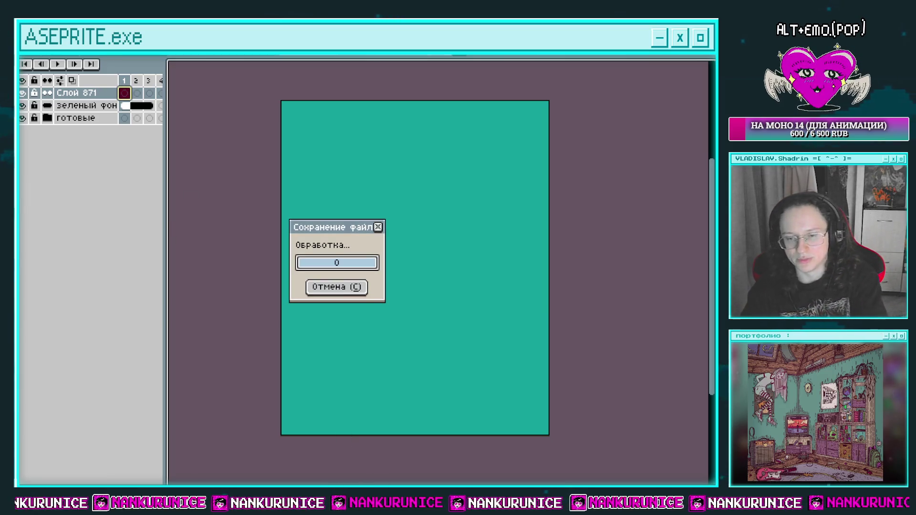
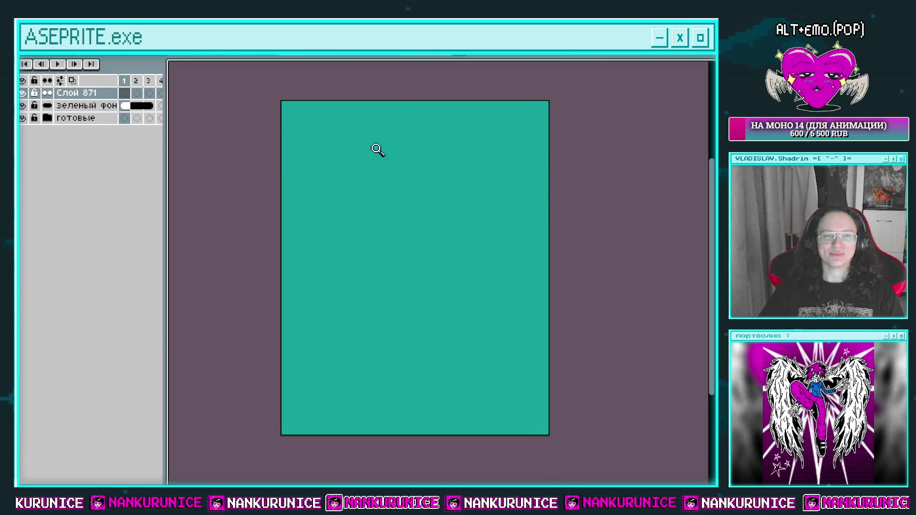
# Step: Select layer Слой 871's frame, hide the timeline, and center the blank teal canvas
pyautogui.click(123, 92)
pyautogui.moveTo(407, 223); pyautogui.dragTo(413, 206)
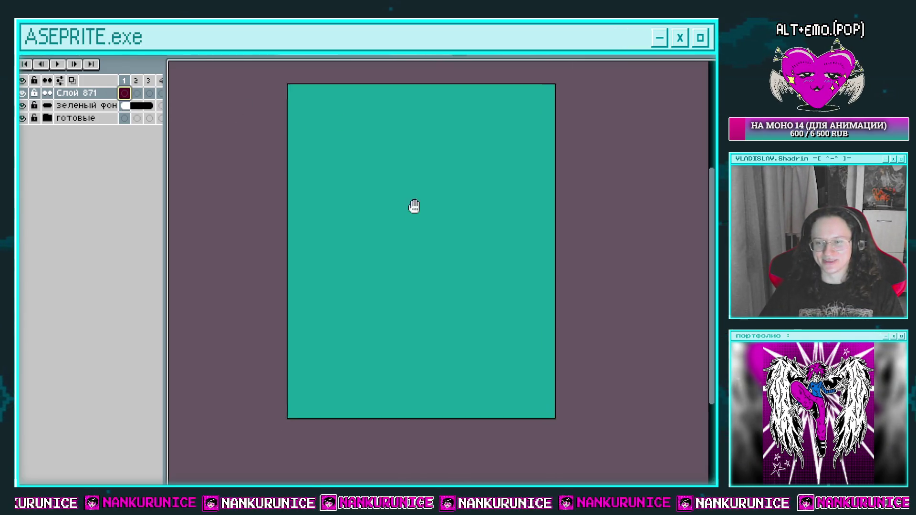
pyautogui.press('Tab')
pyautogui.moveTo(436, 173)
pyautogui.mouseDown()
pyautogui.moveTo(396, 162)
pyautogui.moveTo(384, 176)
pyautogui.mouseUp()
pyautogui.moveTo(403, 147)
pyautogui.mouseDown()
pyautogui.moveTo(390, 183)
pyautogui.moveTo(408, 160)
pyautogui.mouseUp()
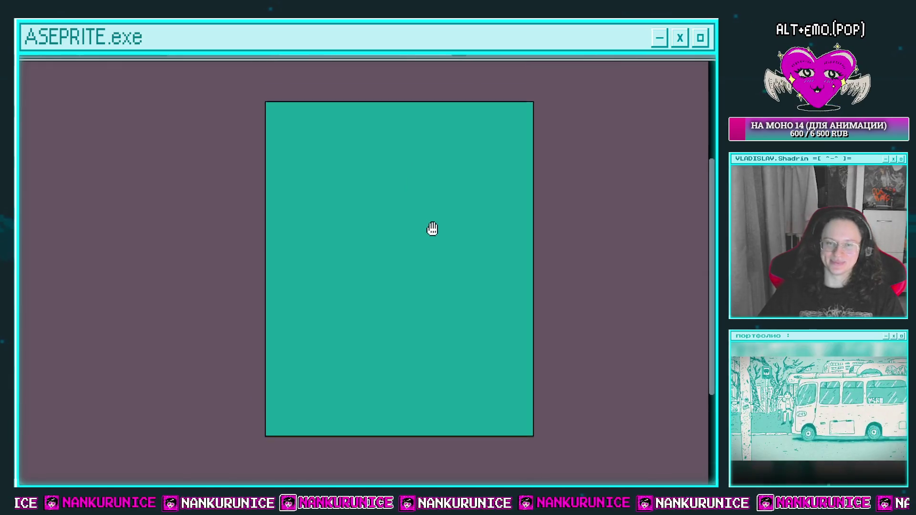
pyautogui.moveTo(435, 156); pyautogui.dragTo(434, 204)
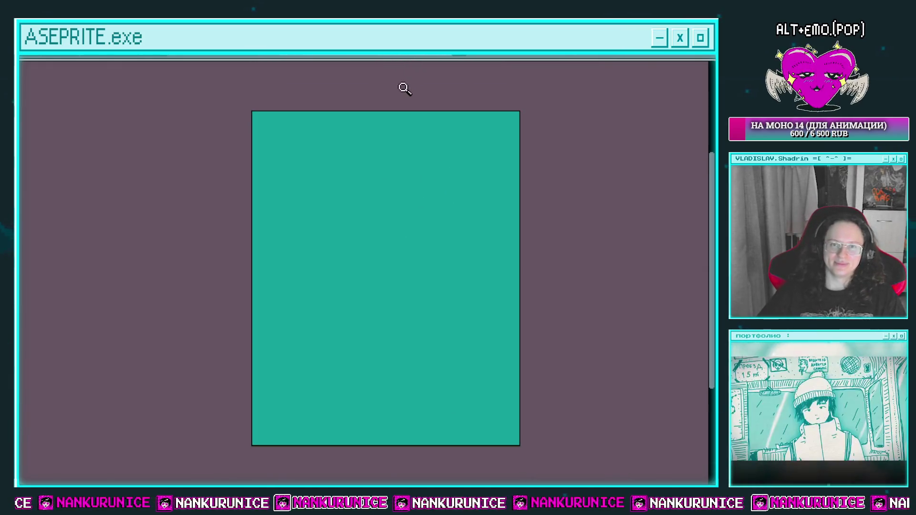
pyautogui.moveTo(360, 206)
pyautogui.mouseDown()
pyautogui.moveTo(355, 185)
pyautogui.moveTo(356, 212)
pyautogui.moveTo(368, 206)
pyautogui.mouseUp()
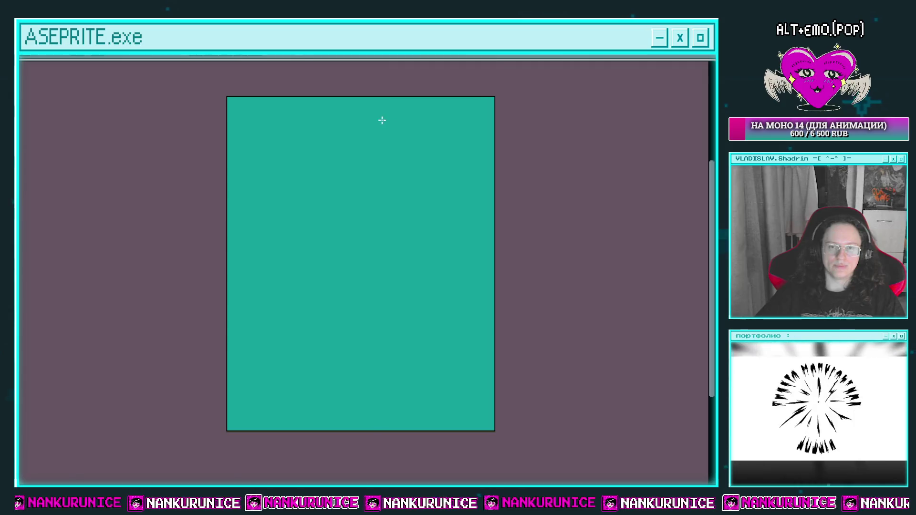
pyautogui.moveTo(434, 123); pyautogui.dragTo(440, 128)
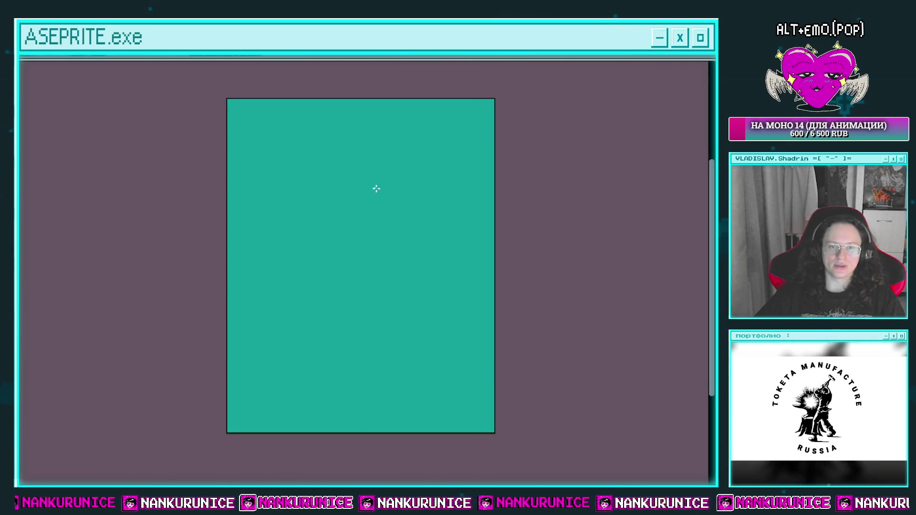
pyautogui.moveTo(383, 198); pyautogui.dragTo(351, 186)
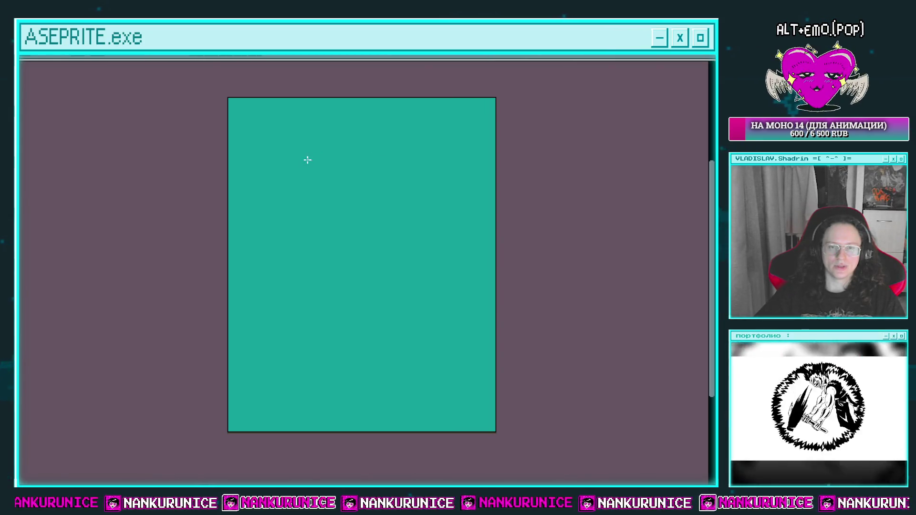
# Step: Sketch a first white circle attempt, then select all and clear the canvas
pyautogui.moveTo(327, 151); pyautogui.dragTo(294, 198)
pyautogui.hotkey('ctrl', 'z')
pyautogui.moveTo(329, 157)
pyautogui.mouseDown()
pyautogui.moveTo(304, 283)
pyautogui.moveTo(431, 260)
pyautogui.mouseUp()
pyautogui.moveTo(298, 287); pyautogui.dragTo(324, 311)
pyautogui.moveTo(325, 134); pyautogui.dragTo(267, 223)
pyautogui.moveTo(417, 157); pyautogui.dragTo(447, 201)
pyautogui.moveTo(245, 325); pyautogui.dragTo(283, 330)
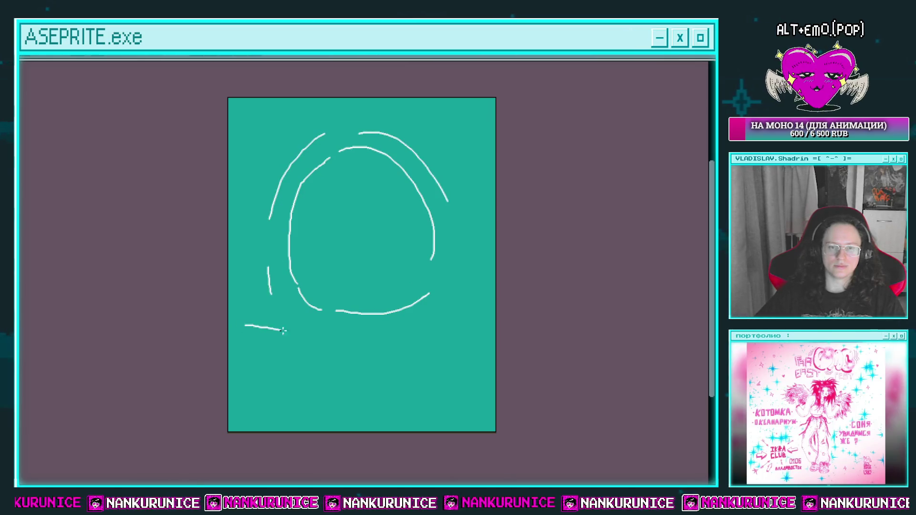
pyautogui.hotkey('ctrl', 'a')
pyautogui.press('Delete')
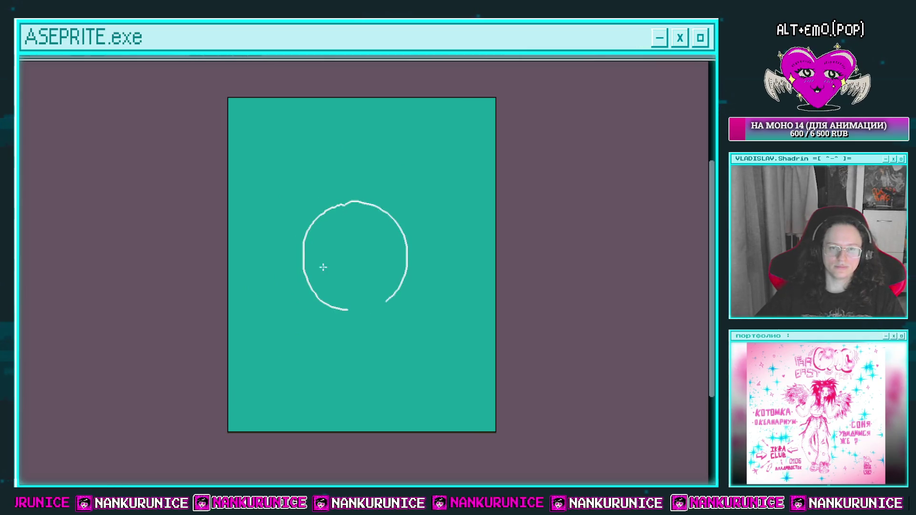
# Step: Draw three horizontal white railing lines and two cloud strokes along the top
pyautogui.moveTo(299, 173); pyautogui.dragTo(501, 168)
pyautogui.moveTo(226, 160); pyautogui.dragTo(523, 165)
pyautogui.moveTo(214, 136); pyautogui.dragTo(528, 135)
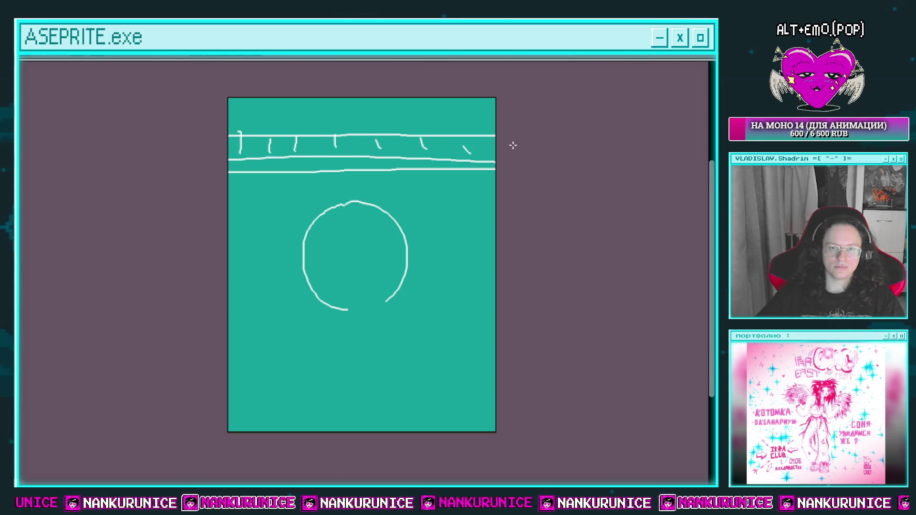
pyautogui.moveTo(241, 114); pyautogui.dragTo(339, 98)
pyautogui.moveTo(408, 114); pyautogui.dragTo(478, 113)
pyautogui.moveTo(486, 162); pyautogui.dragTo(475, 141)
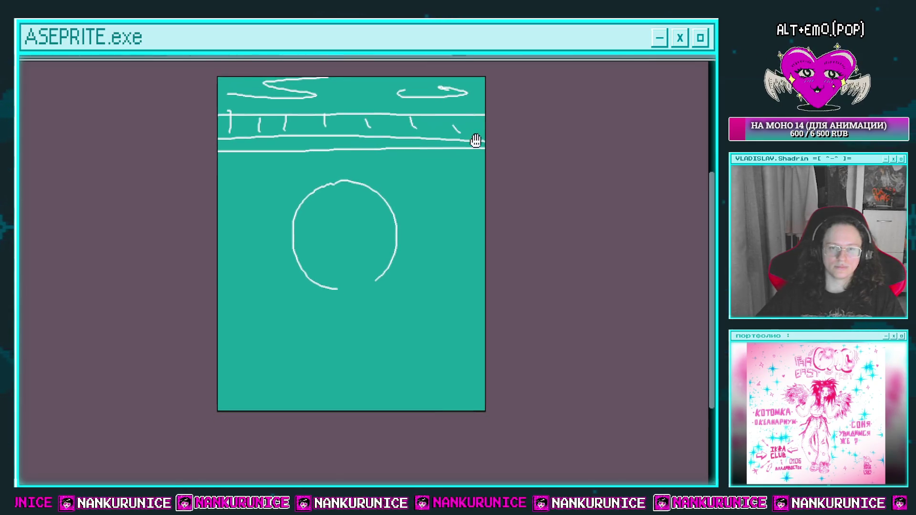
# Step: Sketch a right-side post with a branch, a drip, and strokes around the circle
pyautogui.moveTo(468, 211); pyautogui.dragTo(499, 301)
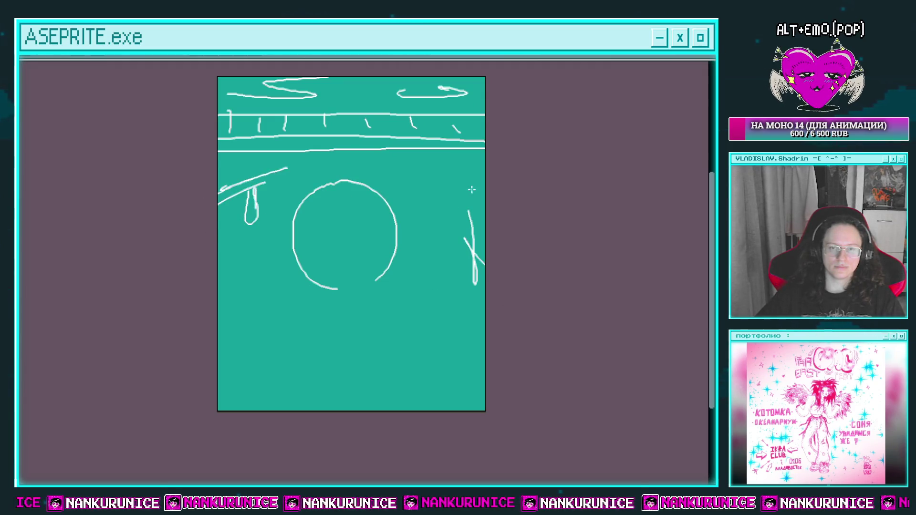
pyautogui.moveTo(452, 176); pyautogui.dragTo(461, 176)
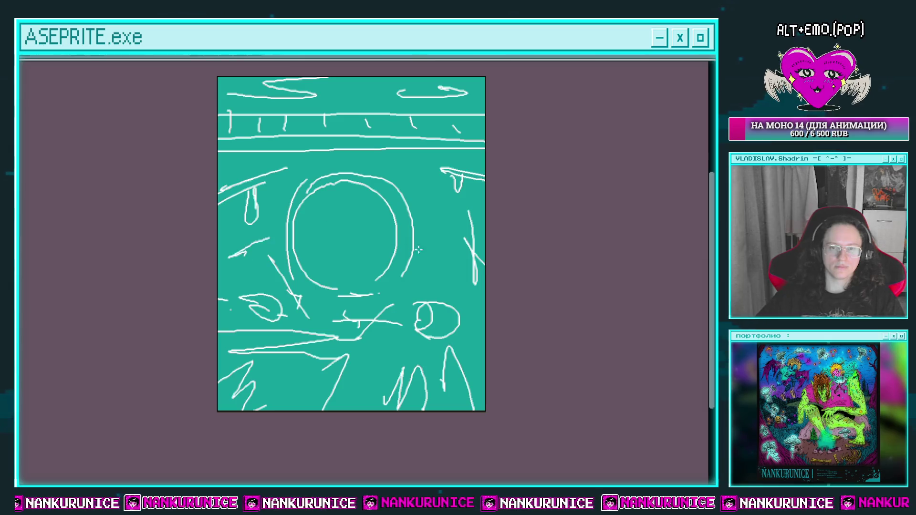
pyautogui.moveTo(427, 282); pyautogui.dragTo(473, 288)
pyautogui.moveTo(449, 301); pyautogui.dragTo(485, 309)
pyautogui.moveTo(435, 225)
pyautogui.mouseDown()
pyautogui.moveTo(459, 246)
pyautogui.moveTo(473, 229)
pyautogui.mouseUp()
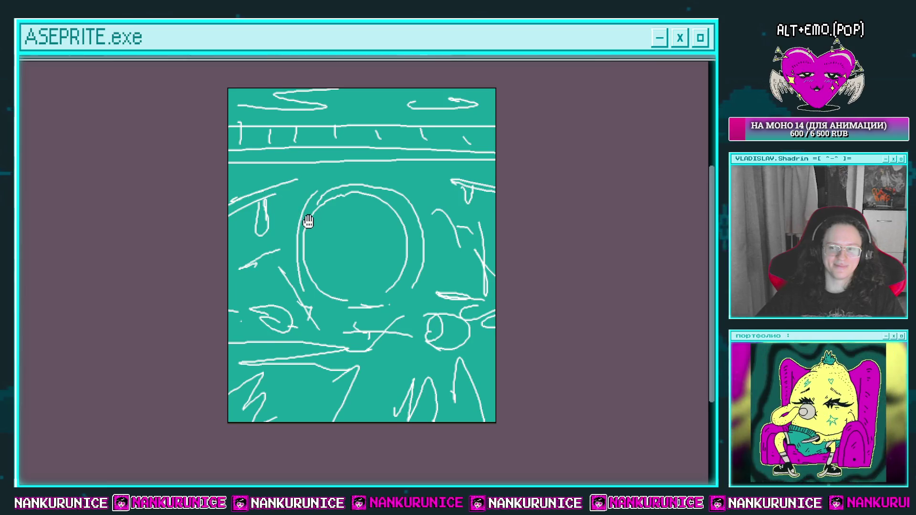
pyautogui.moveTo(282, 192); pyautogui.dragTo(264, 187)
pyautogui.moveTo(323, 228)
pyautogui.mouseDown()
pyautogui.moveTo(313, 212)
pyautogui.moveTo(344, 196)
pyautogui.mouseUp()
pyautogui.scroll(1, 323, 210)
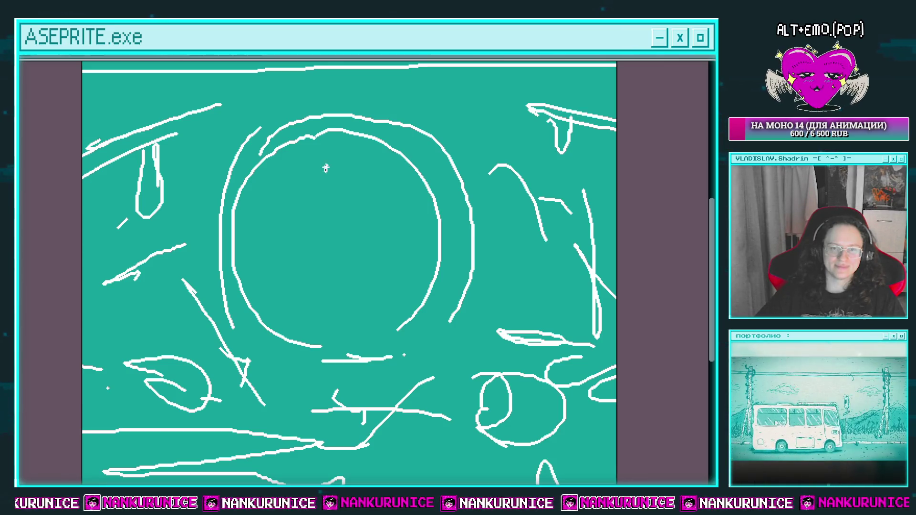
# Step: Sketch the moth's wings and body loop inside the circle, then restore the timeline
pyautogui.moveTo(356, 285); pyautogui.dragTo(361, 152)
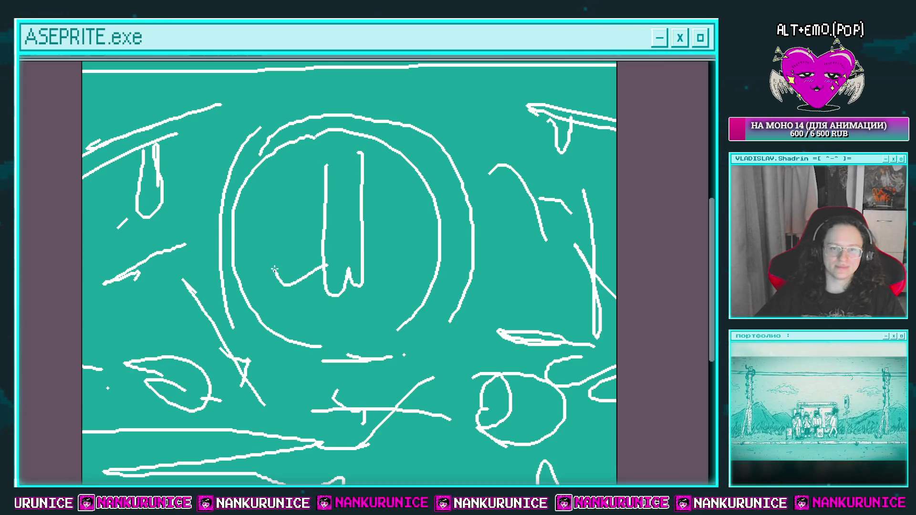
pyautogui.moveTo(274, 269); pyautogui.dragTo(333, 131)
pyautogui.moveTo(365, 266); pyautogui.dragTo(397, 238)
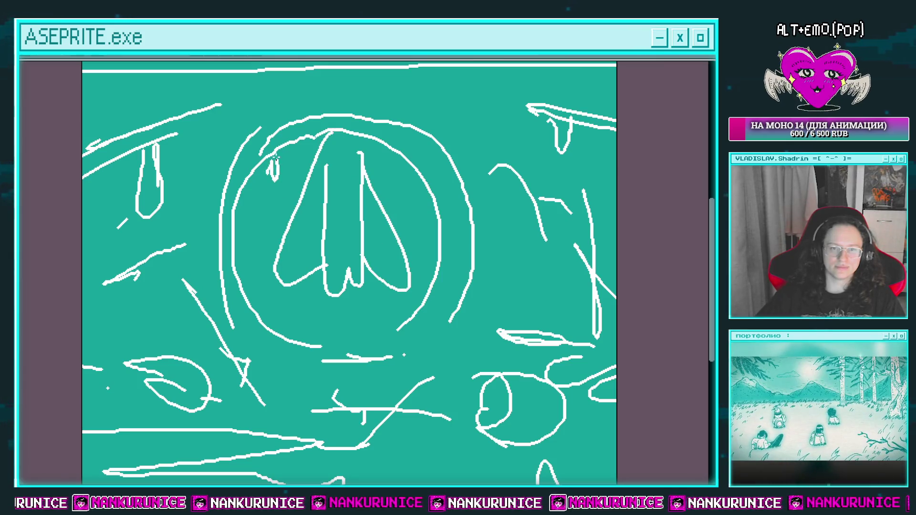
pyautogui.scroll(-2, 413, 186)
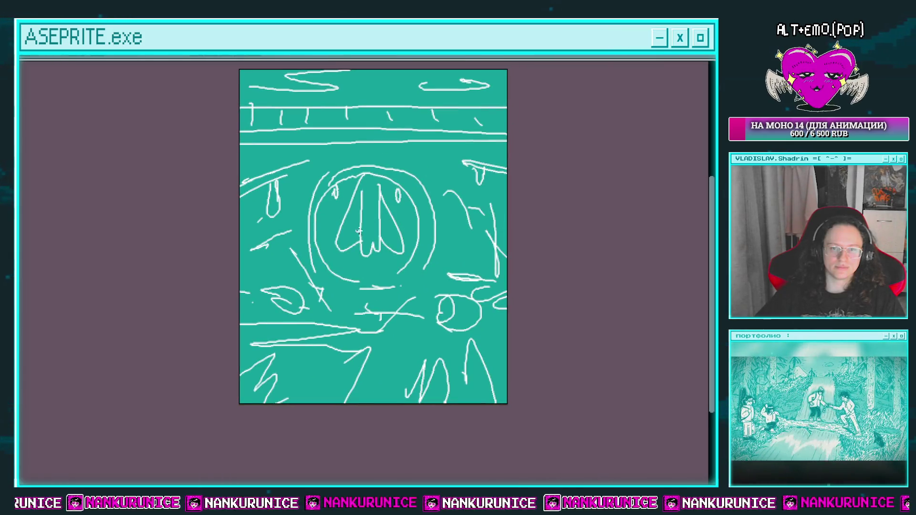
pyautogui.moveTo(359, 231); pyautogui.dragTo(385, 227)
pyautogui.scroll(-1, 306, 229)
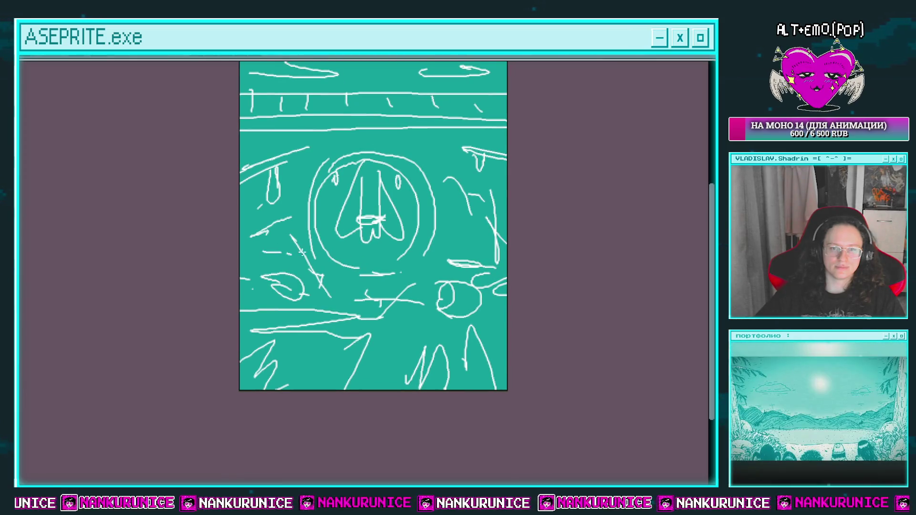
pyautogui.scroll(-1, 417, 312)
pyautogui.press('Tab')
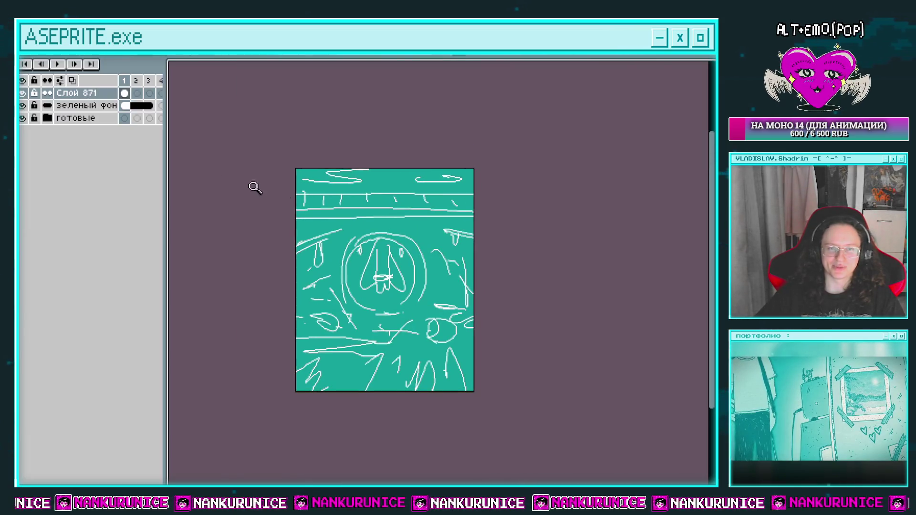
# Step: Lower sketch layer Слой 871's opacity to 42% in its layer properties
pyautogui.doubleClick(106, 94)
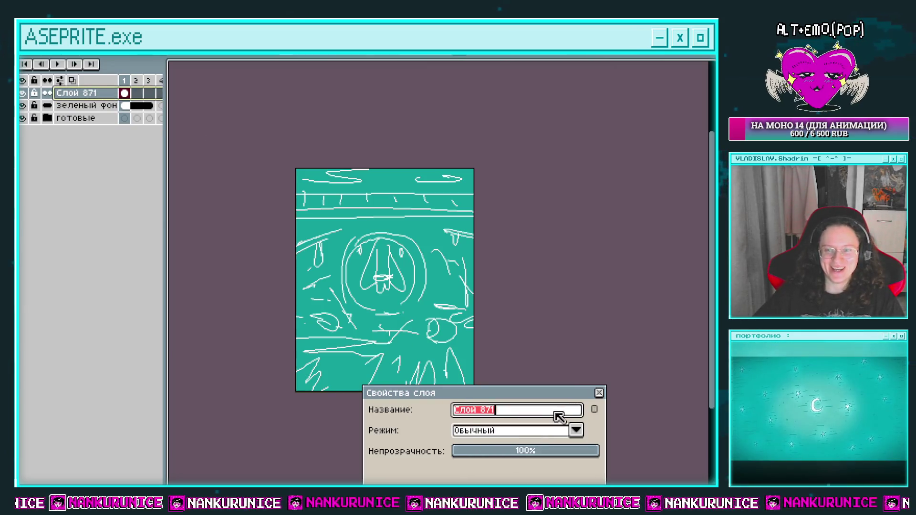
pyautogui.click(599, 392)
pyautogui.scroll(1, 420, 310)
pyautogui.scroll(-1, 429, 302)
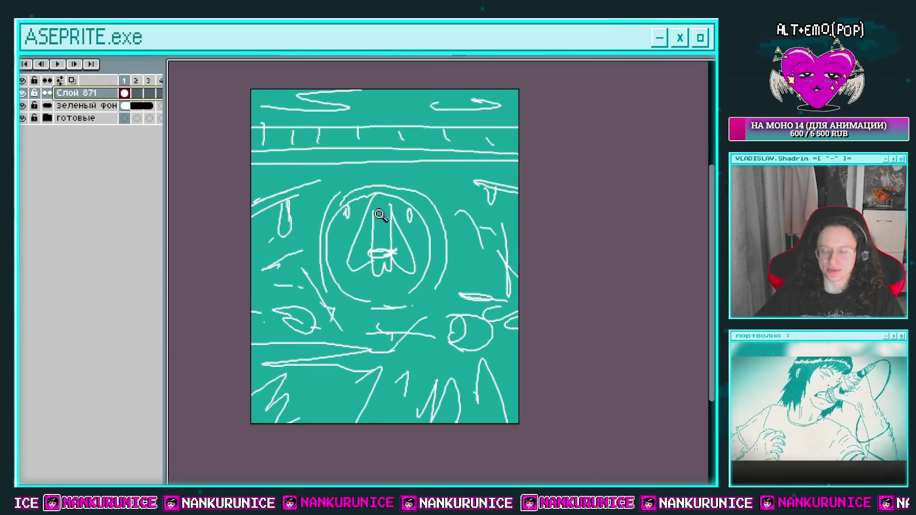
pyautogui.doubleClick(78, 93)
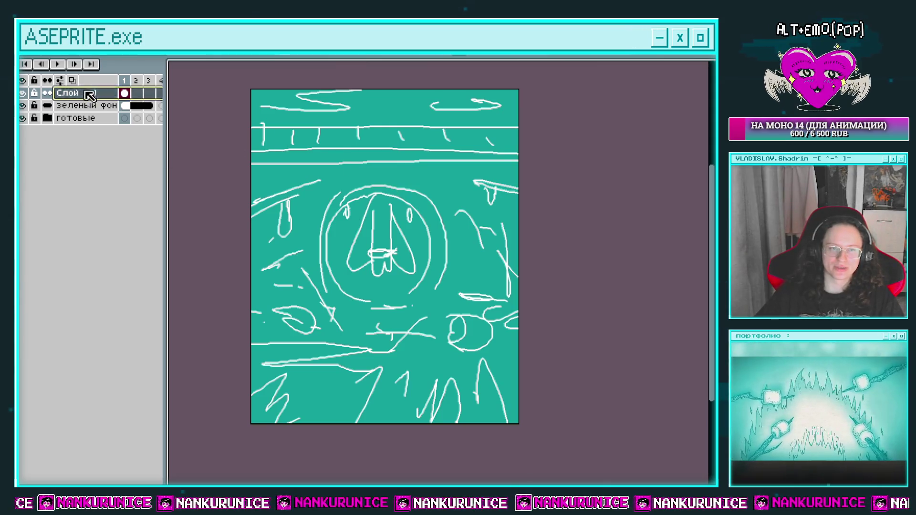
pyautogui.moveTo(526, 451); pyautogui.dragTo(514, 451)
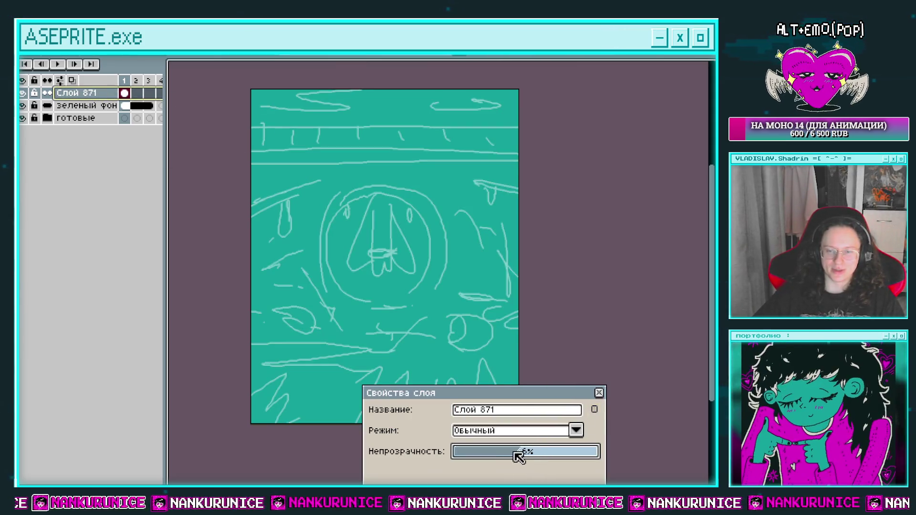
pyautogui.click(600, 393)
pyautogui.scroll(1, 507, 310)
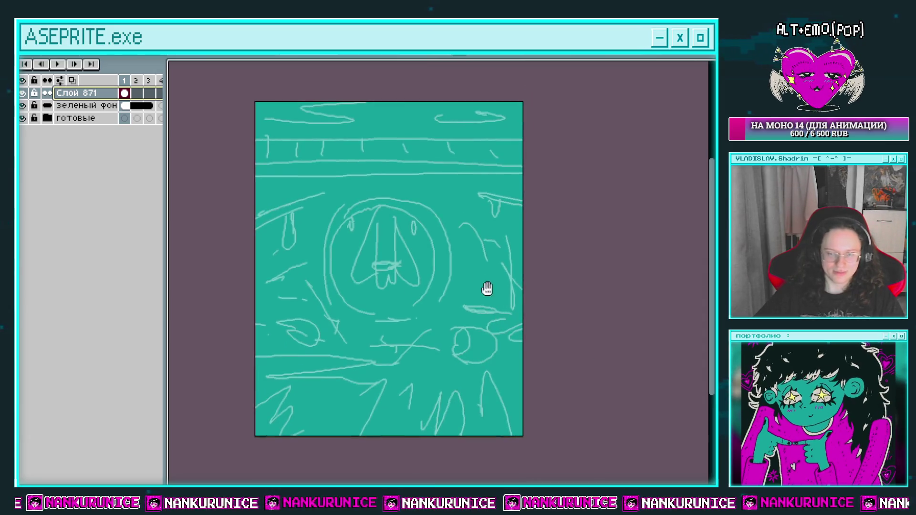
# Step: Add new empty layer Слой 872 above the sketch, hide the timeline, and save
pyautogui.hotkey('shift', 'n')
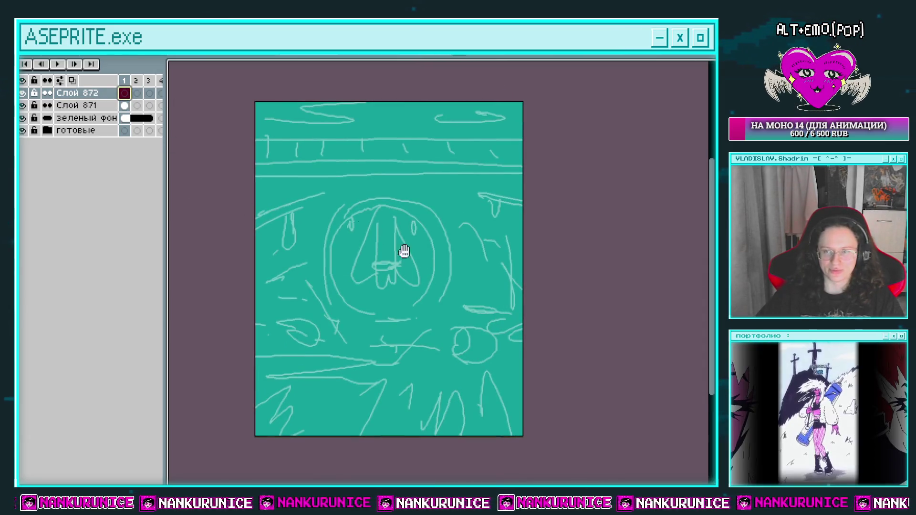
pyautogui.scroll(-1, 420, 255)
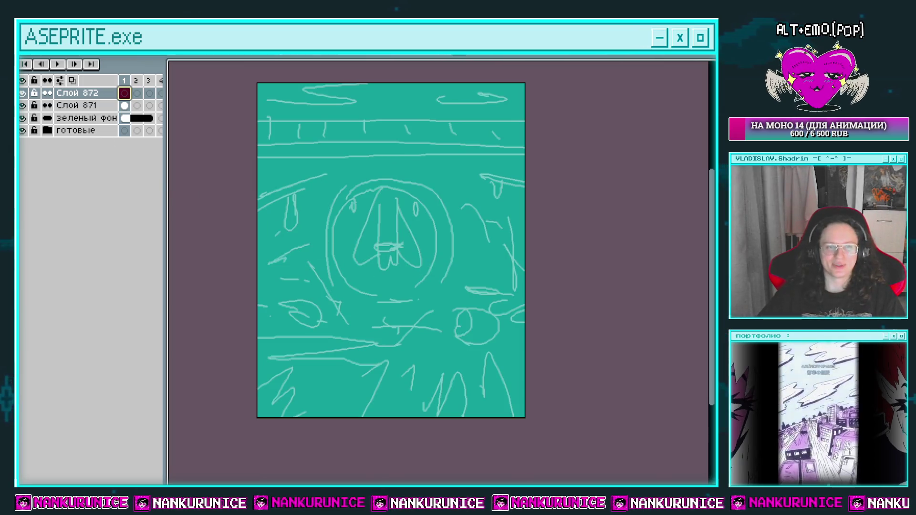
pyautogui.press('Tab')
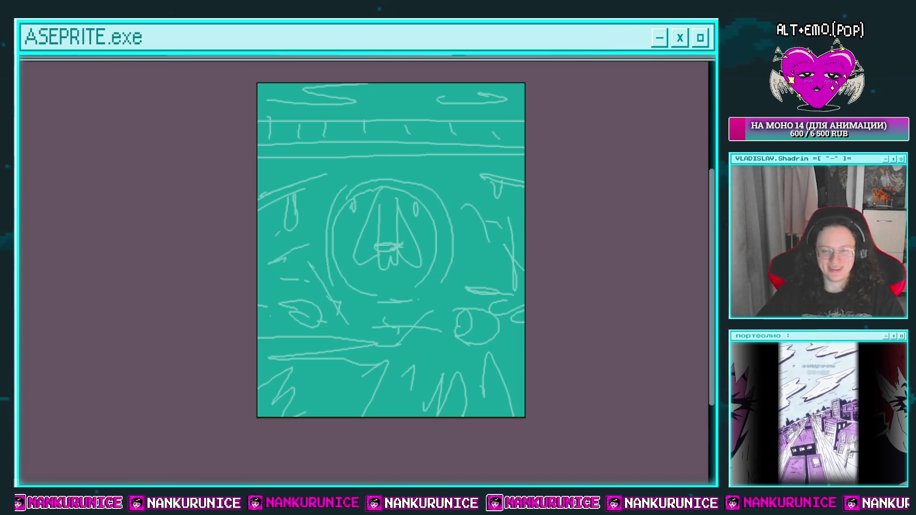
pyautogui.hotkey('ctrl', 's')
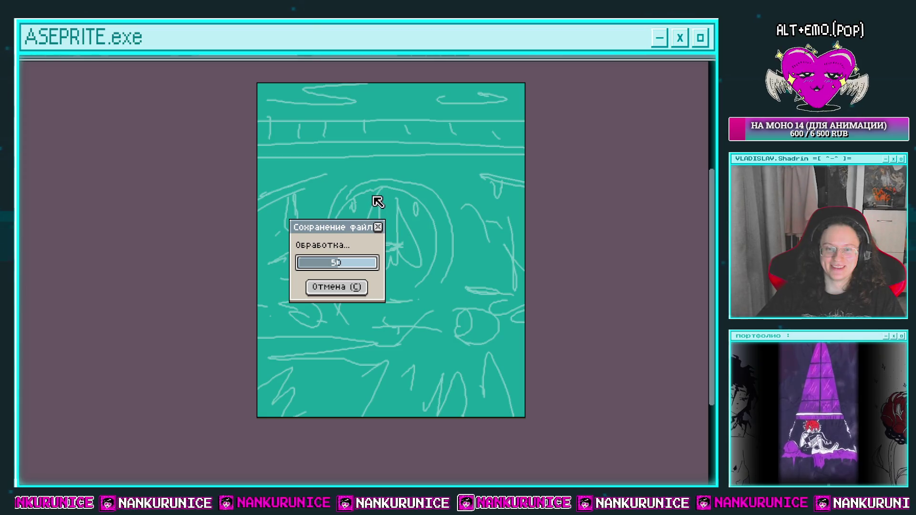
pyautogui.press('Tab')
pyautogui.press('Tab')
pyautogui.click(420, 171)
pyautogui.moveTo(420, 176); pyautogui.dragTo(437, 178)
pyautogui.scroll(-3, 437, 178)
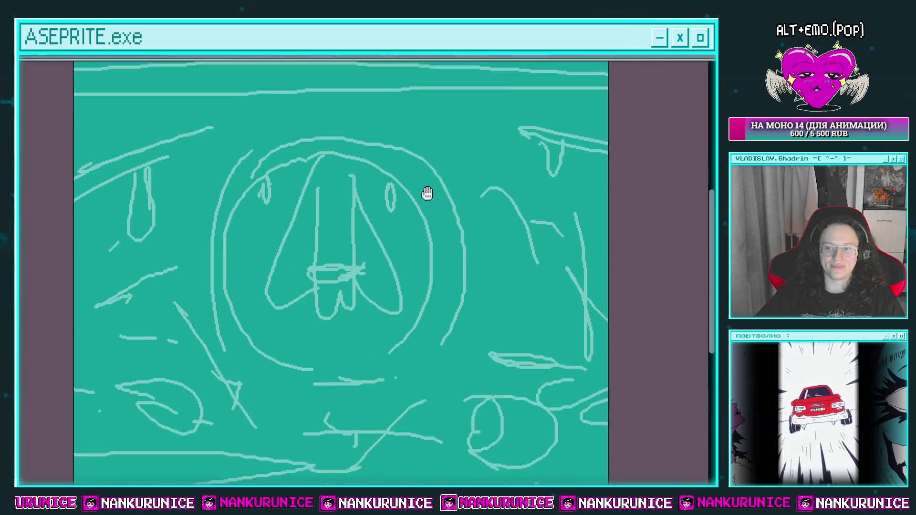
# Step: Zoom in on the bottom of the canvas and dismiss the Canvas Size dialog unchanged
pyautogui.scroll(-2, 348, 176)
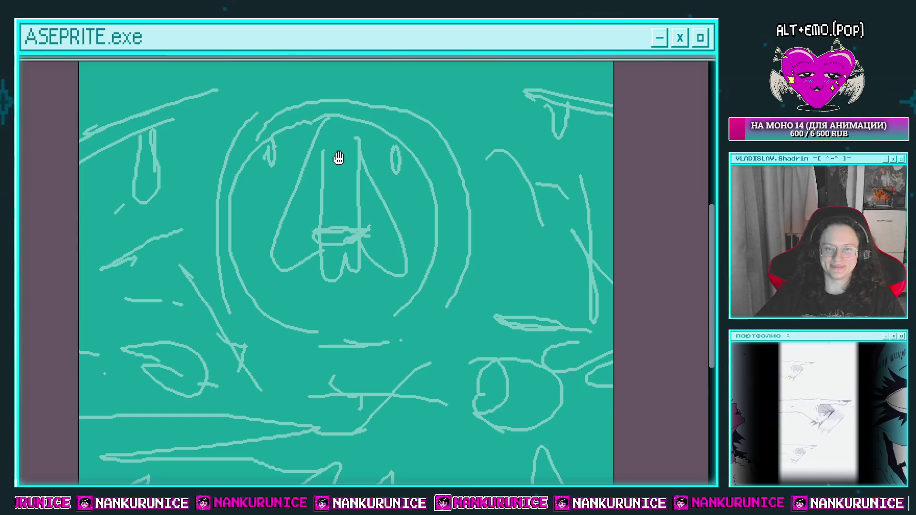
pyautogui.scroll(3, 339, 157)
pyautogui.scroll(-2, 335, 186)
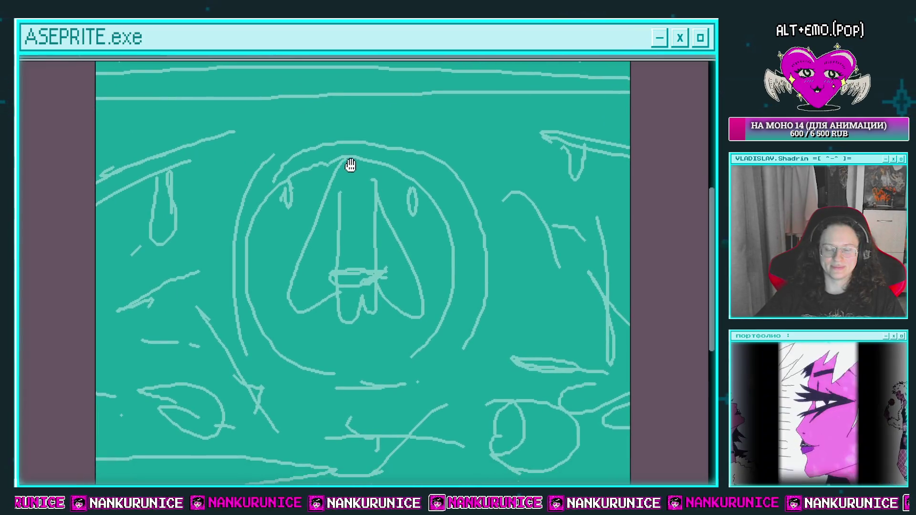
pyautogui.scroll(-2, 351, 162)
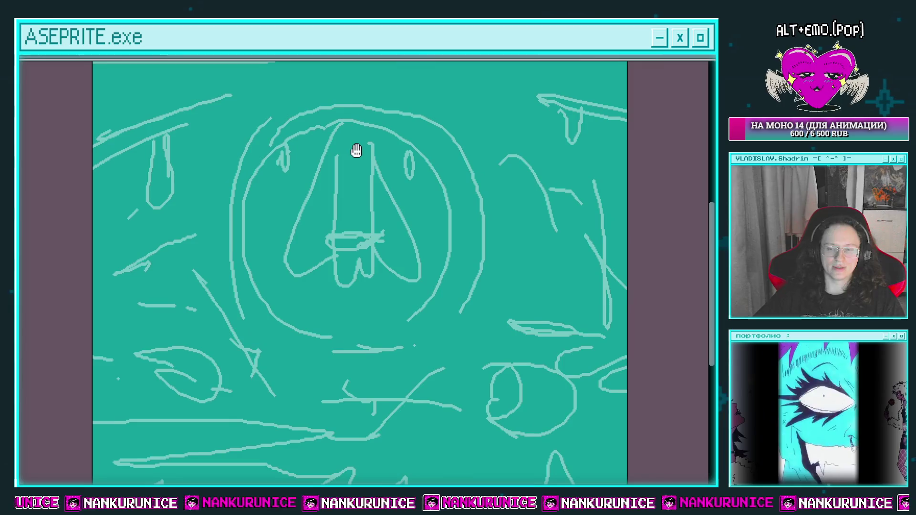
pyautogui.scroll(-2, 367, 198)
pyautogui.scroll(-1, 270, 298)
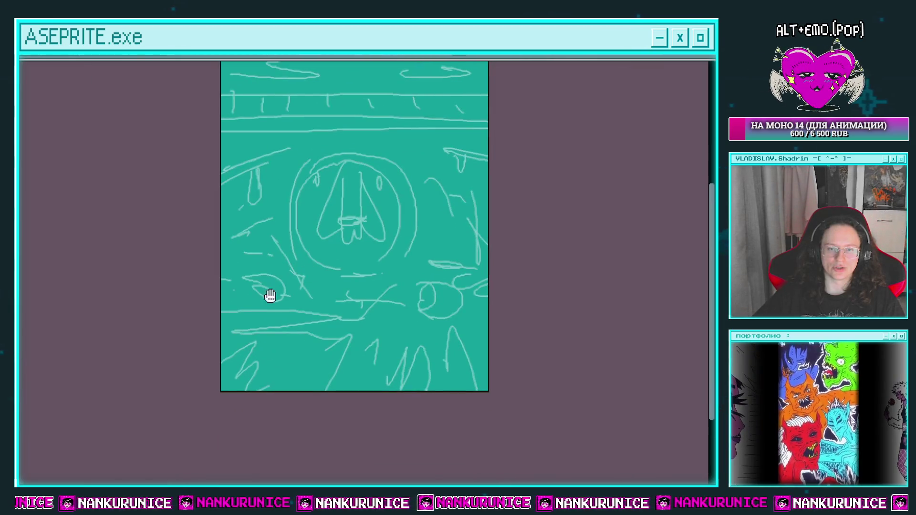
pyautogui.scroll(-2, 235, 284)
pyautogui.scroll(-1, 247, 293)
pyautogui.scroll(2, 268, 272)
pyautogui.scroll(-2, 268, 273)
pyautogui.scroll(1, 248, 379)
pyautogui.scroll(2, 242, 389)
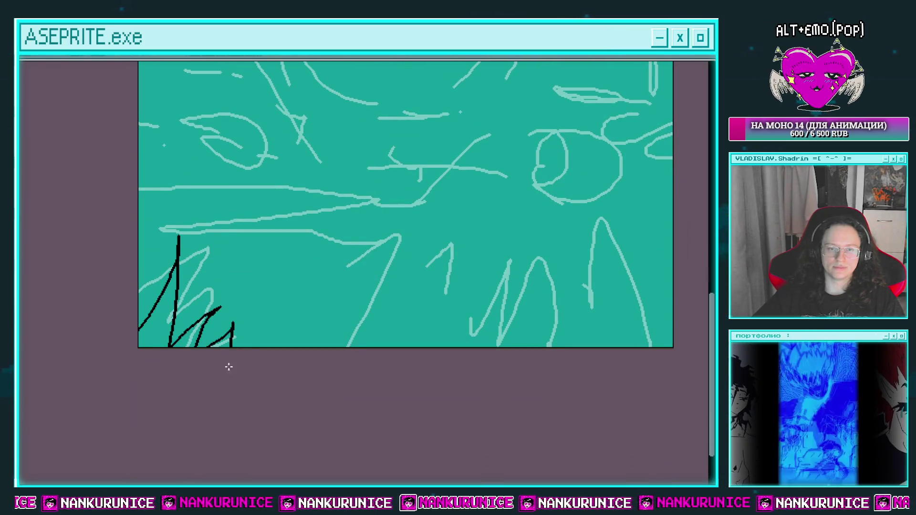
pyautogui.scroll(1, 229, 367)
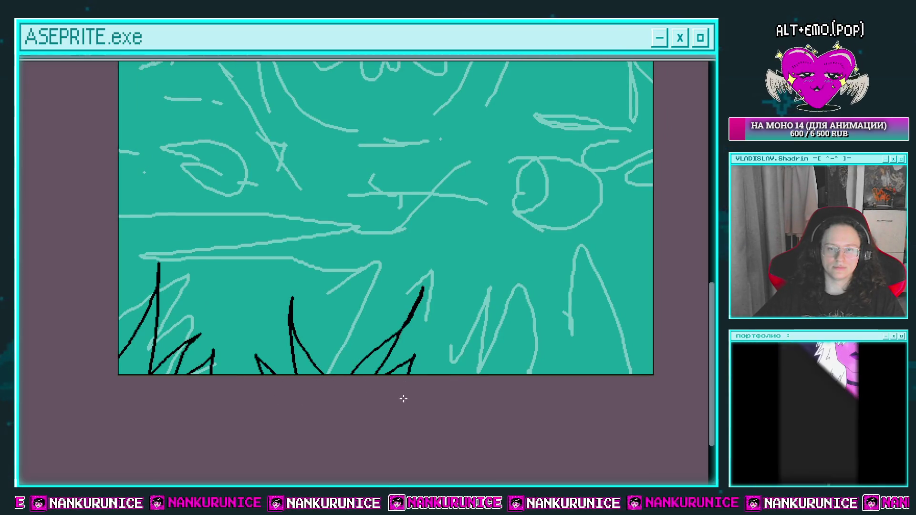
pyautogui.scroll(1, 431, 393)
pyautogui.press('c')
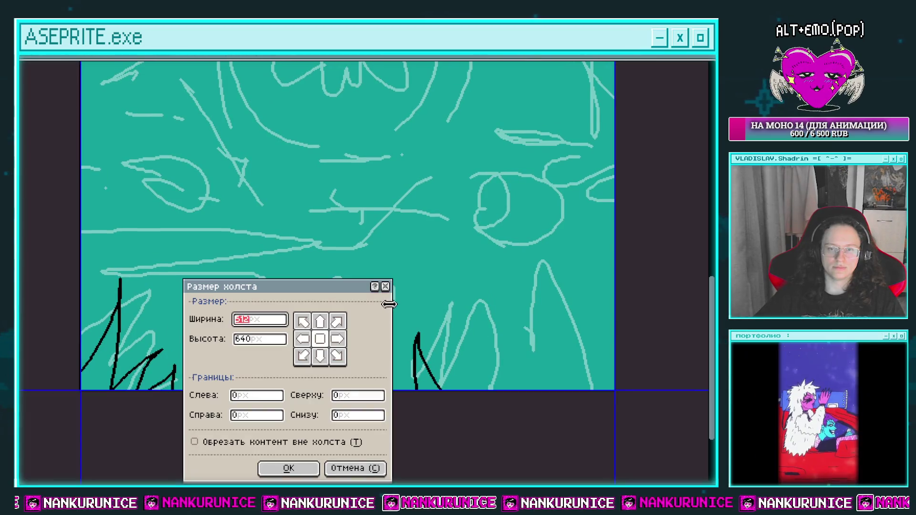
pyautogui.press('Escape')
# Step: Undo a short grass stroke and ink more black grass blades along the lower right
pyautogui.hotkey('ctrl', 'z')
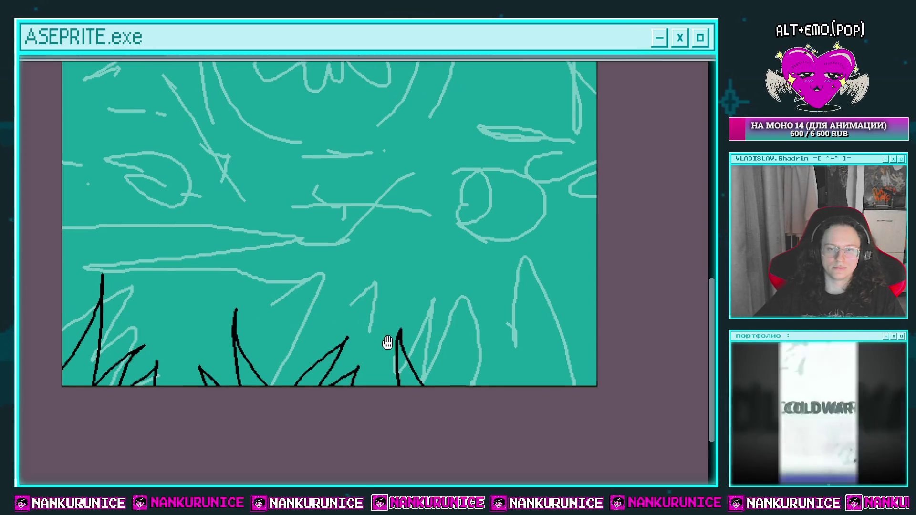
pyautogui.scroll(-1, 388, 341)
pyautogui.moveTo(454, 365)
pyautogui.mouseDown()
pyautogui.moveTo(421, 372)
pyautogui.moveTo(485, 275)
pyautogui.moveTo(473, 289)
pyautogui.mouseUp()
pyautogui.moveTo(486, 375)
pyautogui.mouseDown()
pyautogui.moveTo(483, 339)
pyautogui.moveTo(501, 296)
pyautogui.mouseUp()
pyautogui.moveTo(519, 375)
pyautogui.mouseDown()
pyautogui.moveTo(553, 284)
pyautogui.moveTo(594, 290)
pyautogui.mouseUp()
pyautogui.moveTo(101, 226); pyautogui.dragTo(143, 275)
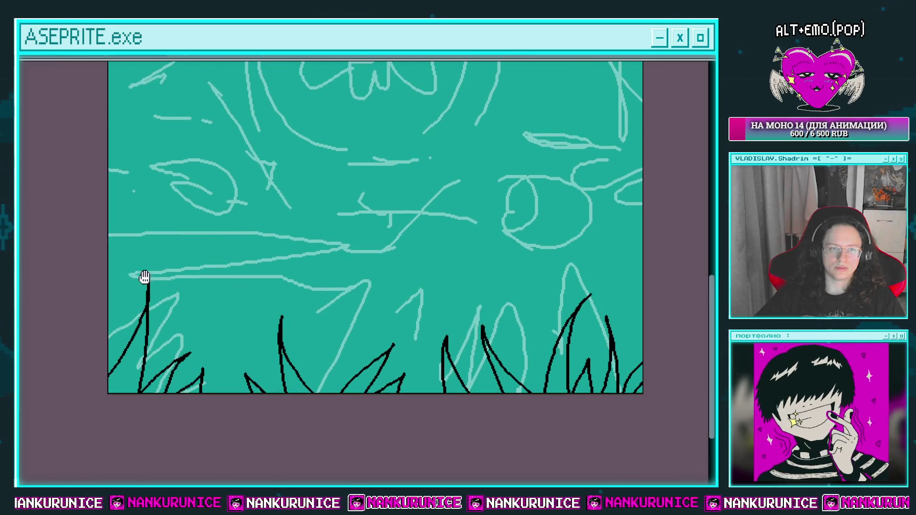
# Step: Fill each grass blade white with the Paint Bucket, working left to right
pyautogui.click(127, 370)
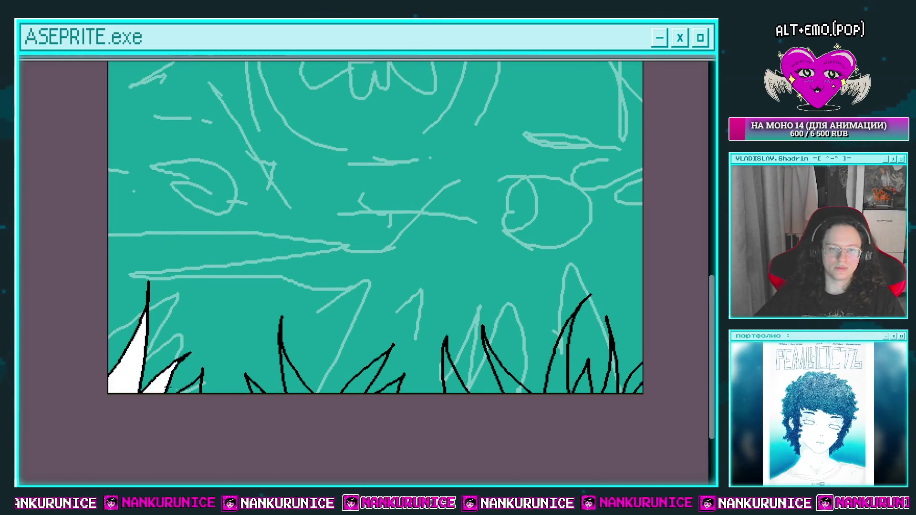
pyautogui.click(293, 385)
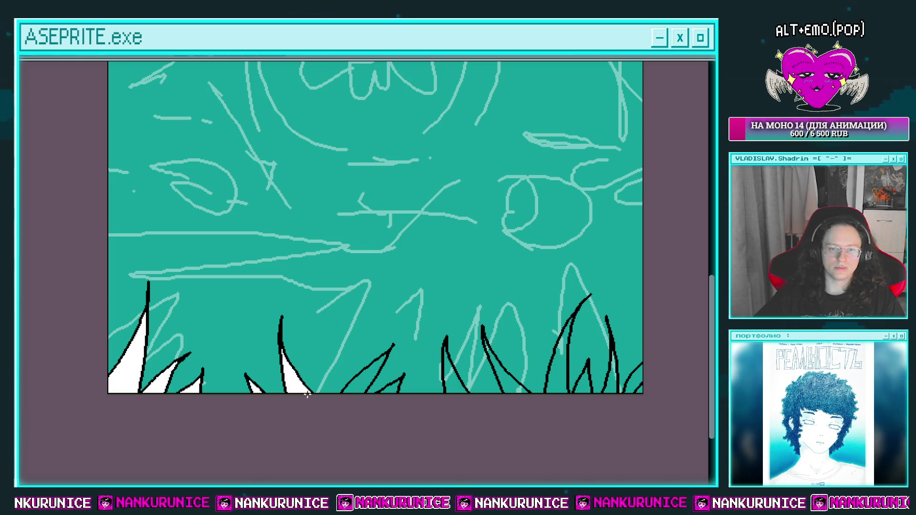
pyautogui.click(371, 383)
pyautogui.click(455, 379)
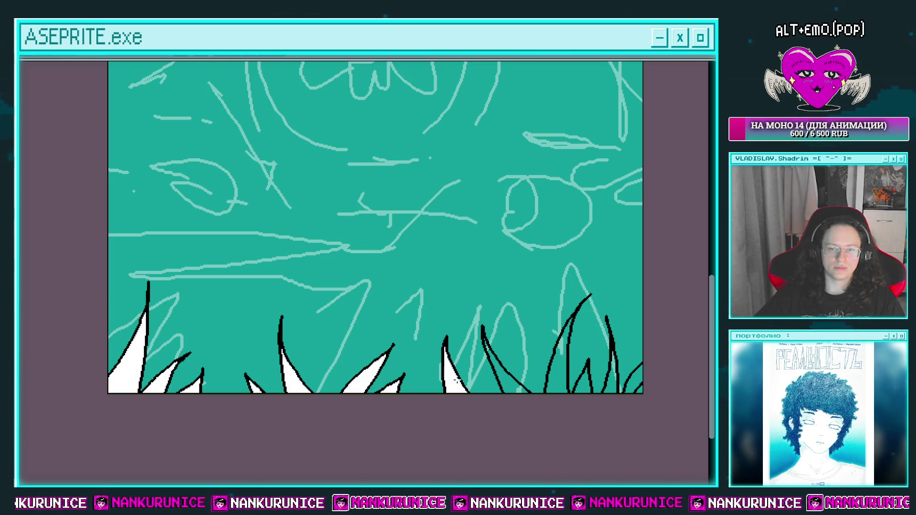
pyautogui.click(518, 385)
pyautogui.click(560, 378)
pyautogui.click(582, 384)
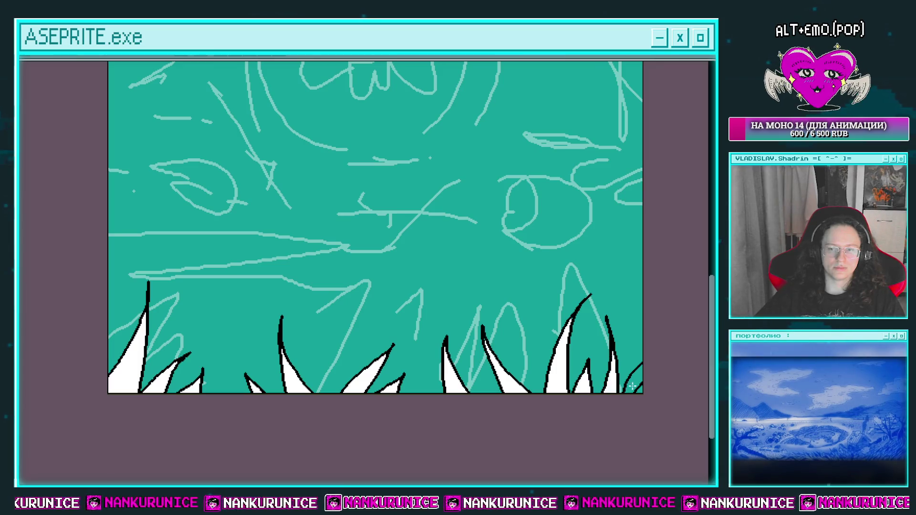
pyautogui.scroll(-2, 552, 309)
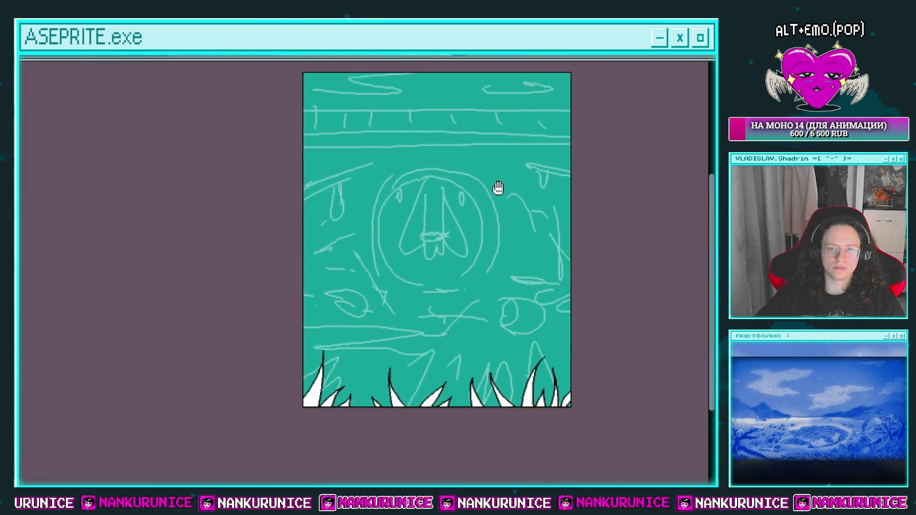
pyautogui.moveTo(501, 197); pyautogui.dragTo(469, 178)
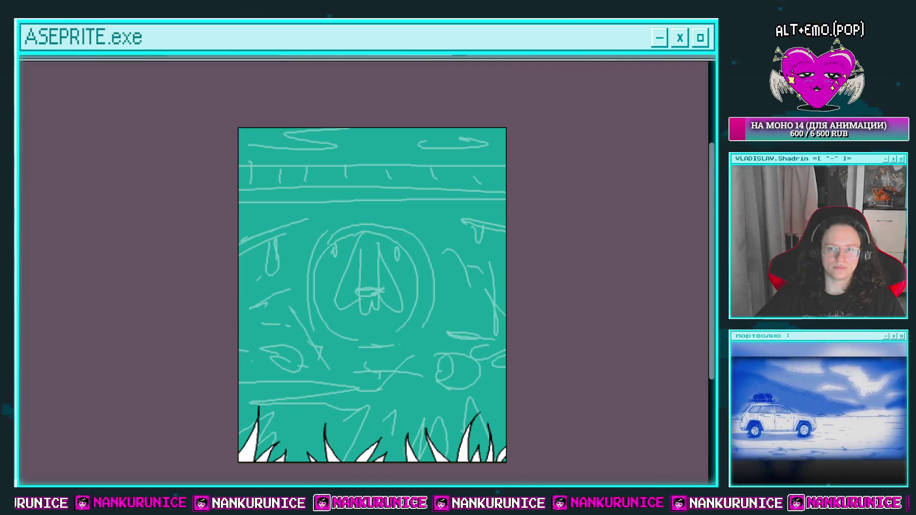
# Step: Draw the pipe's two parallel black edge lines with the Line tool and open a collar gap
pyautogui.press('l')
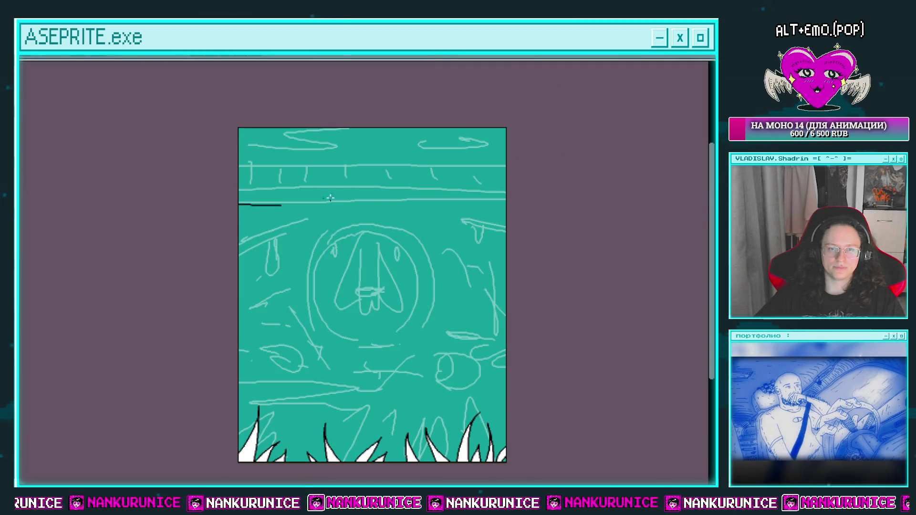
pyautogui.press('l')
pyautogui.moveTo(239, 203); pyautogui.dragTo(485, 197)
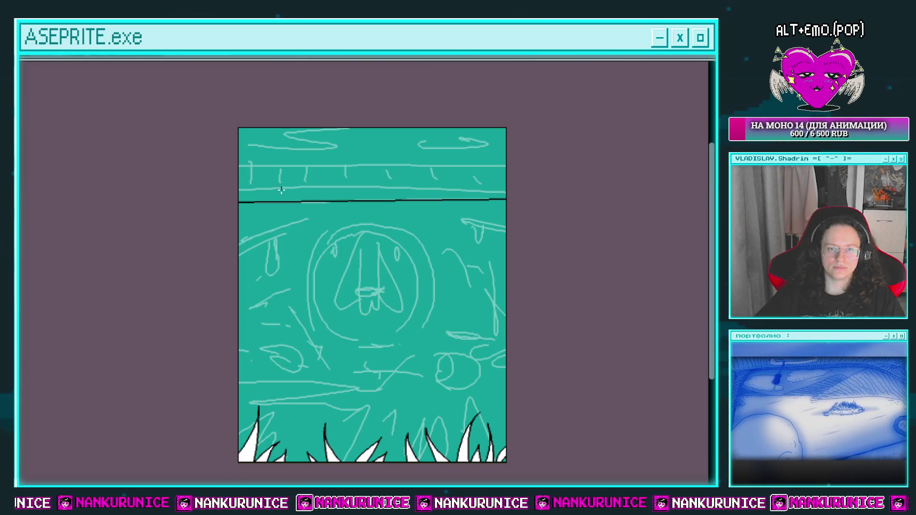
pyautogui.moveTo(476, 190); pyautogui.dragTo(510, 191)
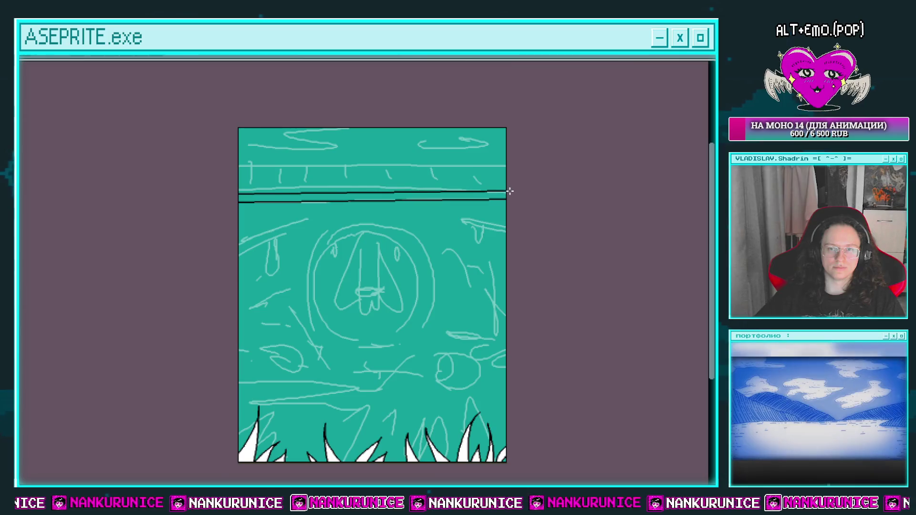
pyautogui.scroll(1, 343, 195)
pyautogui.scroll(1, 336, 196)
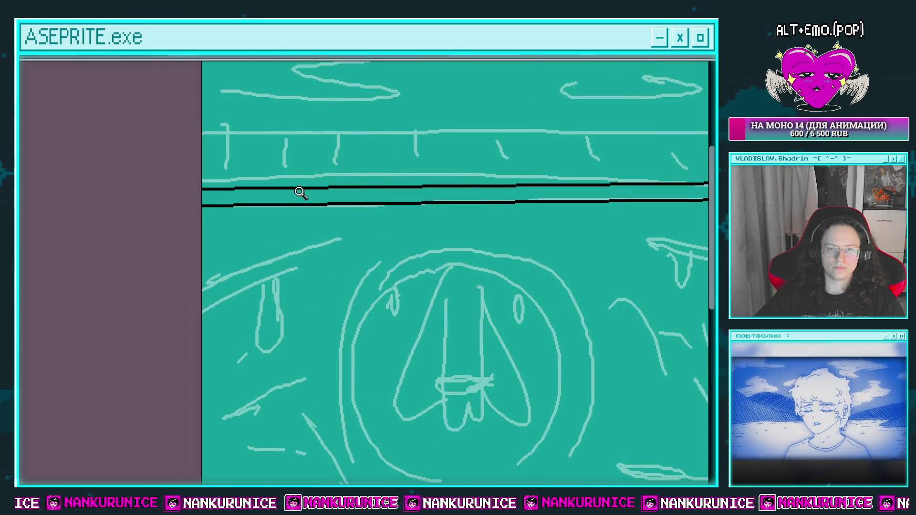
pyautogui.scroll(2, 298, 192)
pyautogui.hotkey('ctrl', 'z')
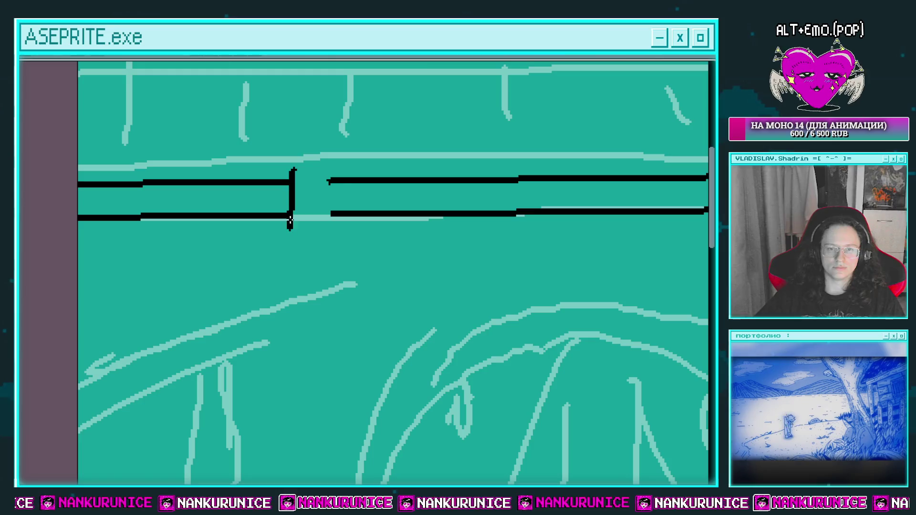
pyautogui.moveTo(531, 171)
pyautogui.mouseDown()
pyautogui.moveTo(230, 184)
pyautogui.moveTo(409, 184)
pyautogui.moveTo(413, 177)
pyautogui.mouseUp()
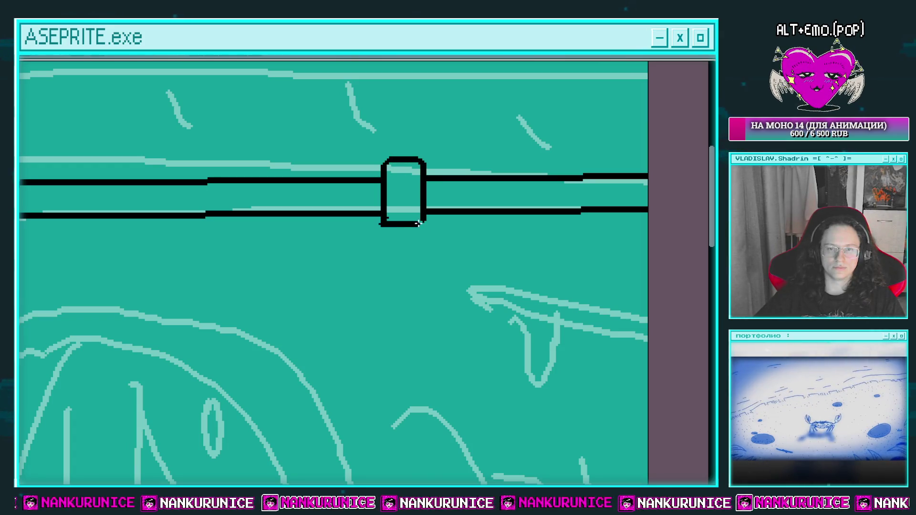
pyautogui.scroll(-3, 420, 210)
pyautogui.scroll(2, 403, 215)
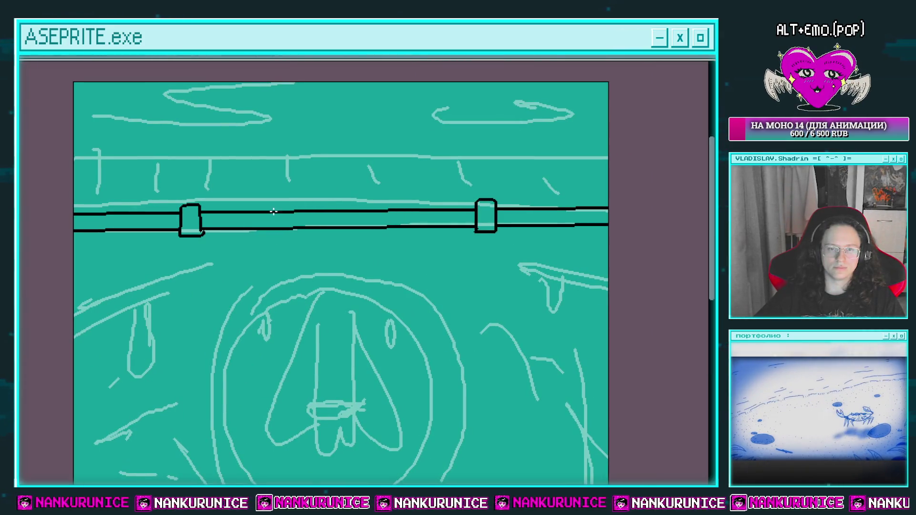
# Step: Fill the middle and both outer pipe sections white
pyautogui.click(287, 221)
pyautogui.moveTo(286, 221); pyautogui.dragTo(336, 226)
pyautogui.click(205, 225)
pyautogui.click(592, 224)
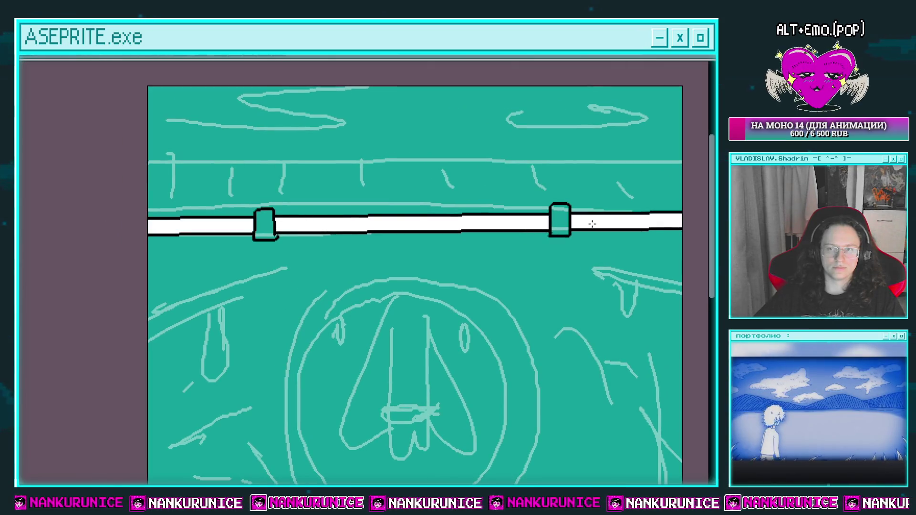
# Step: Add short black texture streaks and dashes along the inside of the pipe
pyautogui.click(223, 205)
pyautogui.moveTo(137, 222); pyautogui.dragTo(193, 224)
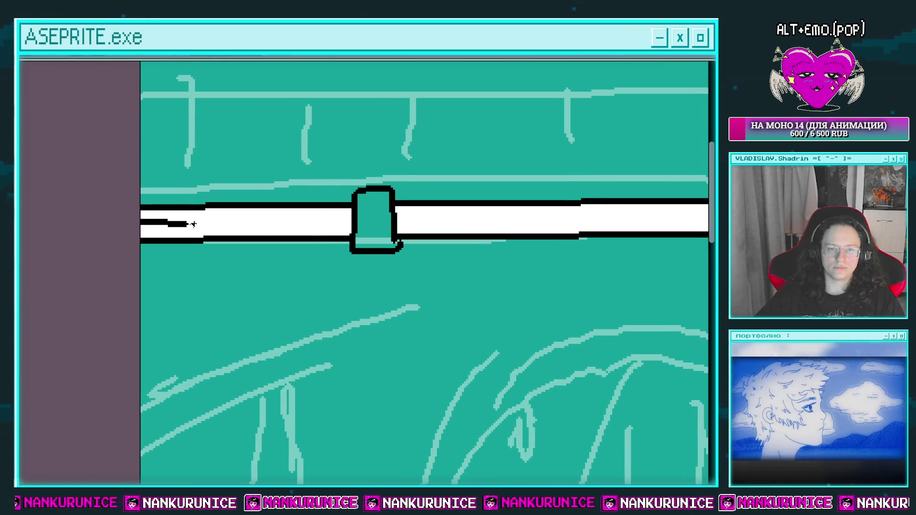
pyautogui.moveTo(401, 224)
pyautogui.mouseDown()
pyautogui.moveTo(224, 210)
pyautogui.moveTo(465, 200)
pyautogui.moveTo(295, 194)
pyautogui.moveTo(344, 216)
pyautogui.moveTo(328, 216)
pyautogui.mouseUp()
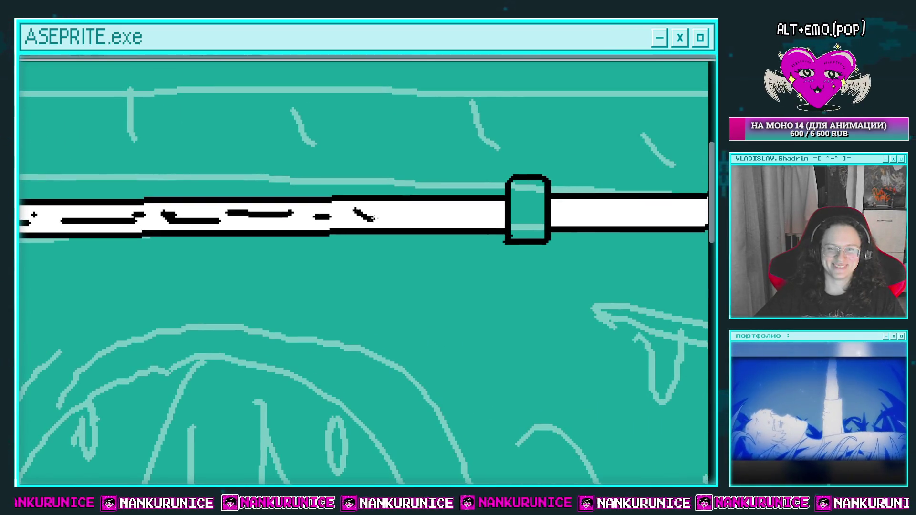
pyautogui.moveTo(474, 215); pyautogui.dragTo(500, 215)
pyautogui.moveTo(567, 209); pyautogui.dragTo(342, 194)
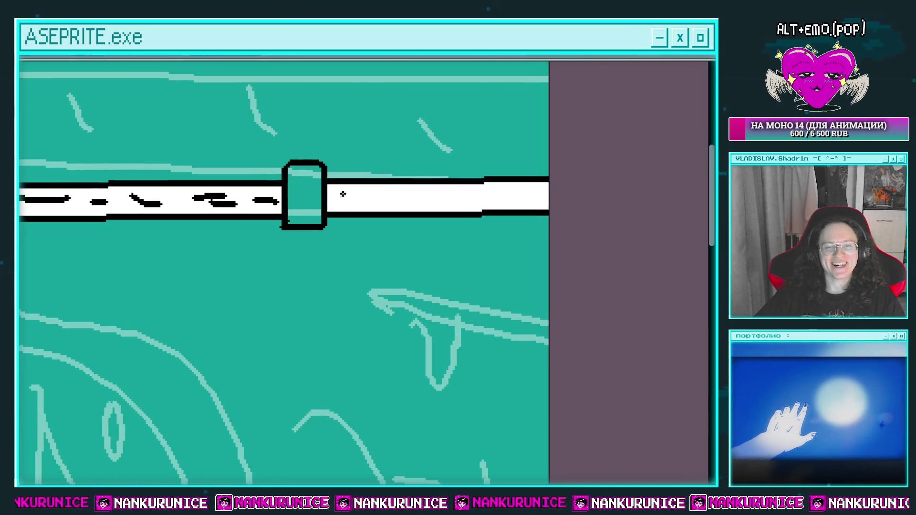
pyautogui.moveTo(429, 195); pyautogui.dragTo(486, 201)
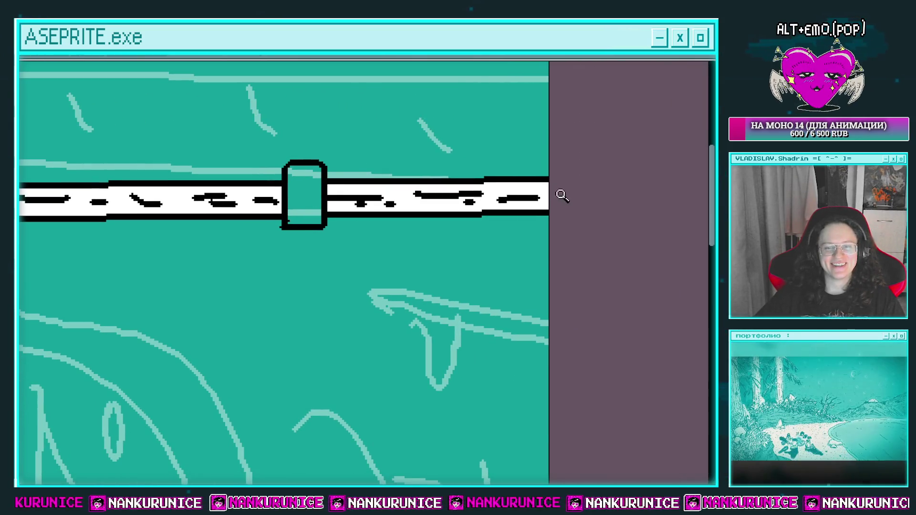
pyautogui.scroll(-3, 562, 195)
pyautogui.scroll(2, 490, 206)
pyautogui.scroll(-2, 468, 213)
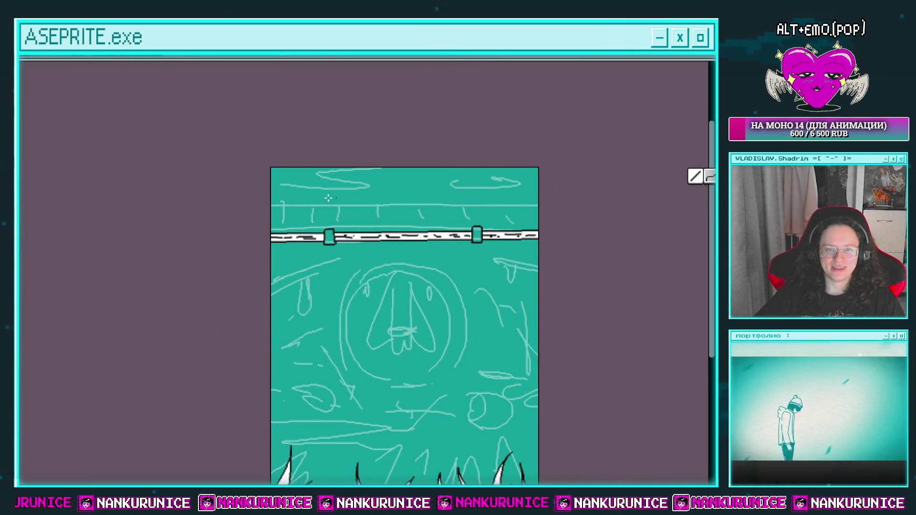
# Step: Fill the strip above the pipe black and add a white highlight stroke on it
pyautogui.moveTo(436, 222); pyautogui.dragTo(547, 223)
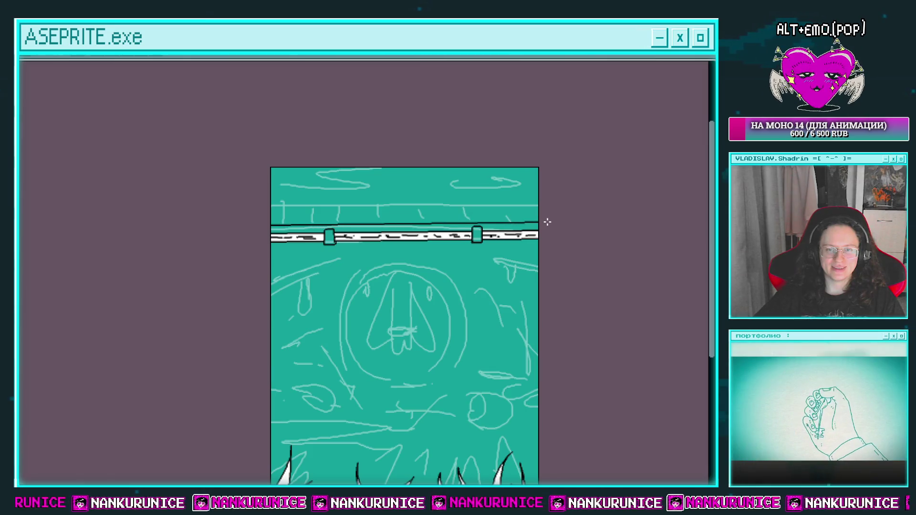
pyautogui.click(403, 228)
pyautogui.scroll(1, 329, 220)
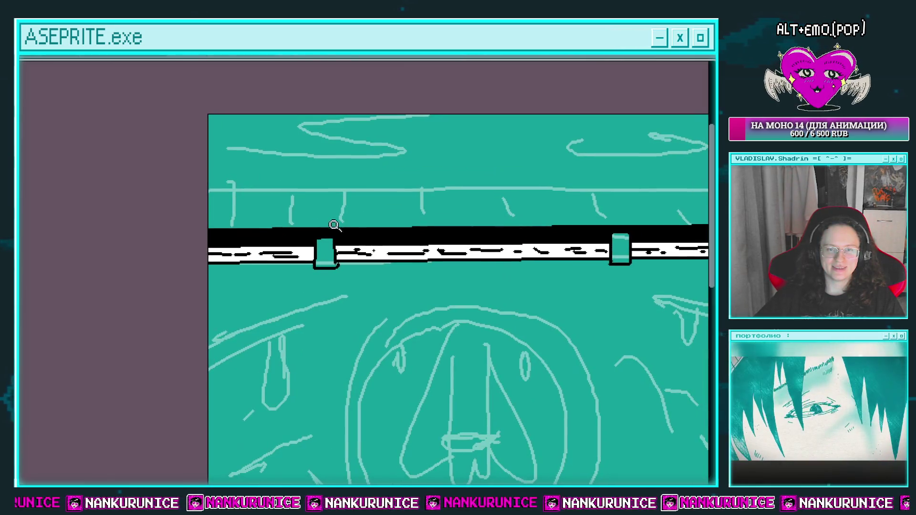
pyautogui.scroll(1, 339, 234)
pyautogui.scroll(1, 342, 240)
pyautogui.moveTo(298, 239); pyautogui.dragTo(404, 239)
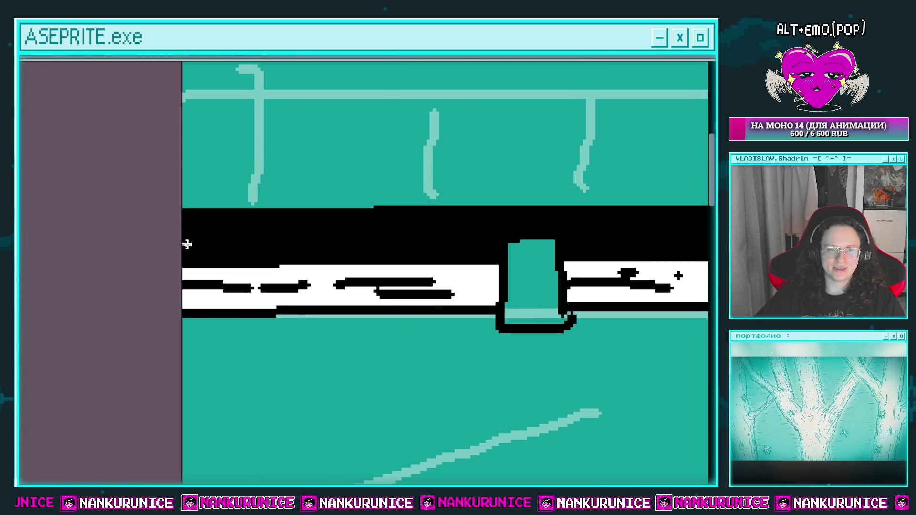
pyautogui.moveTo(459, 244); pyautogui.dragTo(489, 229)
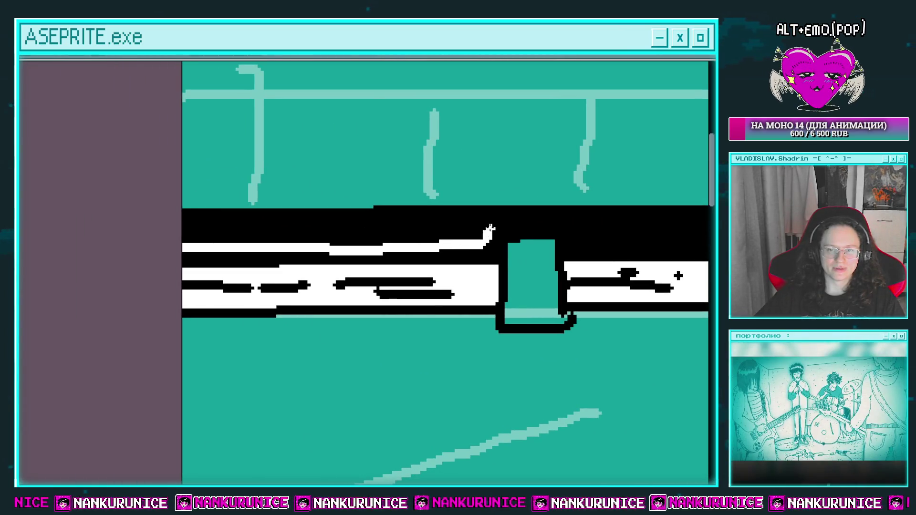
# Step: Ink black over the top edge of the white pipe along its left and middle
pyautogui.moveTo(179, 239); pyautogui.dragTo(258, 242)
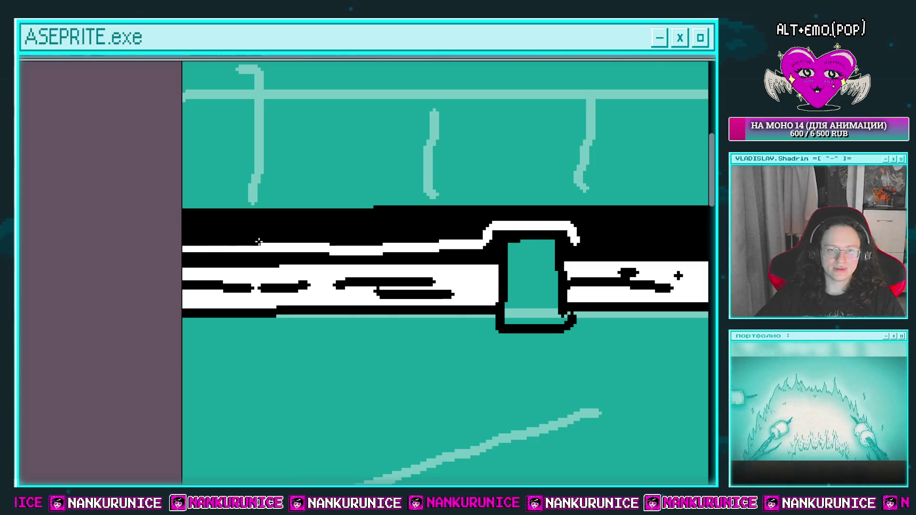
pyautogui.moveTo(366, 242); pyautogui.dragTo(470, 237)
pyautogui.moveTo(574, 221)
pyautogui.mouseDown()
pyautogui.moveTo(224, 215)
pyautogui.moveTo(605, 216)
pyautogui.mouseUp()
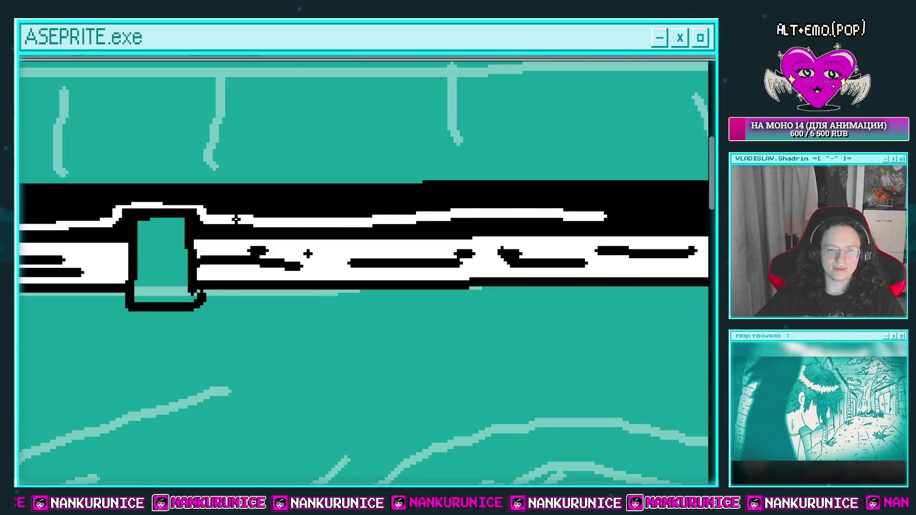
pyautogui.moveTo(259, 216); pyautogui.dragTo(398, 215)
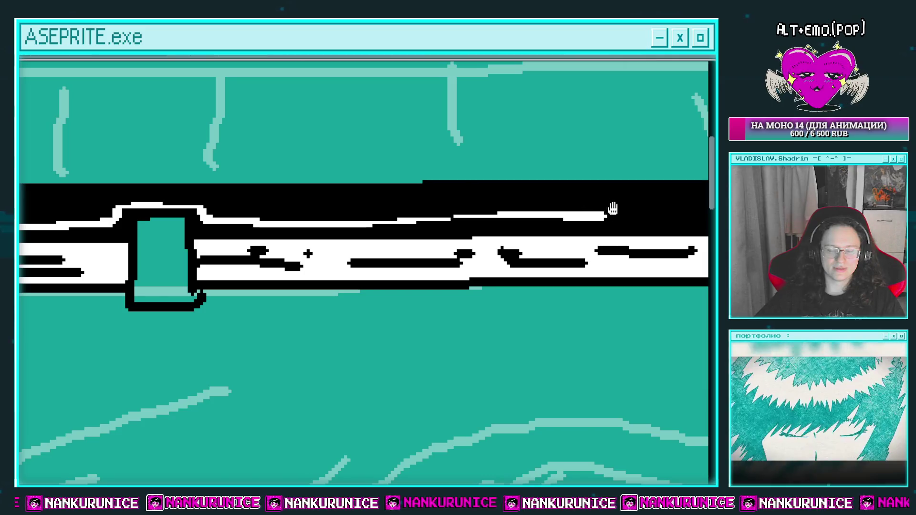
pyautogui.moveTo(612, 208); pyautogui.dragTo(321, 205)
pyautogui.press('Return')
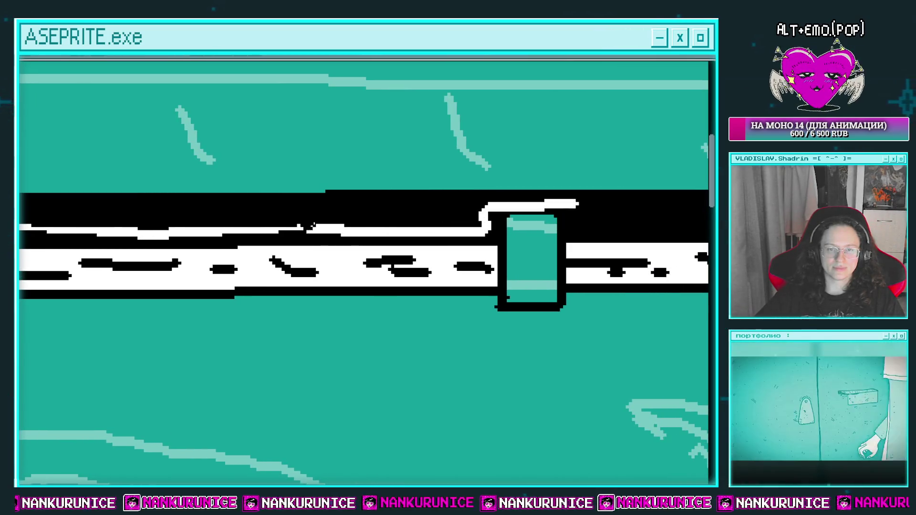
# Step: Continue painting black over the pipe's top edge toward its right end, then zoom out
pyautogui.moveTo(309, 227); pyautogui.dragTo(448, 223)
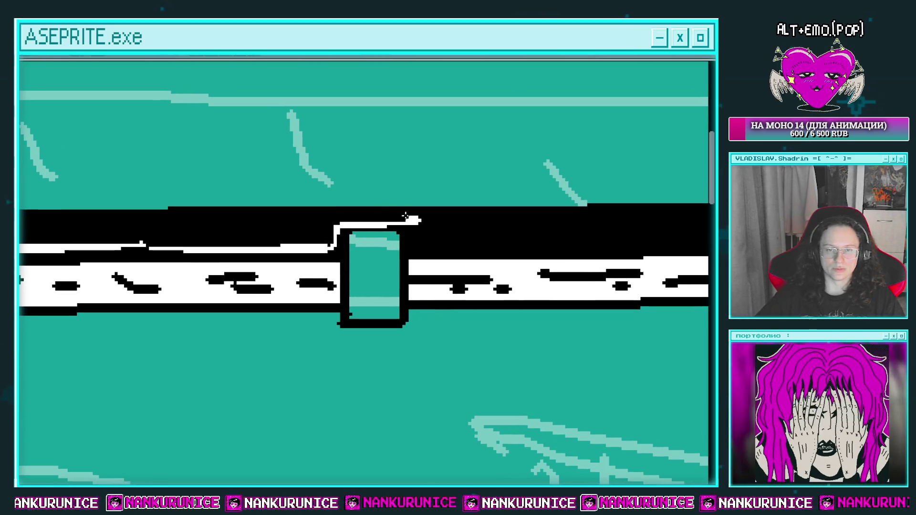
pyautogui.moveTo(428, 233)
pyautogui.mouseDown()
pyautogui.moveTo(336, 220)
pyautogui.moveTo(351, 239)
pyautogui.moveTo(336, 209)
pyautogui.moveTo(313, 216)
pyautogui.mouseUp()
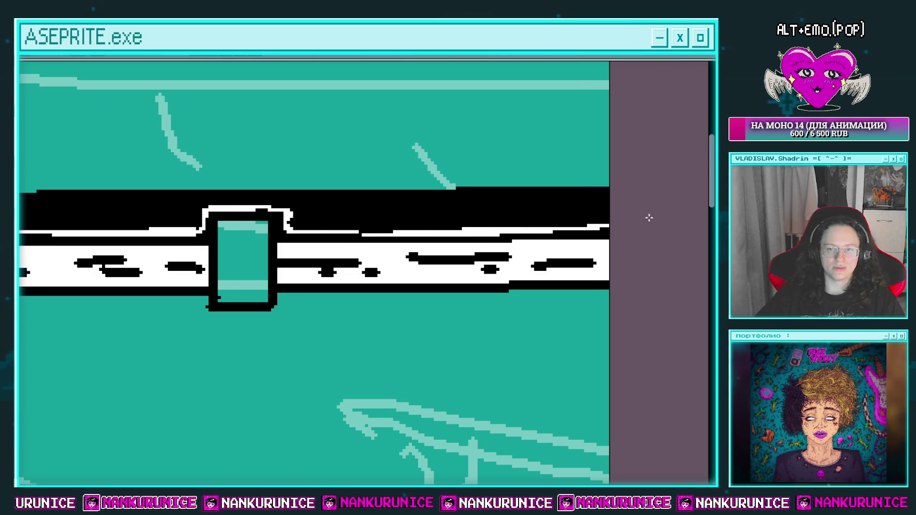
pyautogui.moveTo(444, 215); pyautogui.dragTo(515, 223)
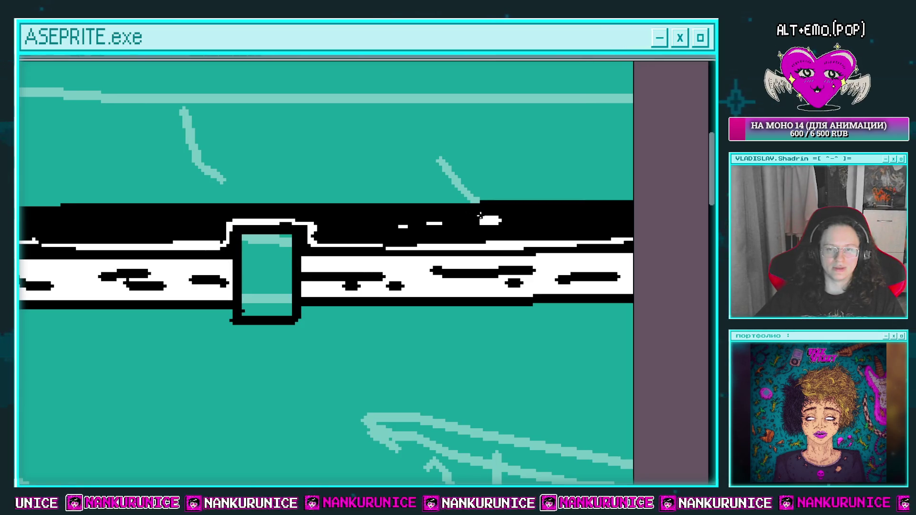
pyautogui.moveTo(252, 199); pyautogui.dragTo(495, 188)
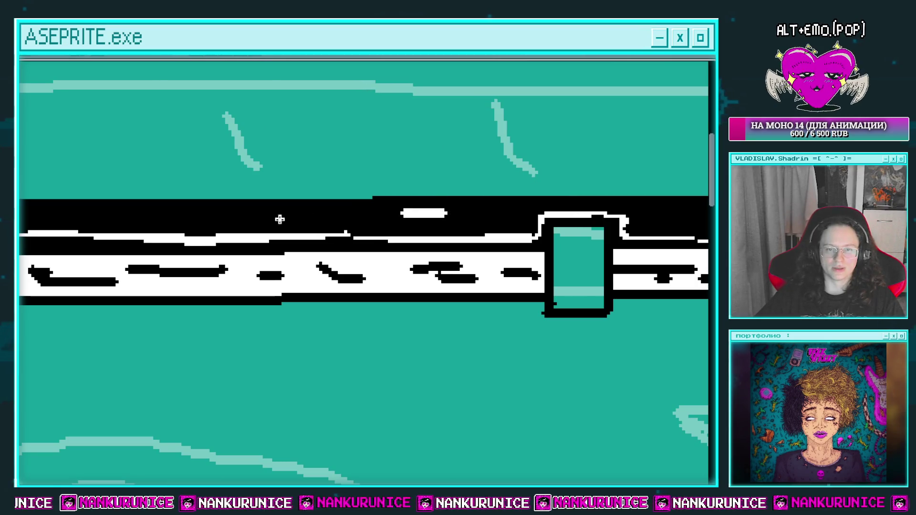
pyautogui.hscroll(-2, 453, 202)
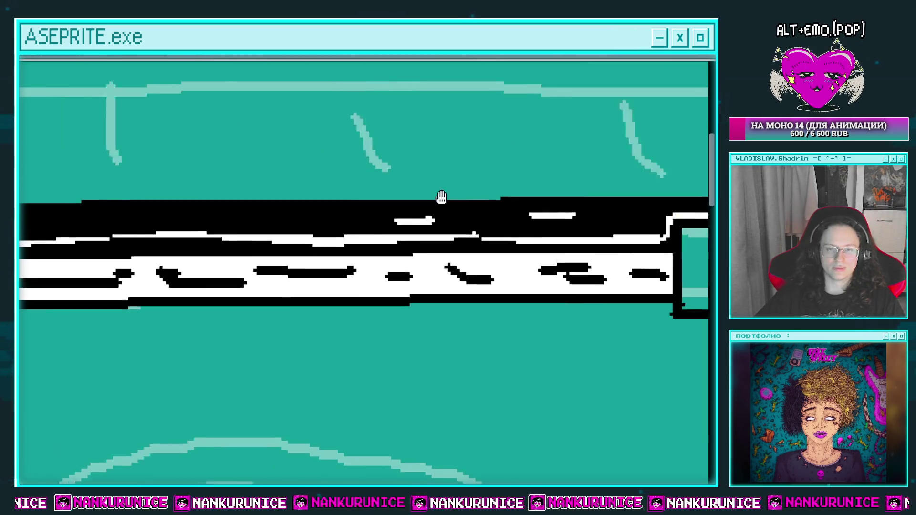
pyautogui.hscroll(-3, 410, 207)
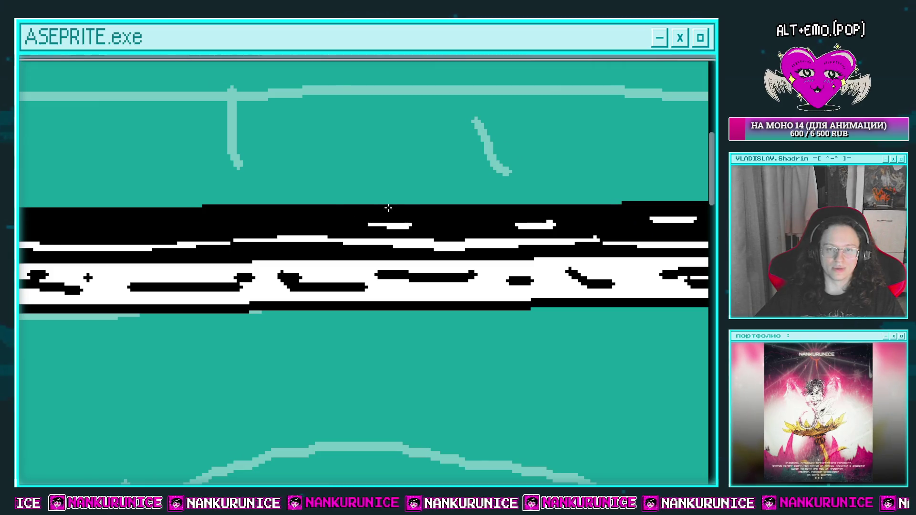
pyautogui.hscroll(-3, 415, 210)
pyautogui.hscroll(-2, 405, 213)
pyautogui.hscroll(-3, 366, 204)
pyautogui.hscroll(-3, 419, 204)
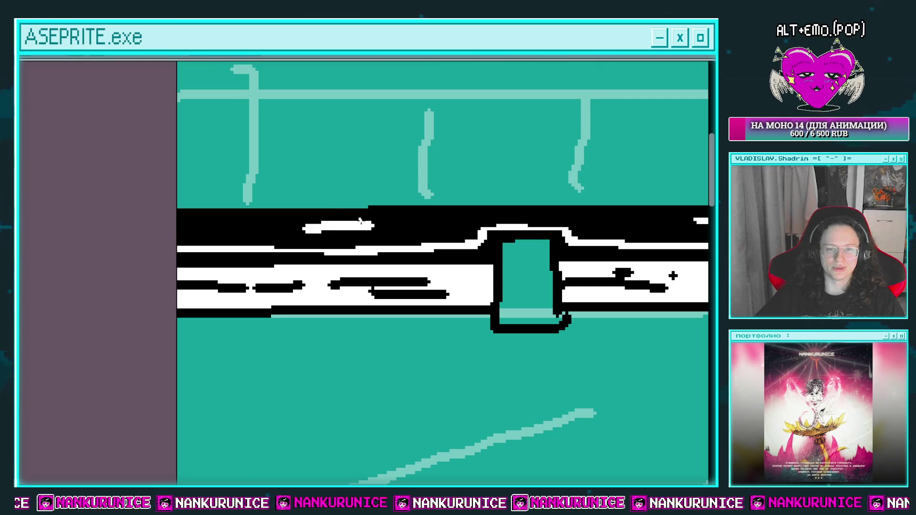
pyautogui.scroll(-2, 302, 237)
pyautogui.scroll(-1, 307, 224)
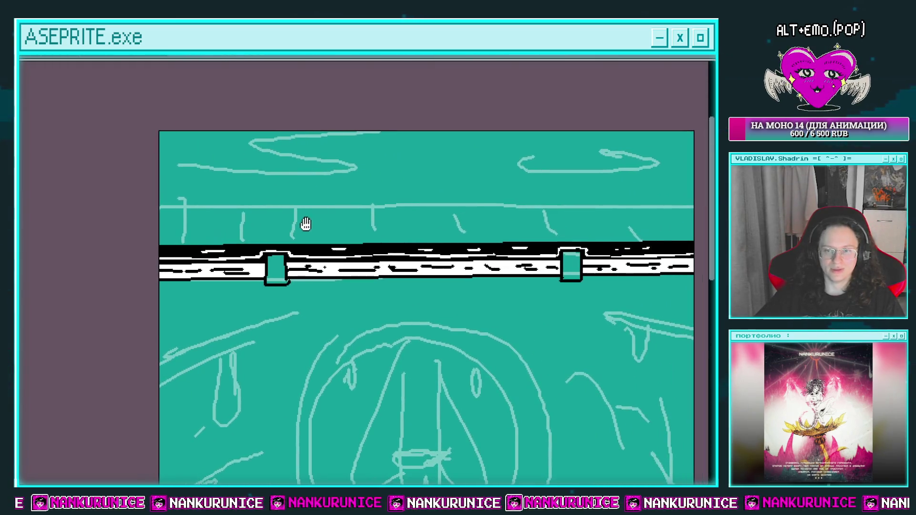
pyautogui.scroll(-2, 352, 222)
pyautogui.scroll(1, 351, 223)
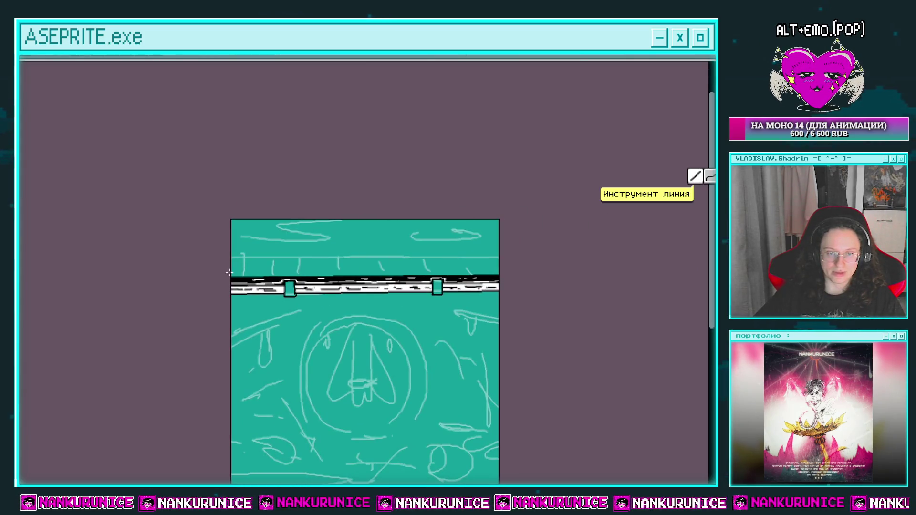
# Step: Sketch a rough straight line across the canvas, then zoom in and reframe the view
pyautogui.moveTo(229, 272); pyautogui.dragTo(418, 265)
pyautogui.moveTo(505, 272); pyautogui.dragTo(511, 271)
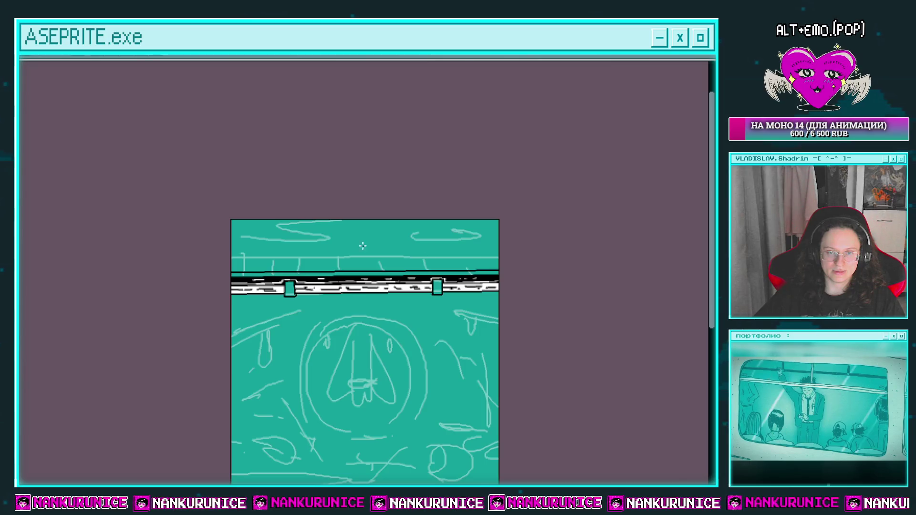
pyautogui.scroll(2, 362, 245)
pyautogui.moveTo(288, 265); pyautogui.dragTo(213, 287)
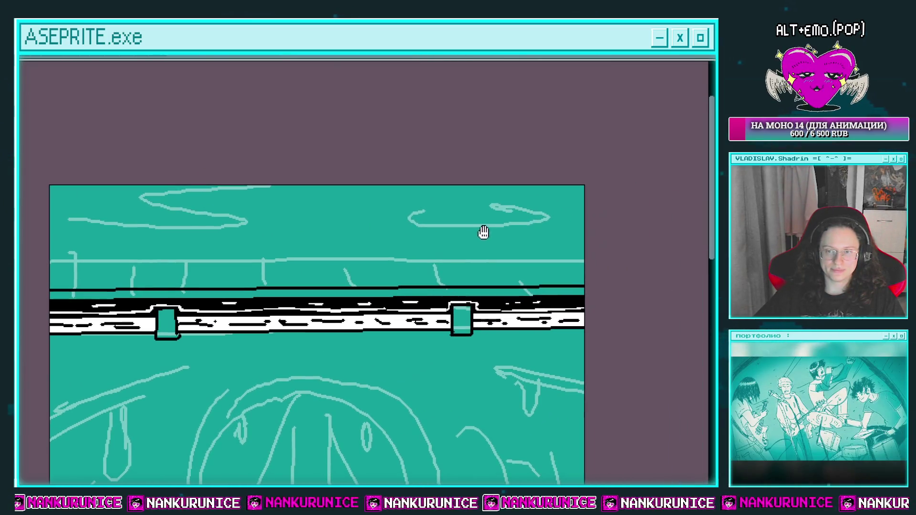
# Step: Draw a thin black line from the left to the right edge near the top, and save
pyautogui.press('l')
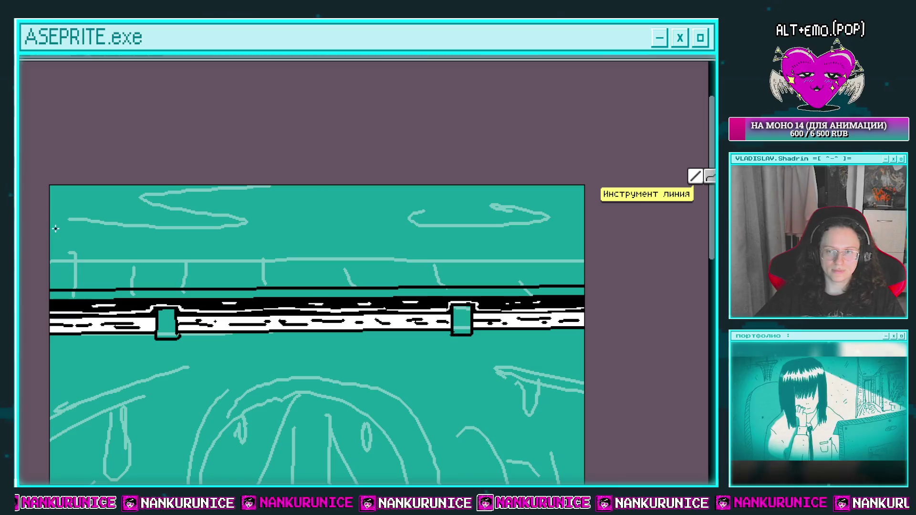
pyautogui.moveTo(51, 231); pyautogui.dragTo(62, 234)
pyautogui.moveTo(189, 233); pyautogui.dragTo(587, 232)
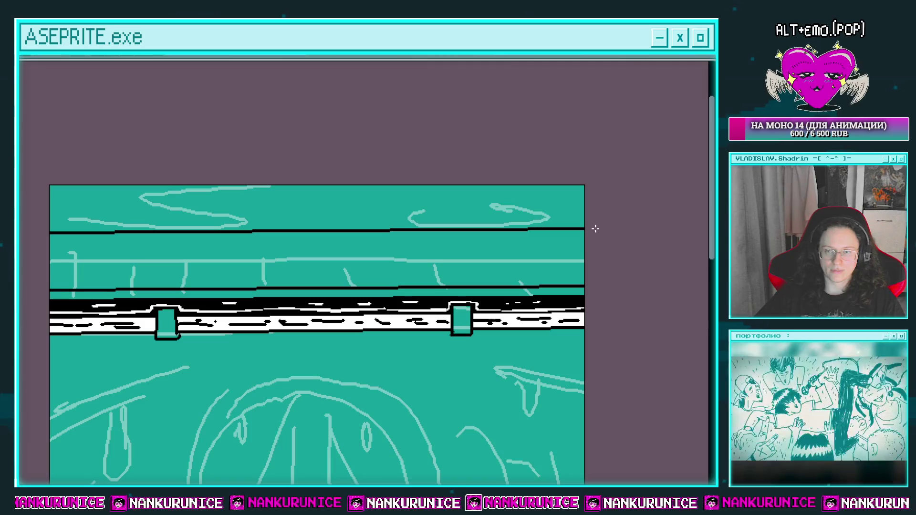
pyautogui.hotkey('ctrl', 's')
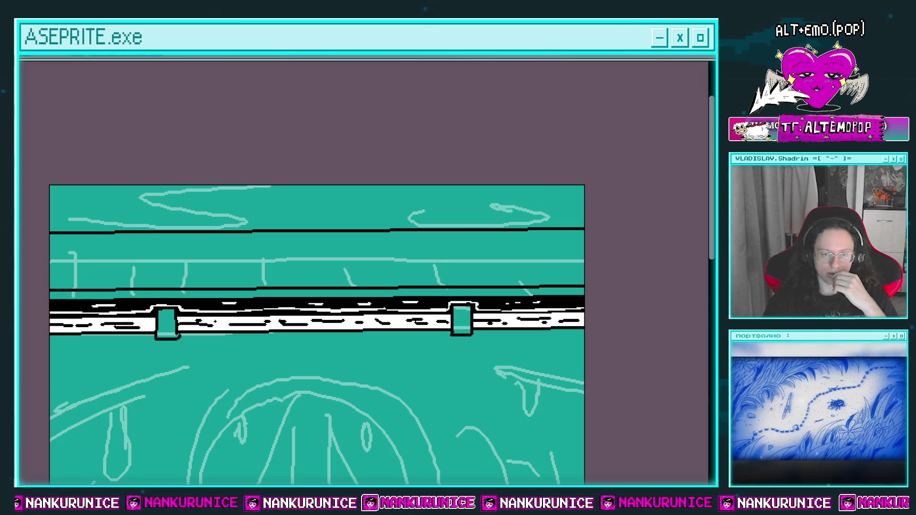
pyautogui.hotkey('alt', 'Tab')
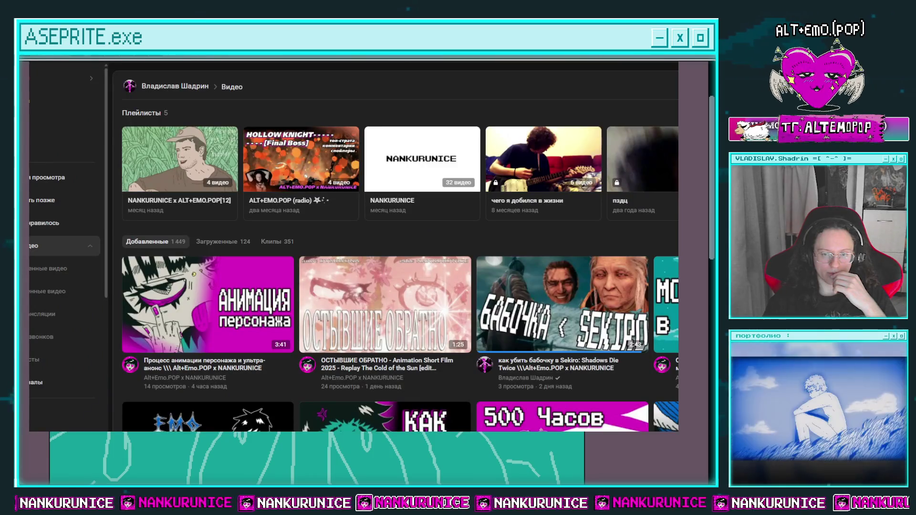
pyautogui.click(389, 320)
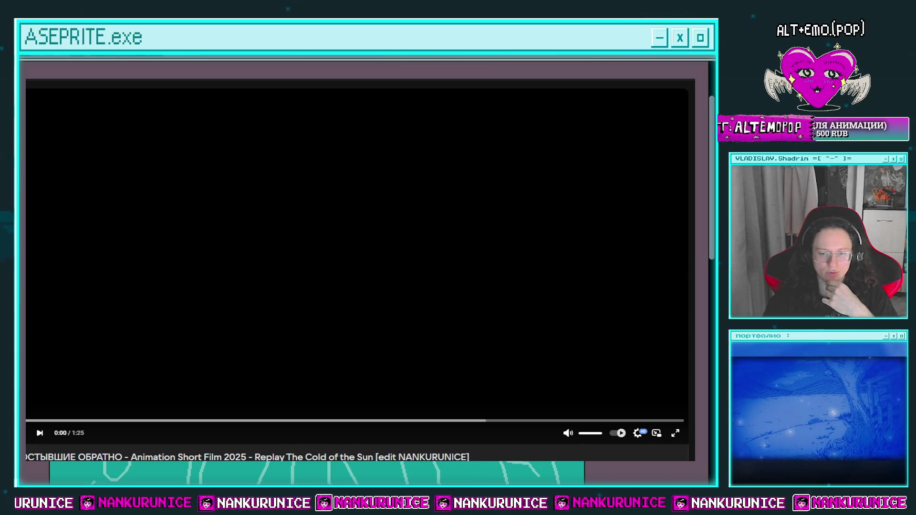
pyautogui.click(296, 276)
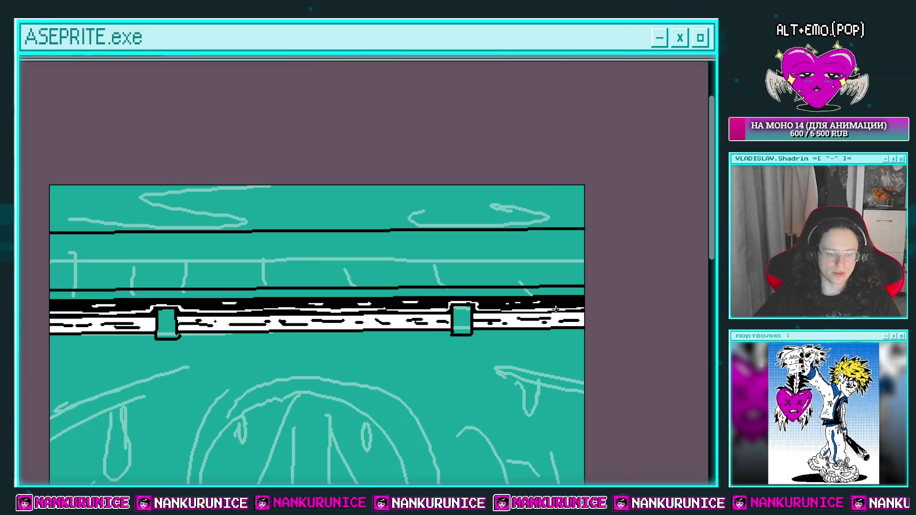
# Step: Draw a second black line across the canvas below the first one
pyautogui.moveTo(218, 194)
pyautogui.mouseDown()
pyautogui.moveTo(201, 157)
pyautogui.moveTo(224, 191)
pyautogui.mouseUp()
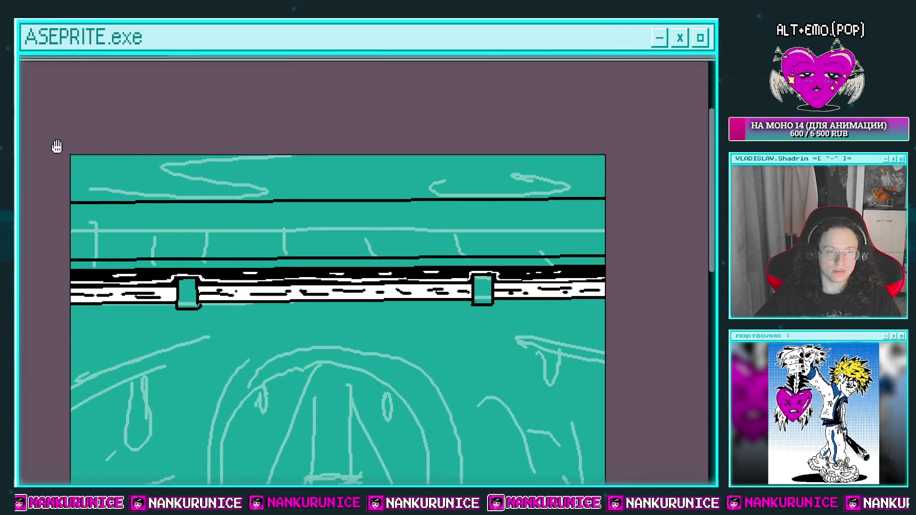
pyautogui.press('l')
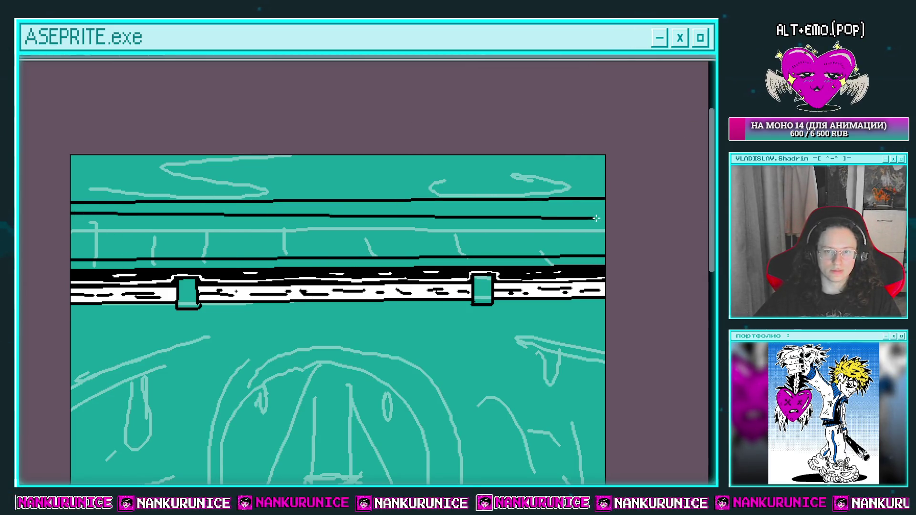
pyautogui.moveTo(257, 197); pyautogui.dragTo(619, 207)
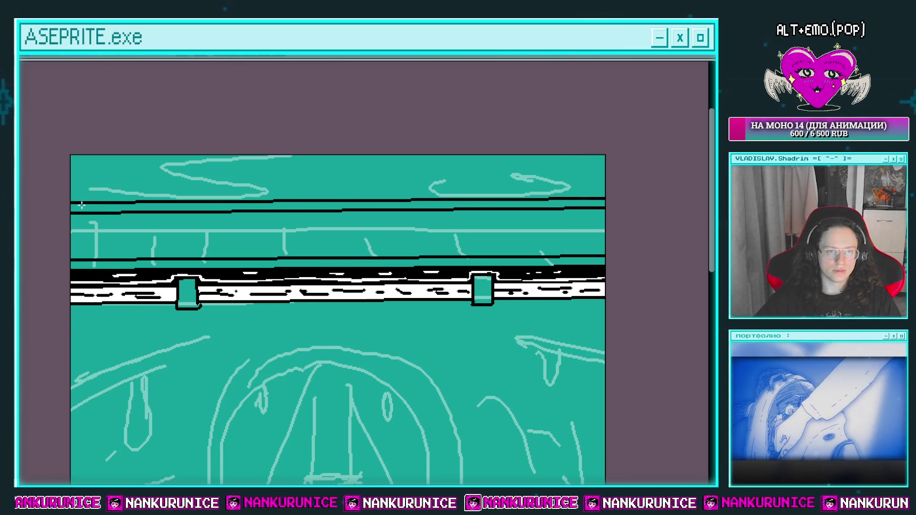
# Step: Fill the upper railing band and the lower band above the pipe with magenta
pyautogui.press('g')
pyautogui.click(143, 208)
pyautogui.click(138, 262)
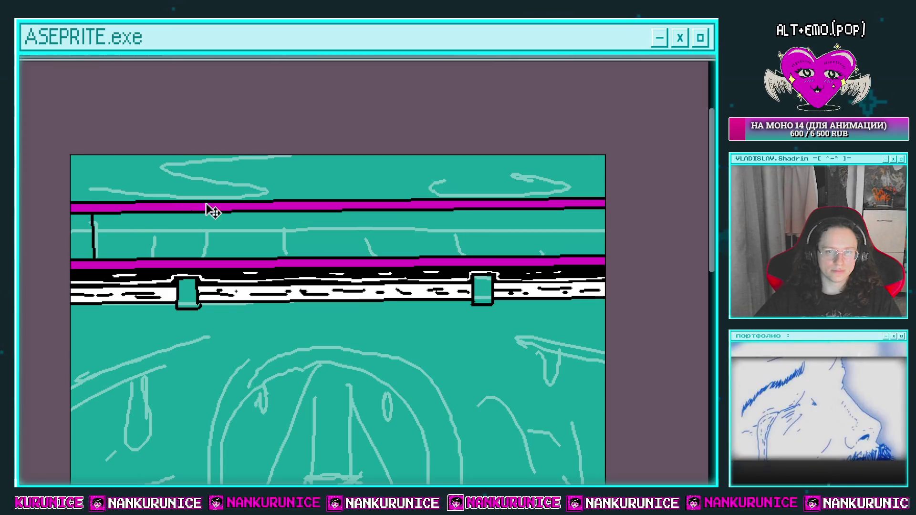
pyautogui.hotkey('ctrl', 'alt', 's')
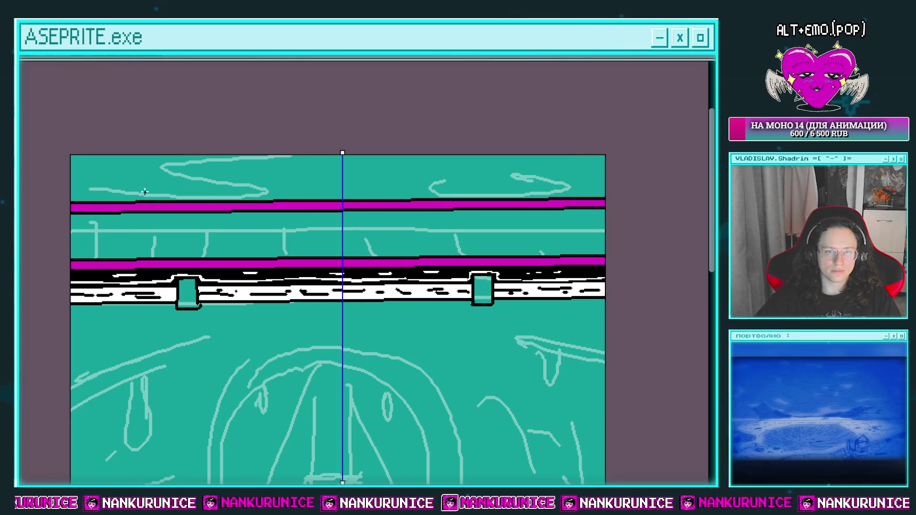
# Step: Undo the mirrored post attempt, turn off the mirror axis, and restore the lower magenta bar
pyautogui.moveTo(90, 218); pyautogui.dragTo(90, 242)
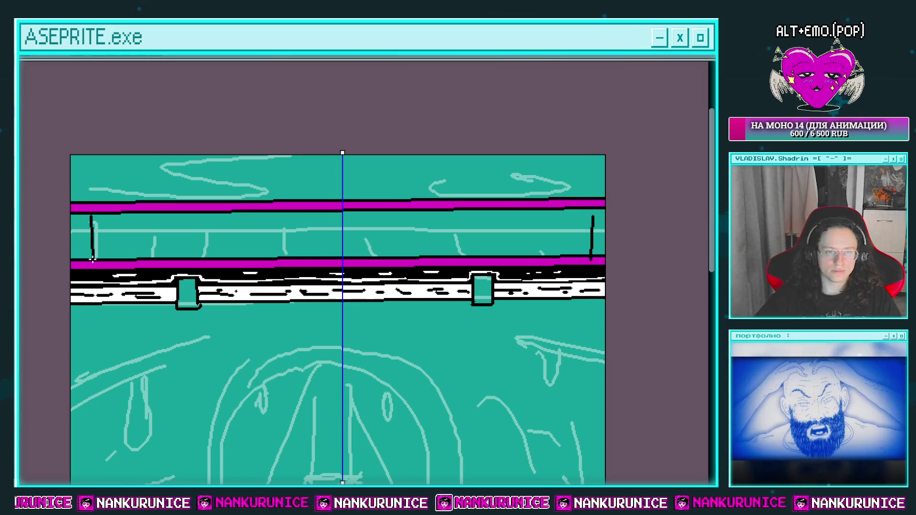
pyautogui.hotkey('ctrl', 'z')
pyautogui.hotkey('ctrl', 'z')
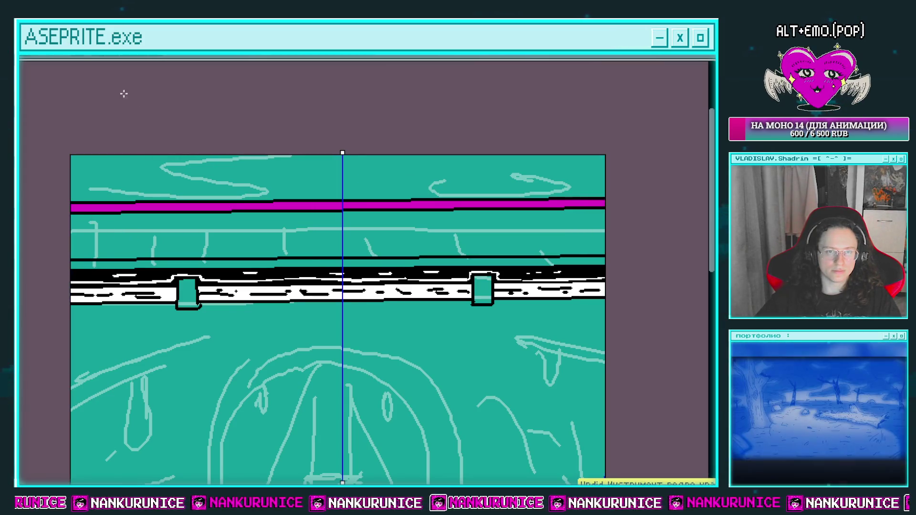
pyautogui.click(118, 62)
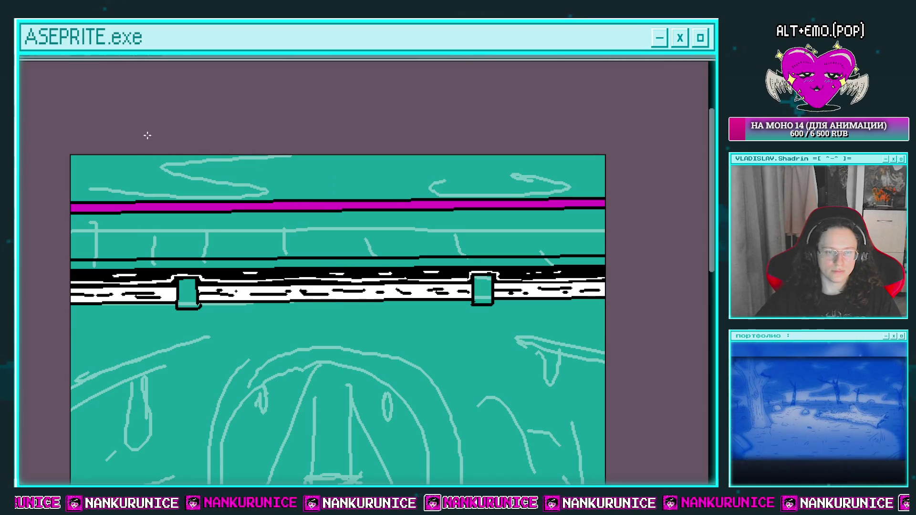
pyautogui.hotkey('ctrl', 'y')
# Step: Draw black vertical posts between the magenta bars across the left and middle of the railing
pyautogui.moveTo(91, 214); pyautogui.dragTo(92, 257)
pyautogui.moveTo(102, 216); pyautogui.dragTo(103, 257)
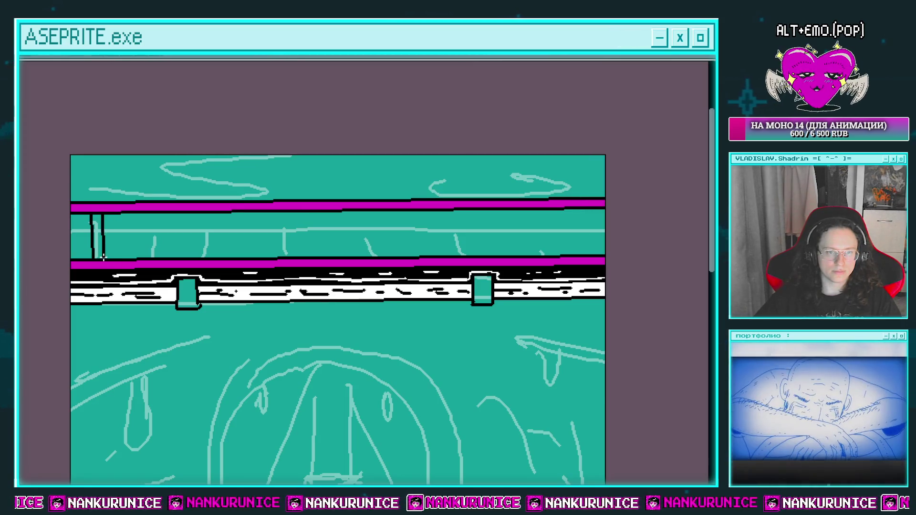
pyautogui.moveTo(178, 214); pyautogui.dragTo(180, 257)
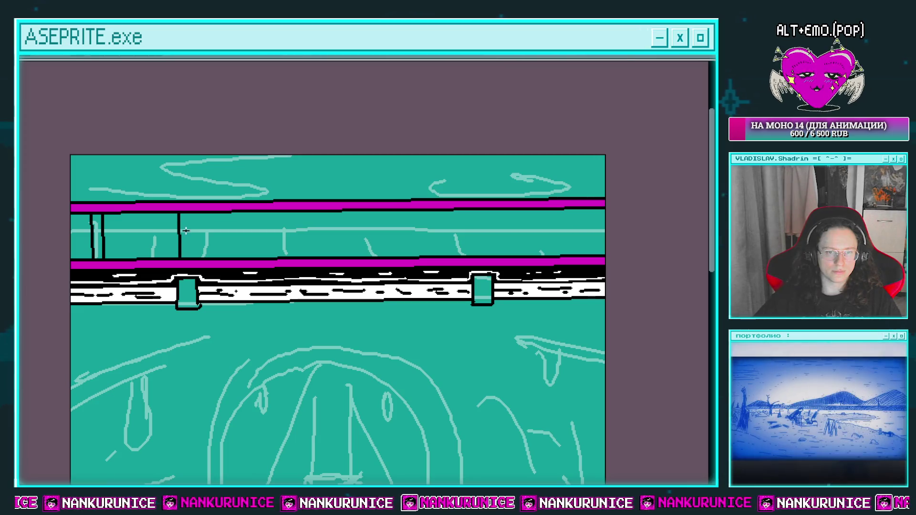
pyautogui.moveTo(264, 213); pyautogui.dragTo(264, 257)
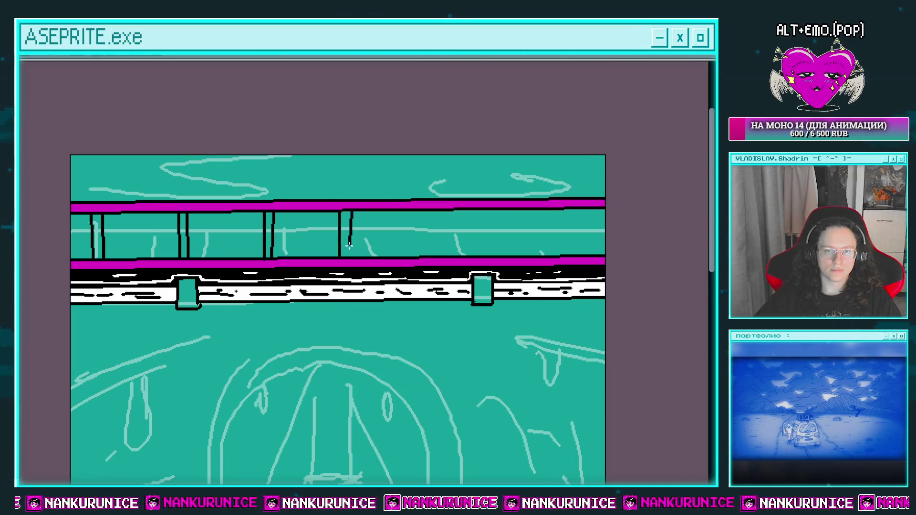
pyautogui.moveTo(412, 249); pyautogui.dragTo(412, 258)
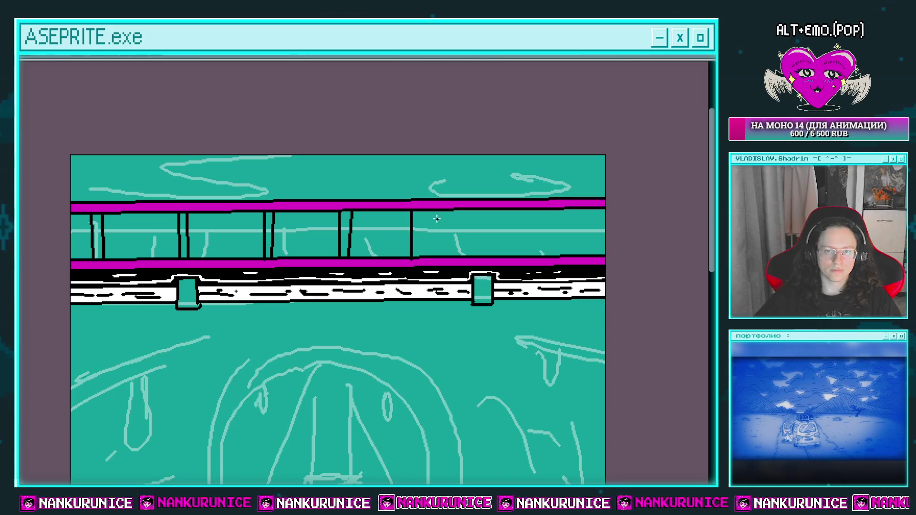
# Step: Add more black vertical posts between the bars toward the right end
pyautogui.moveTo(447, 218)
pyautogui.mouseDown()
pyautogui.moveTo(419, 204)
pyautogui.moveTo(452, 242)
pyautogui.mouseUp()
pyautogui.moveTo(460, 196); pyautogui.dragTo(460, 241)
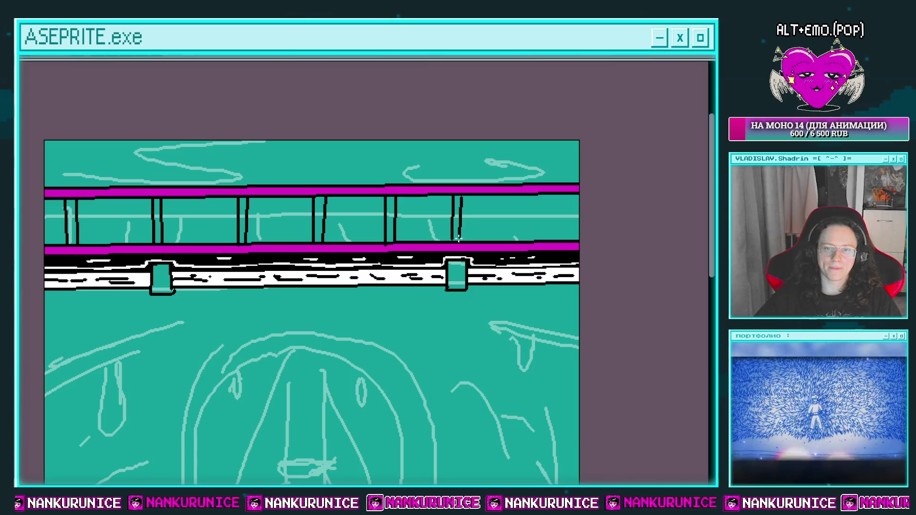
pyautogui.moveTo(503, 195); pyautogui.dragTo(510, 241)
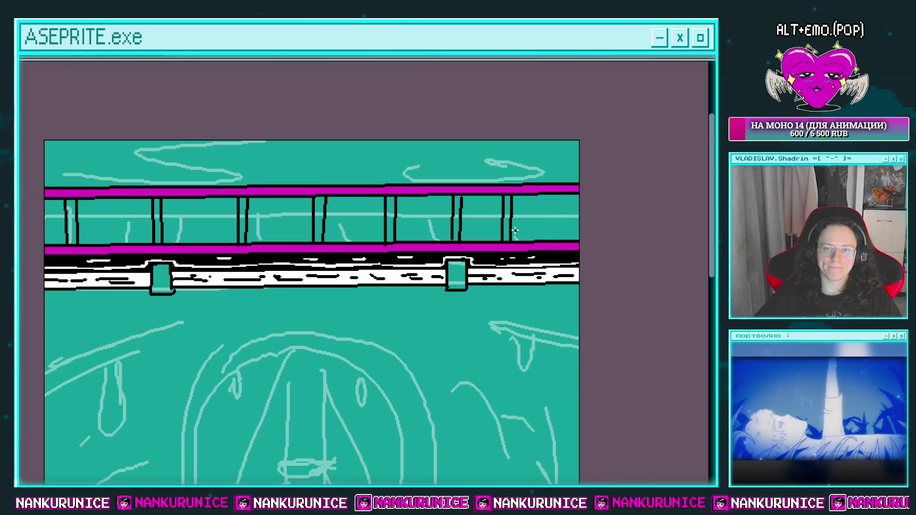
pyautogui.moveTo(540, 193); pyautogui.dragTo(537, 238)
pyautogui.moveTo(549, 193); pyautogui.dragTo(548, 241)
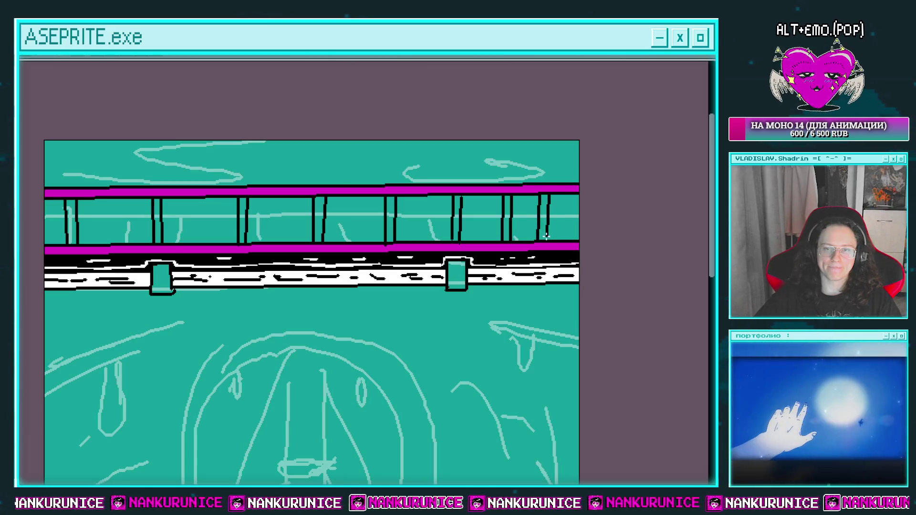
# Step: Redo the two uneven right-end posts as straight strokes down to the lower bar
pyautogui.hotkey('ctrl', 'z')
pyautogui.hotkey('ctrl', 'z')
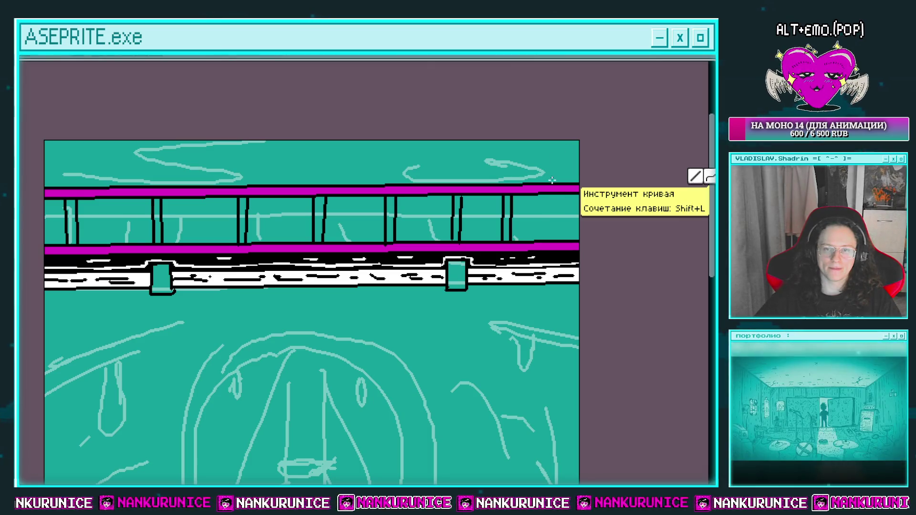
pyautogui.moveTo(547, 194); pyautogui.dragTo(547, 235)
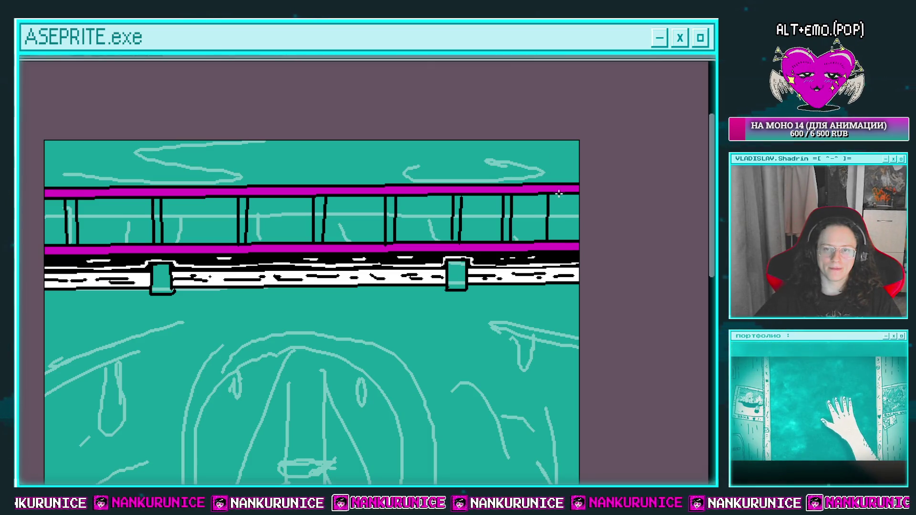
pyautogui.moveTo(557, 193); pyautogui.dragTo(556, 240)
pyautogui.moveTo(538, 161); pyautogui.dragTo(544, 157)
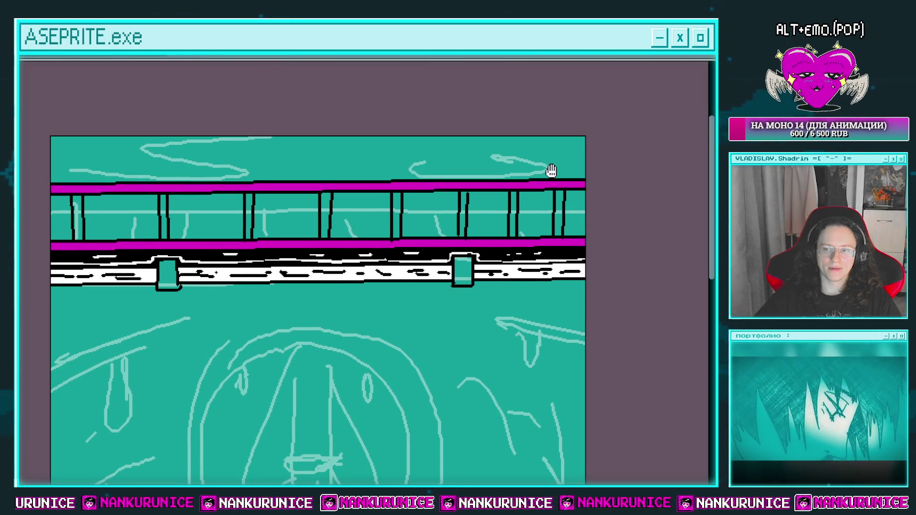
# Step: Fill each railing post with magenta, from the rightmost to the leftmost
pyautogui.click(561, 213)
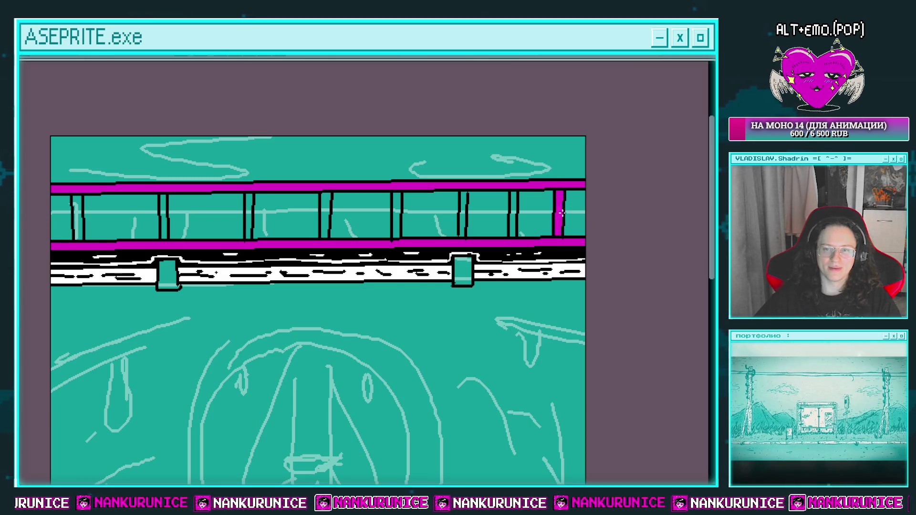
pyautogui.click(463, 218)
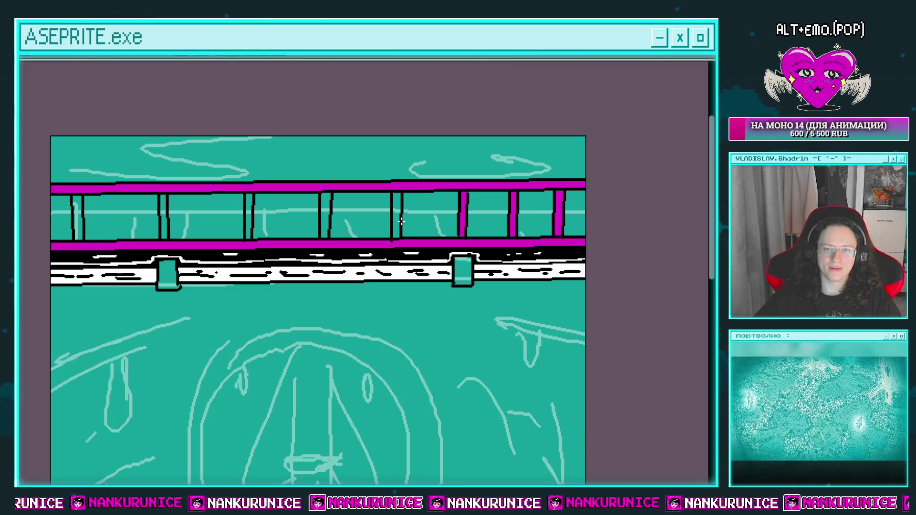
pyautogui.moveTo(394, 204); pyautogui.dragTo(397, 203)
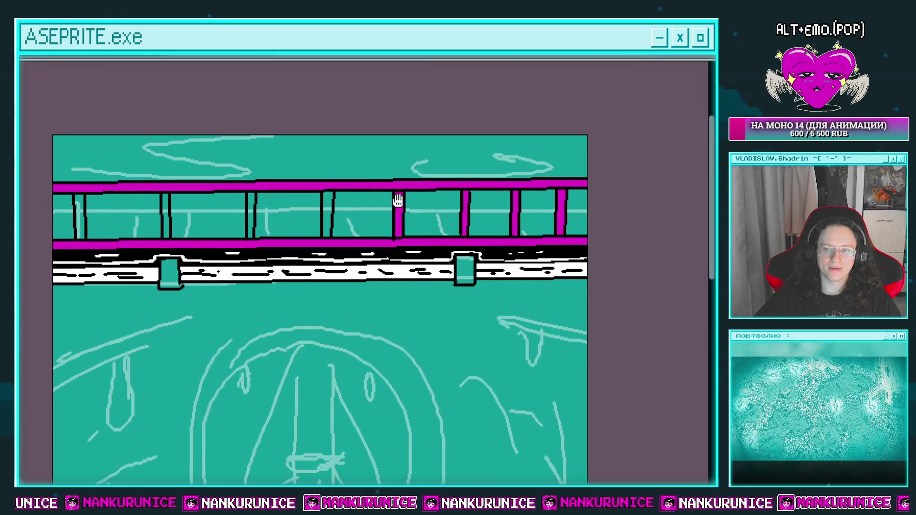
pyautogui.click(328, 204)
pyautogui.click(167, 200)
pyautogui.click(78, 203)
# Step: Zoom in on the left end of the railing and speckle the left post with black marks
pyautogui.press('Tab')
pyautogui.press('Tab')
pyautogui.scroll(1, 117, 195)
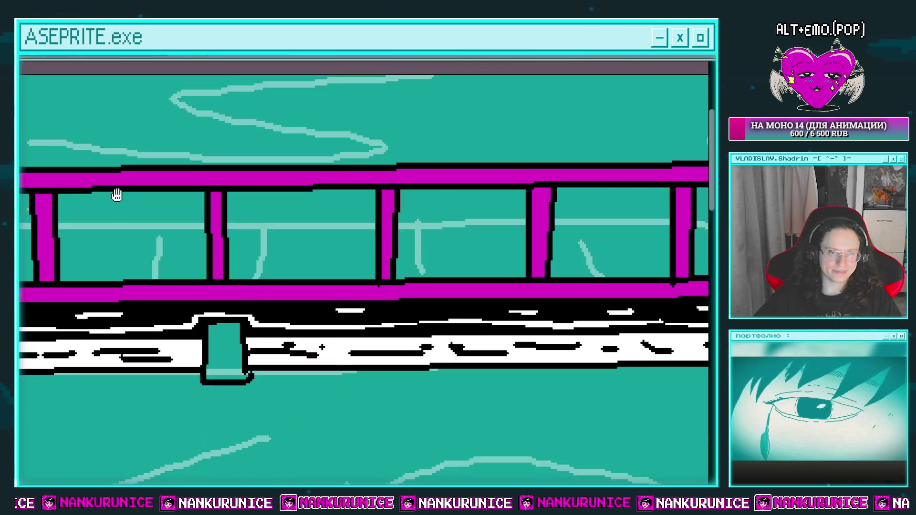
pyautogui.moveTo(117, 195); pyautogui.dragTo(210, 183)
pyautogui.moveTo(133, 184); pyautogui.dragTo(138, 224)
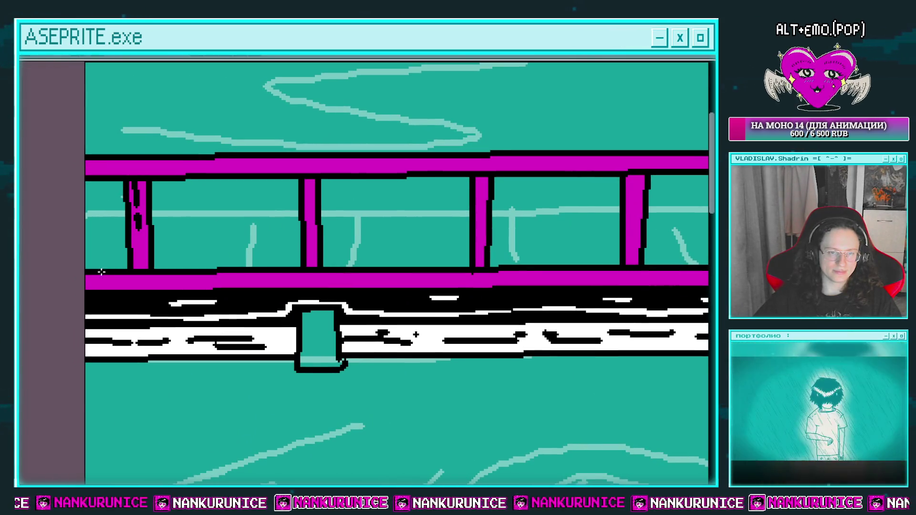
# Step: Add black dashes along the upper magenta beam and dashes and a speck on the lower beam
pyautogui.hscroll(3, 101, 272)
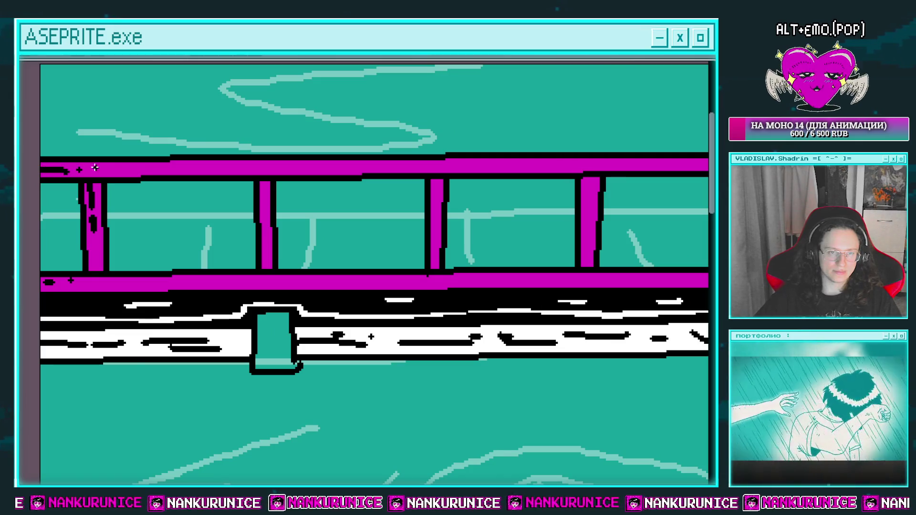
pyautogui.moveTo(131, 166); pyautogui.dragTo(269, 167)
pyautogui.hscroll(4, 229, 167)
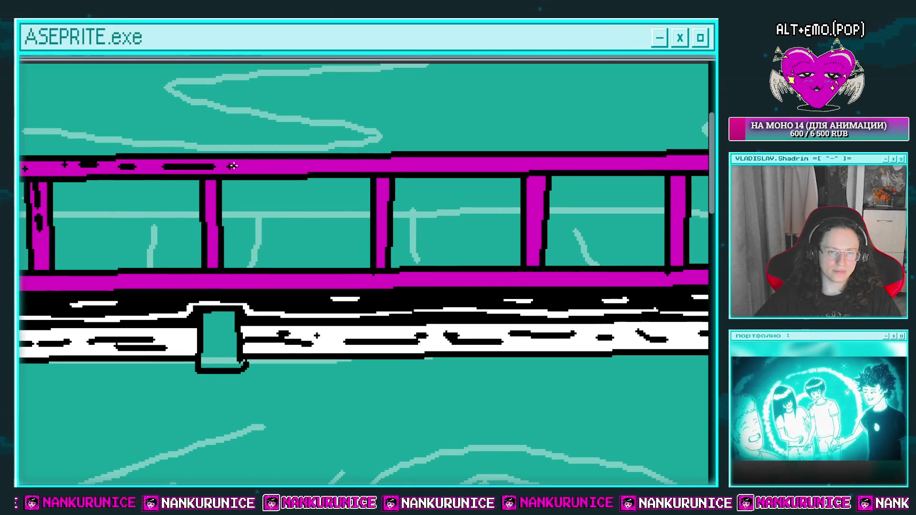
pyautogui.hscroll(-3, 232, 166)
pyautogui.scroll(-2, 232, 166)
pyautogui.moveTo(148, 257); pyautogui.dragTo(111, 256)
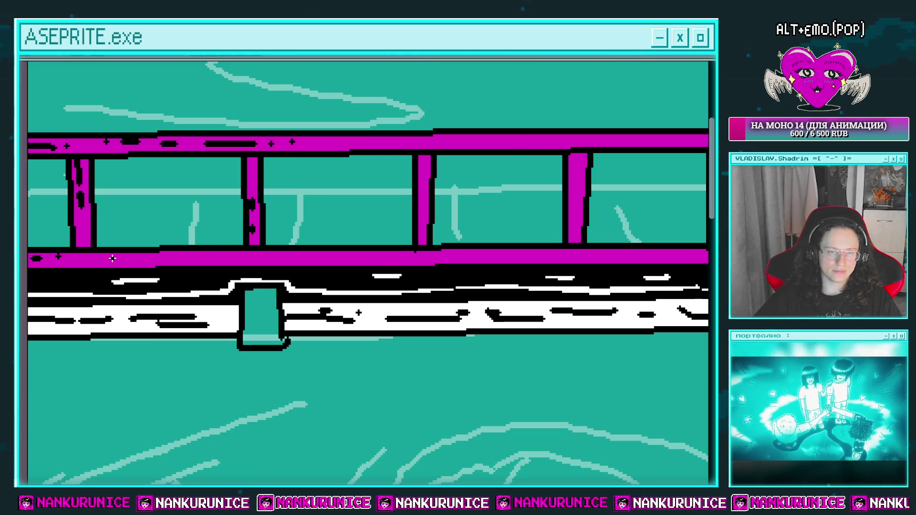
pyautogui.click(206, 256)
# Step: Add more short black dashes along the lower beam while moving toward the railing's right end
pyautogui.hscroll(4, 213, 259)
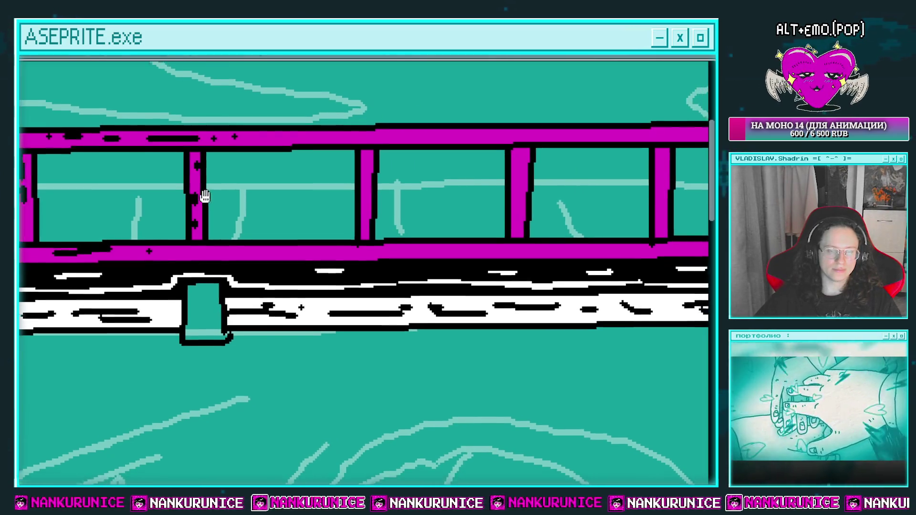
pyautogui.scroll(-2, 206, 191)
pyautogui.hscroll(5, 210, 230)
pyautogui.hscroll(1, 209, 230)
pyautogui.moveTo(198, 227); pyautogui.dragTo(218, 226)
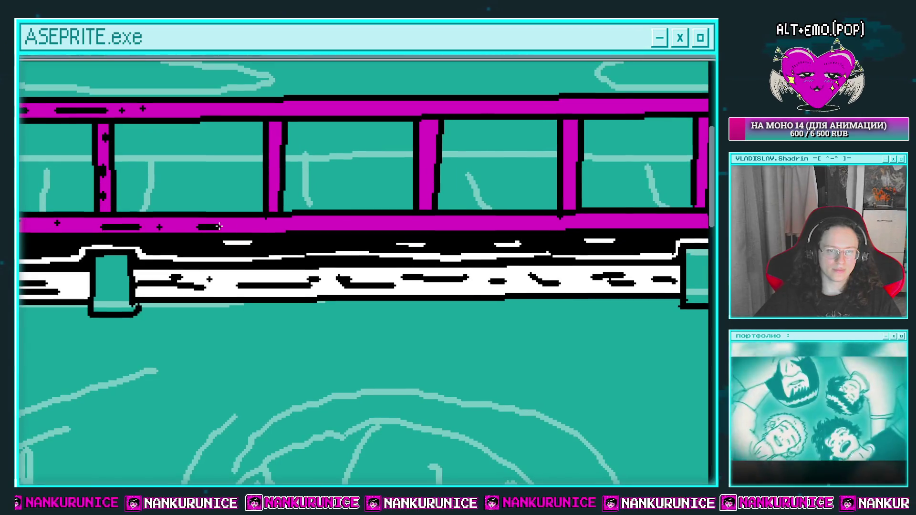
pyautogui.hscroll(3, 267, 210)
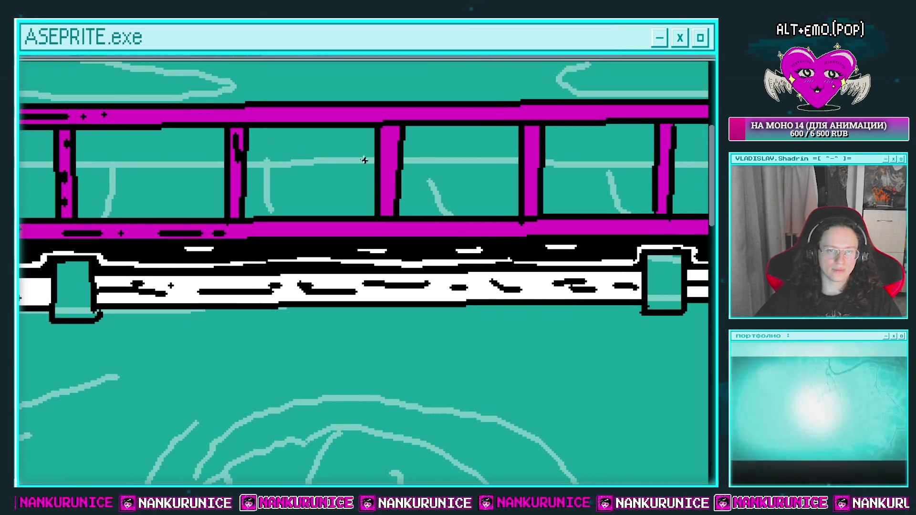
pyautogui.moveTo(274, 231); pyautogui.dragTo(296, 229)
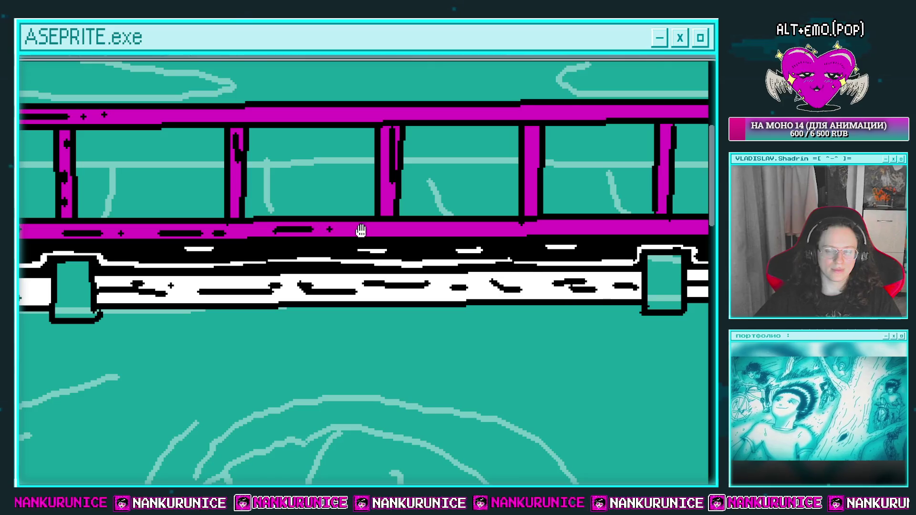
pyautogui.moveTo(360, 230); pyautogui.dragTo(280, 221)
pyautogui.moveTo(398, 220); pyautogui.dragTo(301, 230)
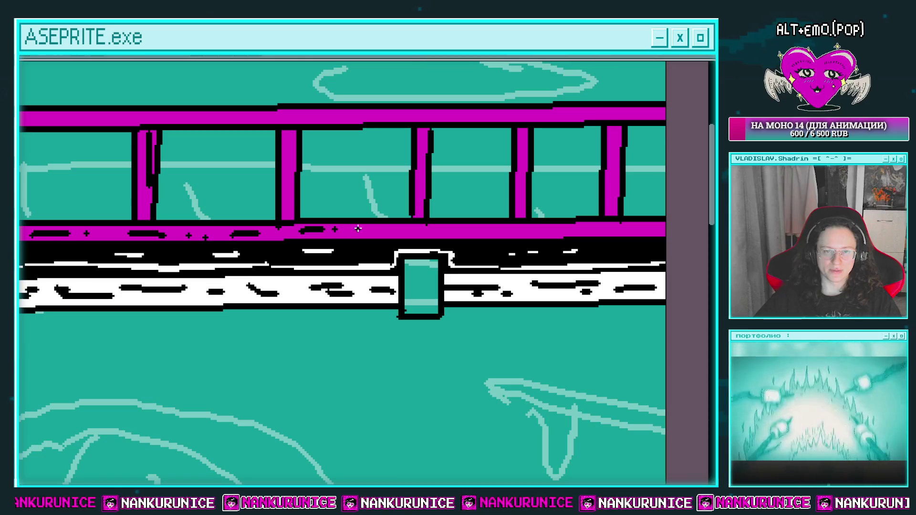
pyautogui.moveTo(377, 231); pyautogui.dragTo(300, 225)
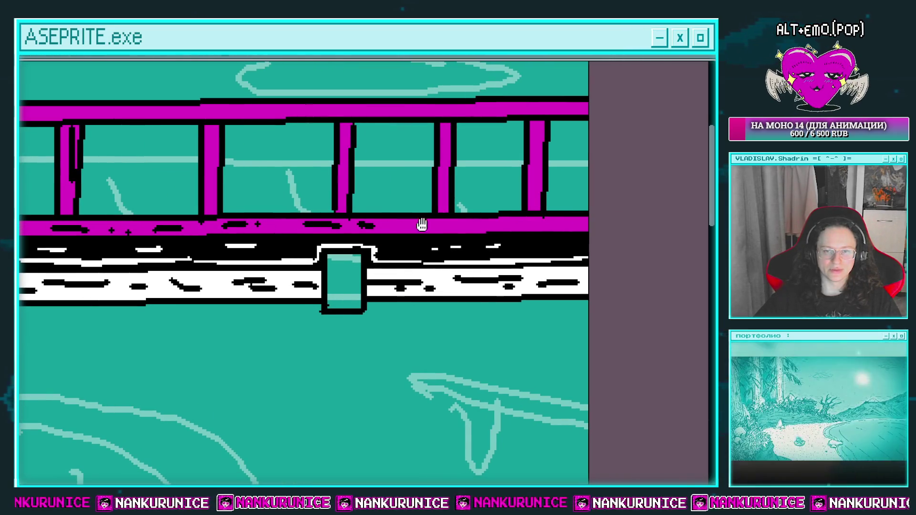
pyautogui.moveTo(421, 225); pyautogui.dragTo(378, 223)
pyautogui.scroll(-3, 438, 223)
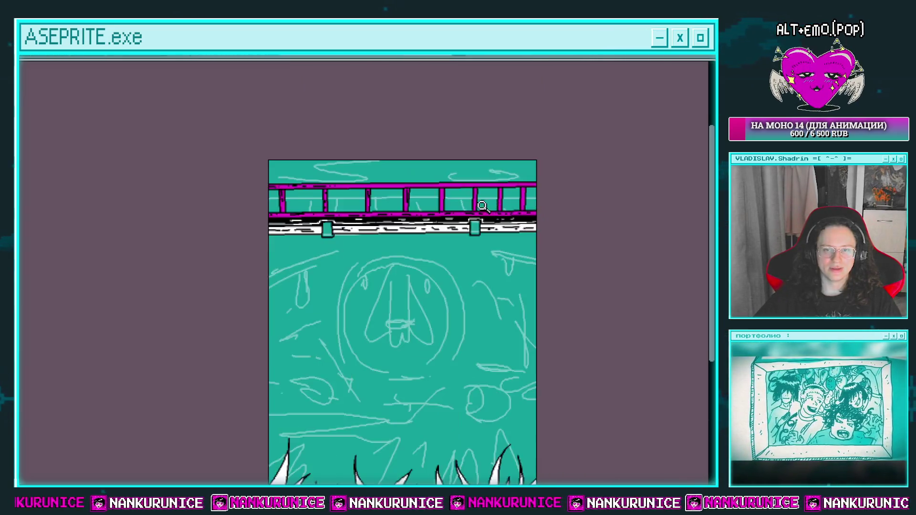
# Step: Fill the right support block on the pipe with magenta
pyautogui.scroll(2, 446, 217)
pyautogui.scroll(2, 458, 249)
pyautogui.click(459, 246)
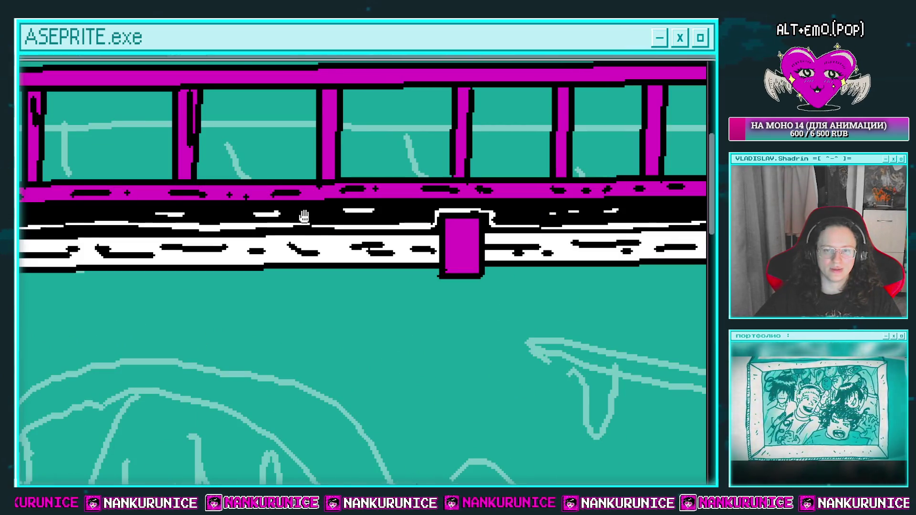
pyautogui.scroll(-2, 372, 190)
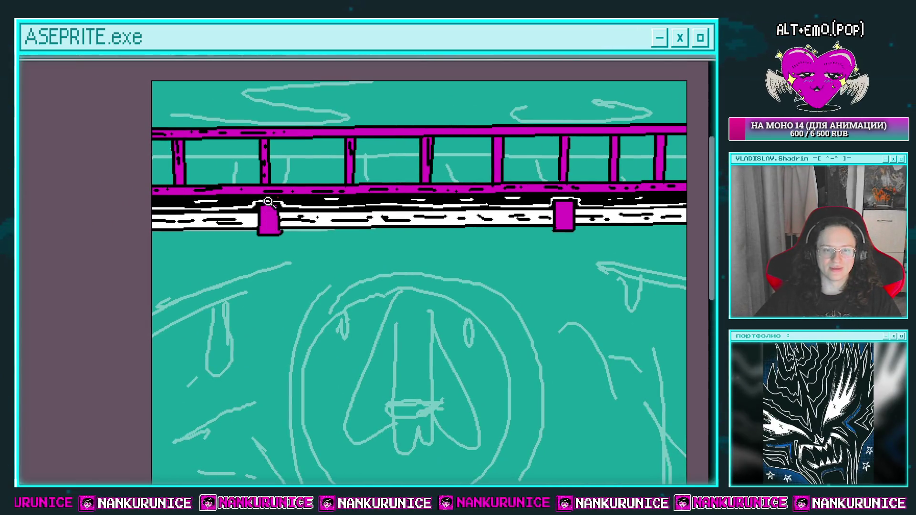
pyautogui.scroll(2, 268, 201)
pyautogui.scroll(2, 265, 200)
# Step: Draw a black X on the left support block and zoom in on it
pyautogui.moveTo(235, 169); pyautogui.dragTo(272, 241)
pyautogui.moveTo(272, 170); pyautogui.dragTo(235, 243)
pyautogui.scroll(-3, 348, 190)
pyautogui.moveTo(481, 145); pyautogui.dragTo(340, 177)
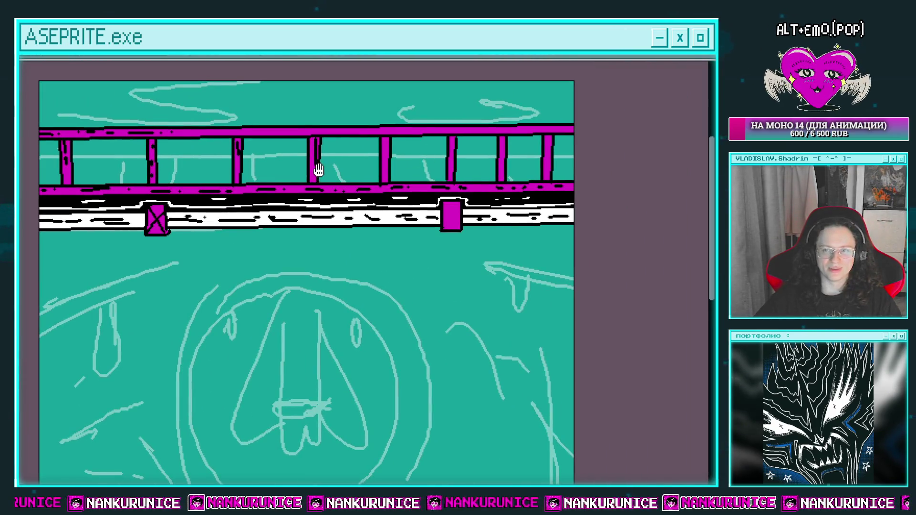
pyautogui.scroll(2, 220, 206)
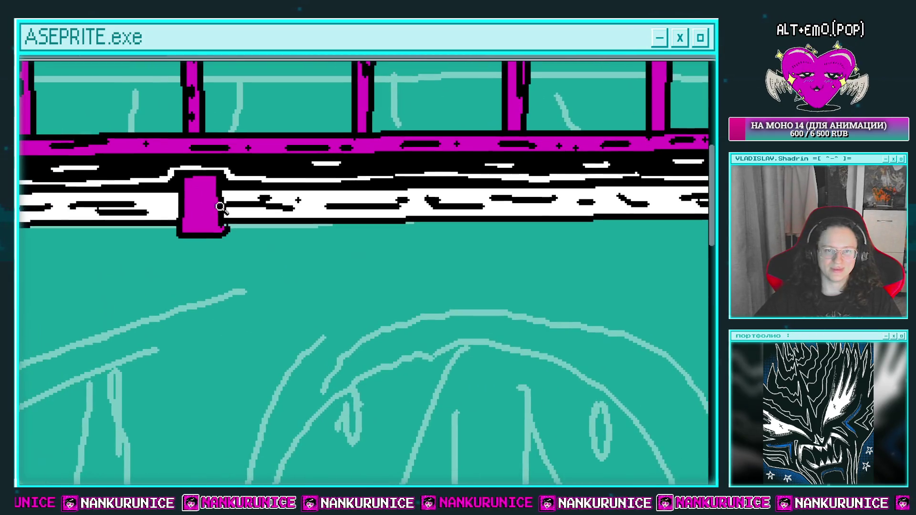
pyautogui.scroll(1, 194, 184)
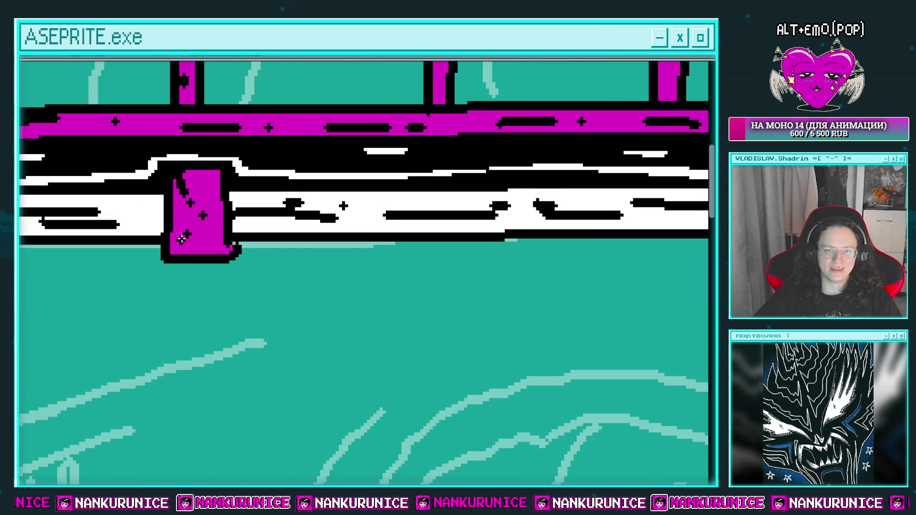